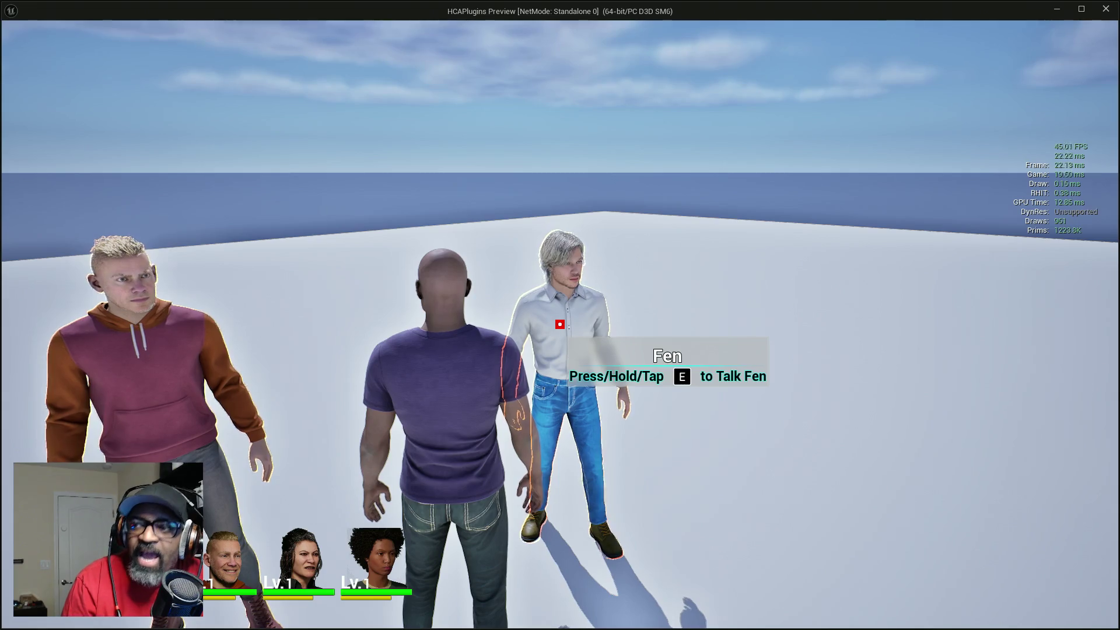
# - End the Play session and drag the widget editor aside to reveal the Outliner and Details
pyautogui.press('e')
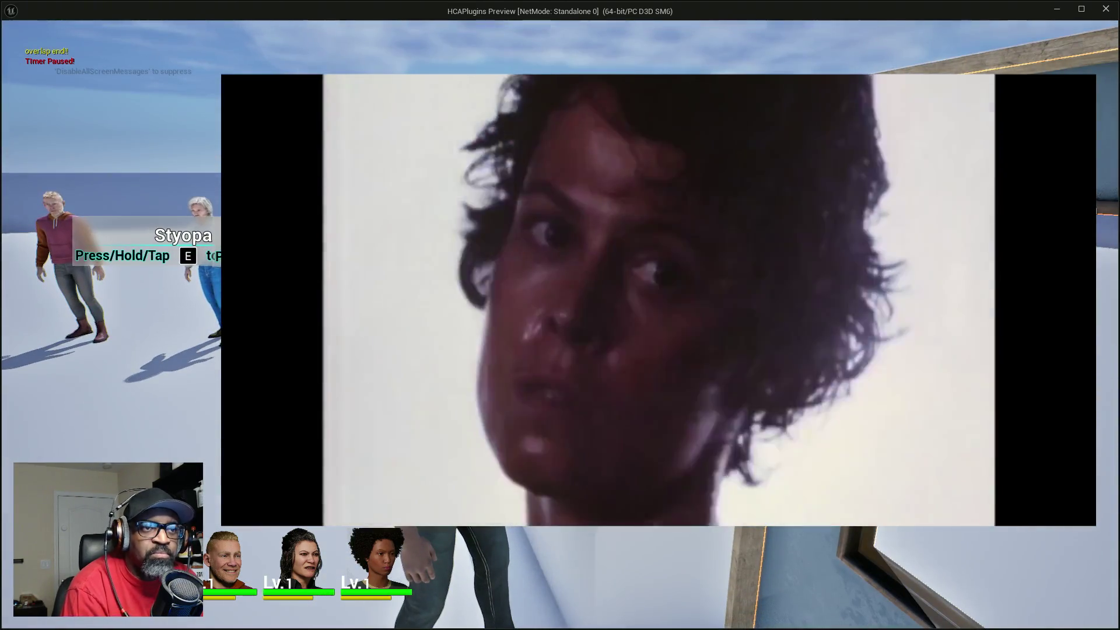
pyautogui.press('Escape')
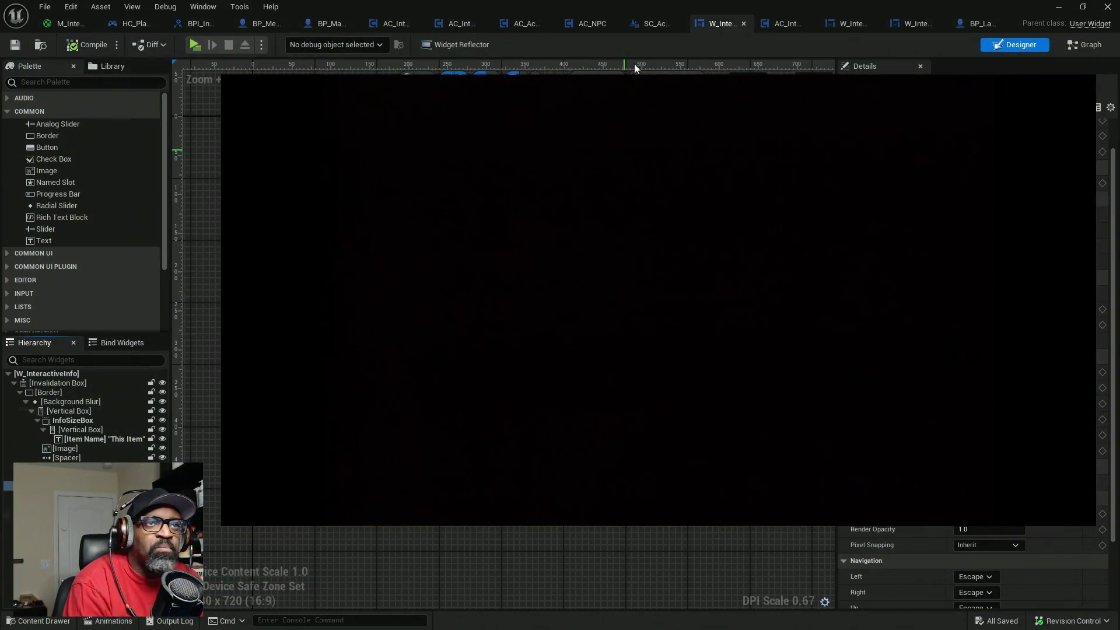
pyautogui.moveTo(619, 7)
pyautogui.mouseDown()
pyautogui.moveTo(140, 149)
pyautogui.moveTo(143, 247)
pyautogui.moveTo(6, 258)
pyautogui.moveTo(768, 14)
pyautogui.moveTo(767, 1)
pyautogui.mouseUp()
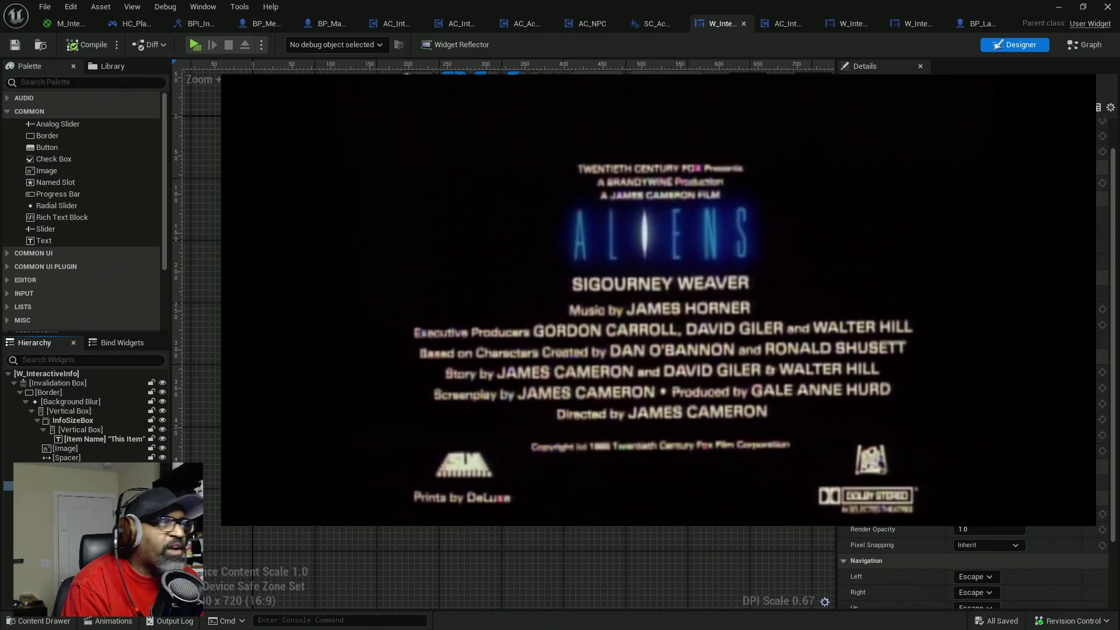
pyautogui.moveTo(767, 1); pyautogui.dragTo(288, 0)
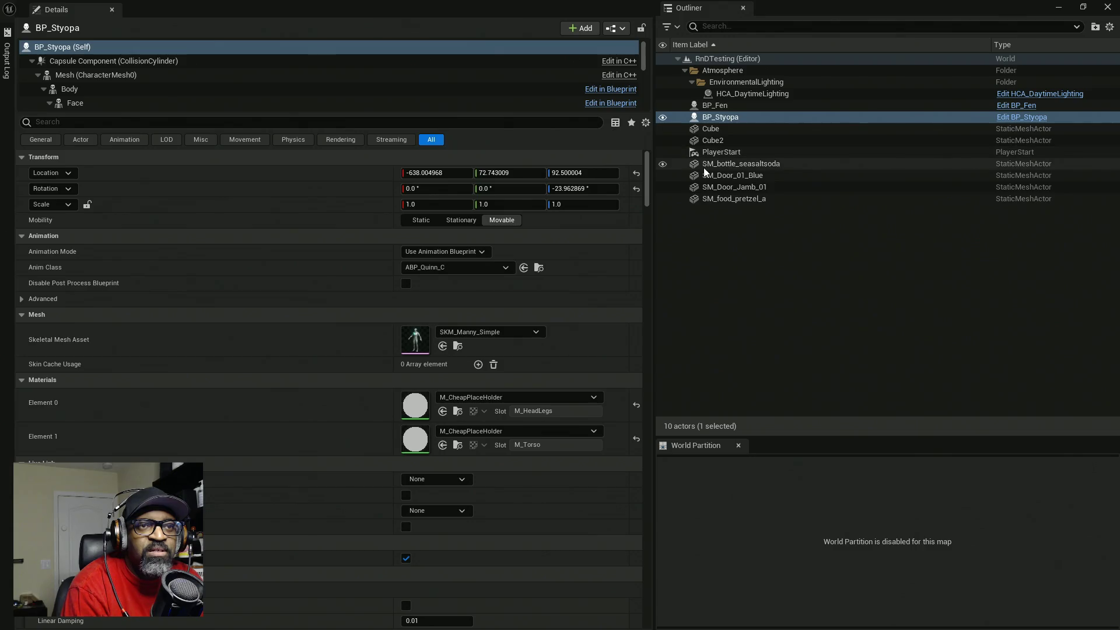
# - On SM_food_pretzel_a's AC_Interact, set display name Pretzel, a description, and inspect action Eat
pyautogui.click(732, 199)
pyautogui.click(107, 85)
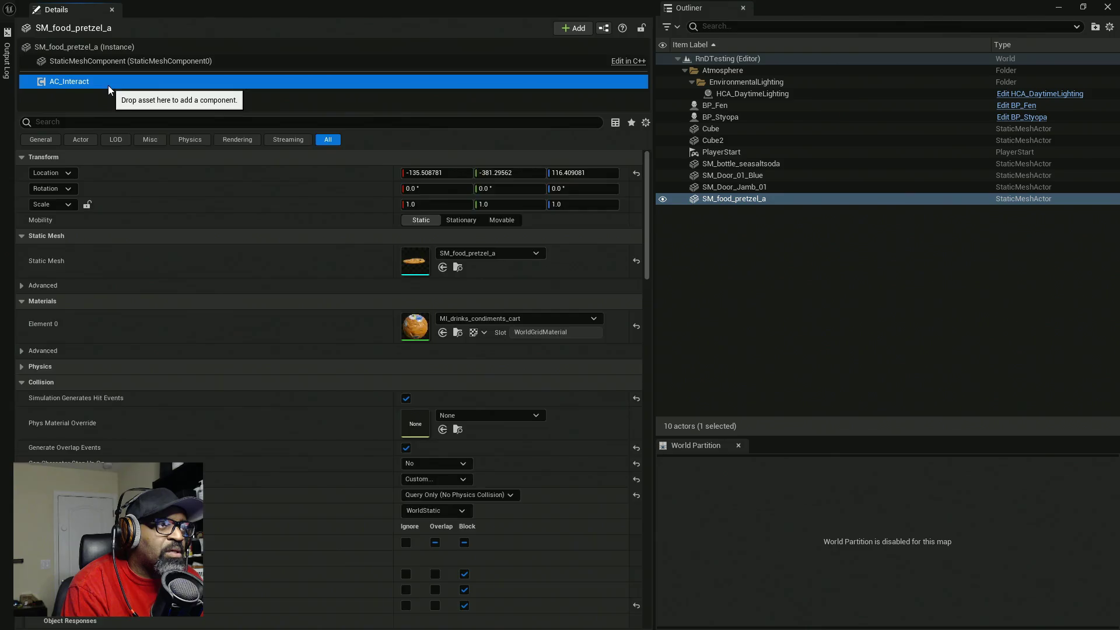
pyautogui.click(426, 331)
pyautogui.write('Pretzel')
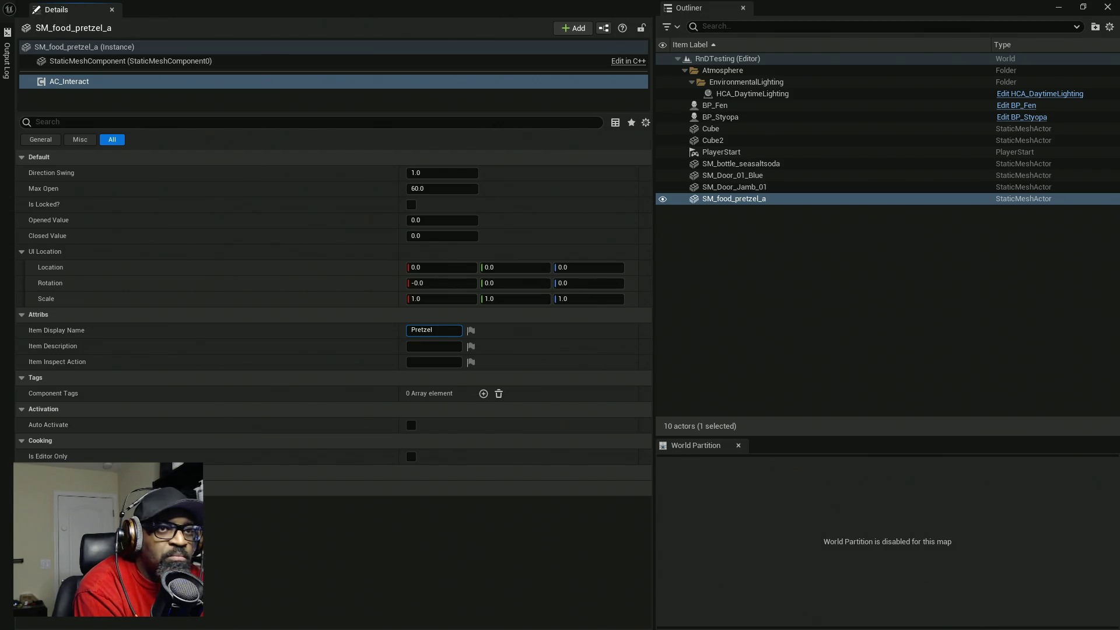
pyautogui.press('Tab')
pyautogui.write('A nice, warm, pr')
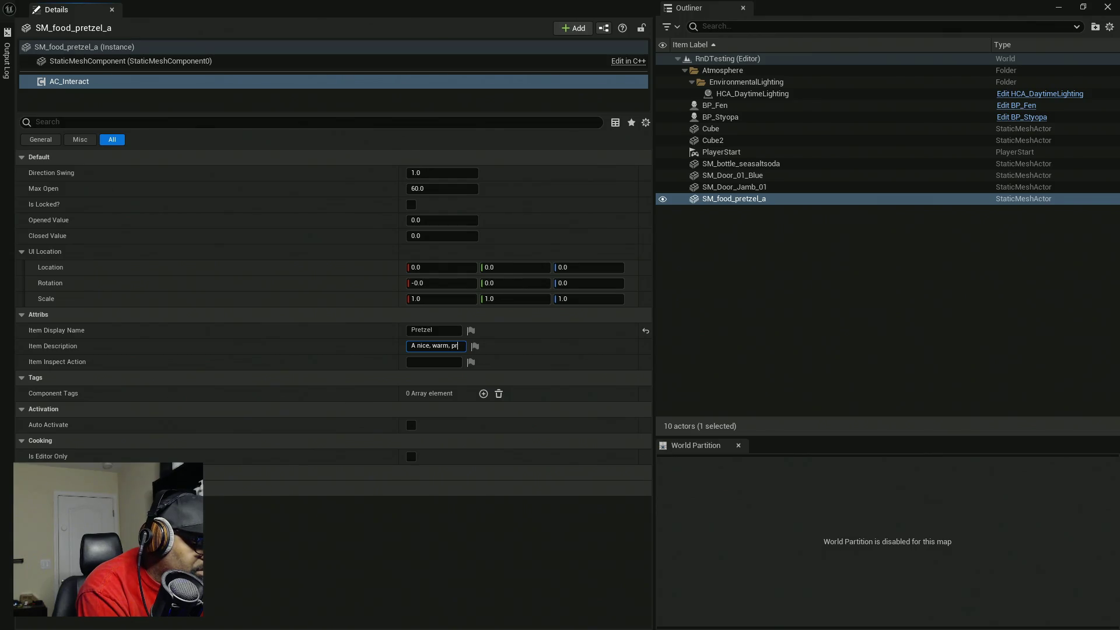
pyautogui.write('etz')
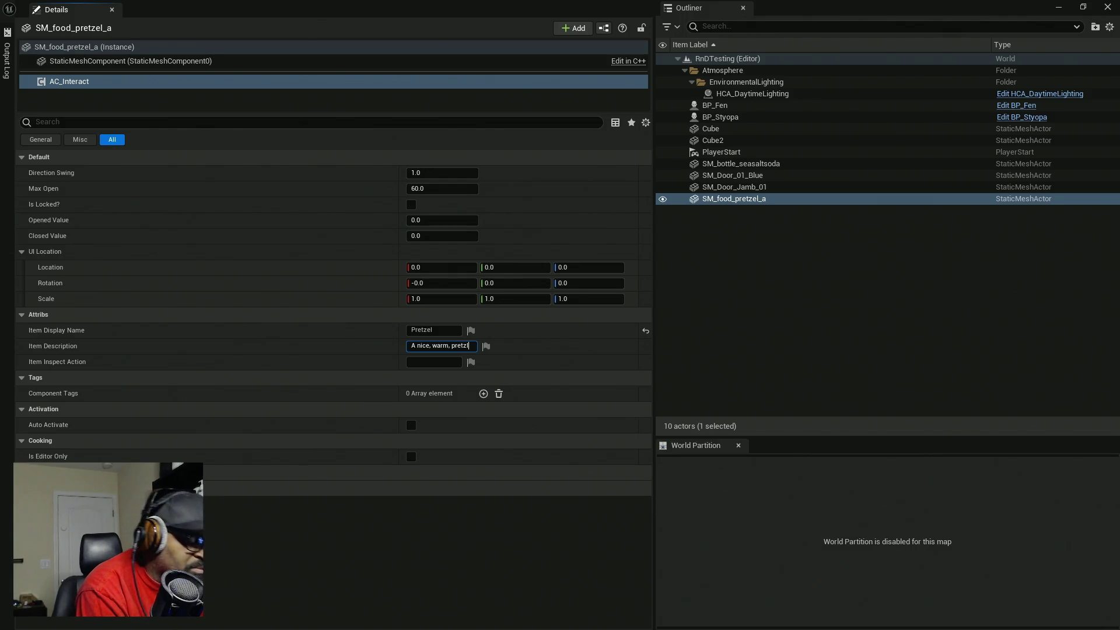
pyautogui.write('el...')
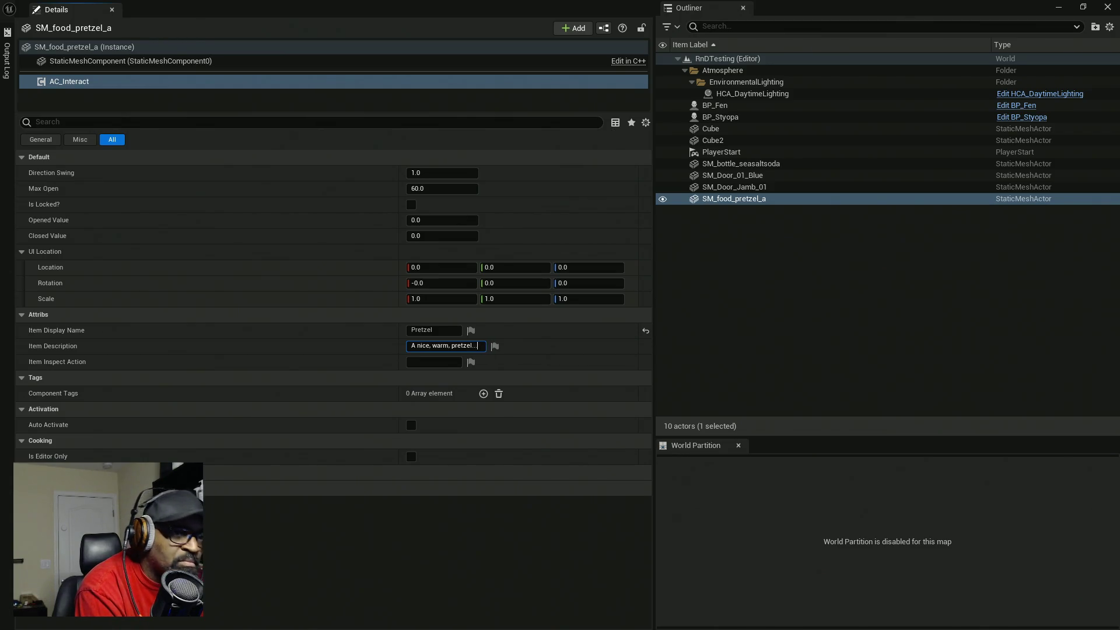
pyautogui.click(434, 362)
pyautogui.write('Eat')
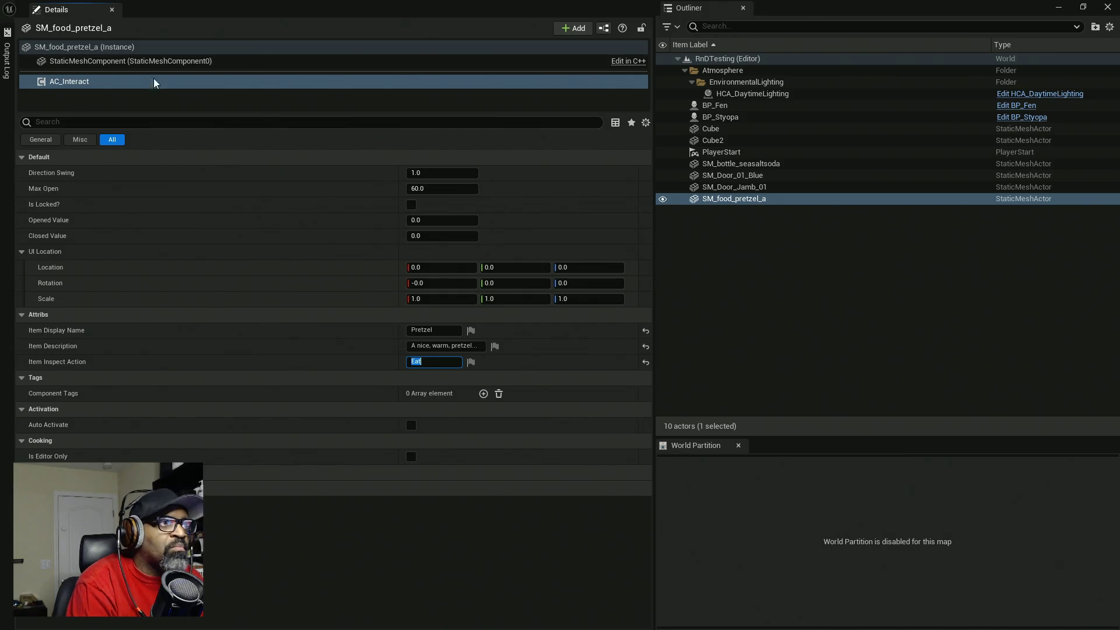
pyautogui.press('Return')
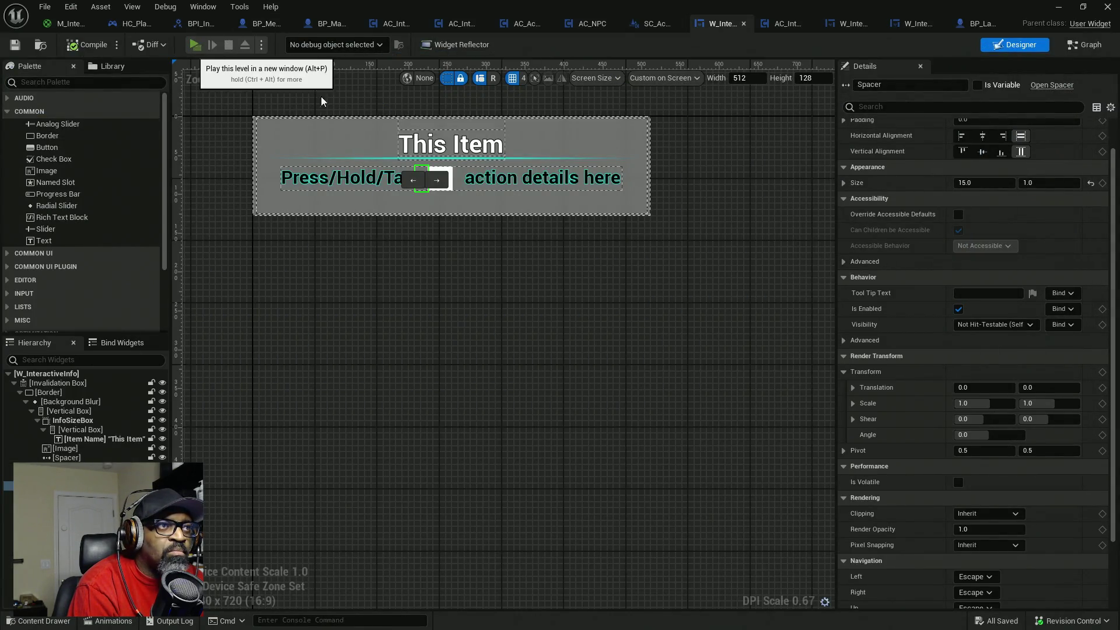
# - Play the level and walk to the pretzel to see its Eat Pretzel prompt, then stop
pyautogui.click(195, 44)
pyautogui.press('w')
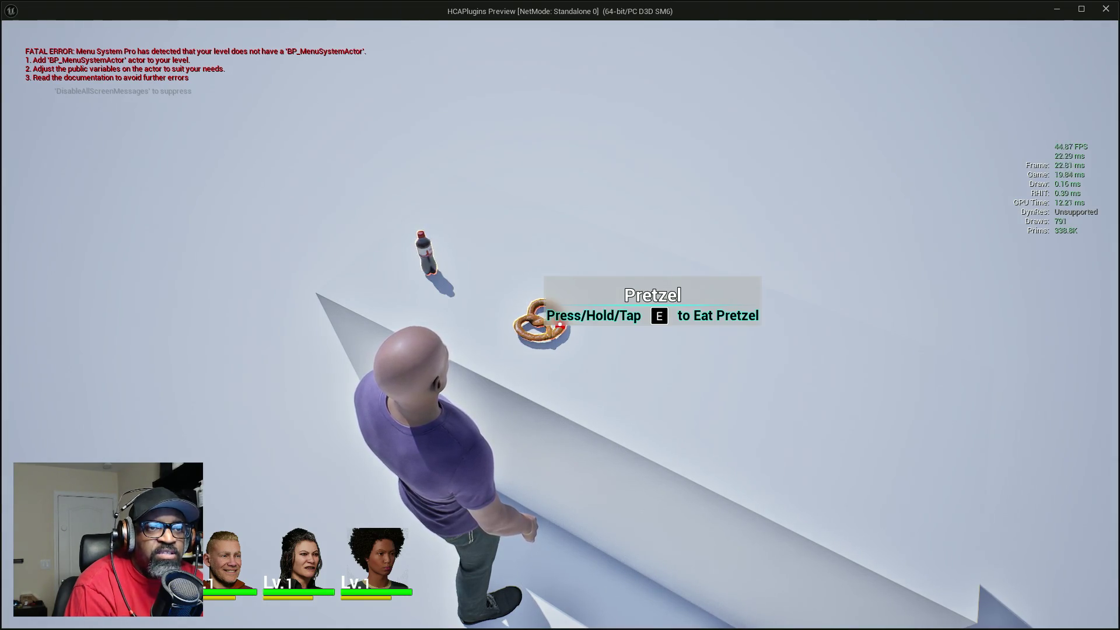
pyautogui.press('Escape')
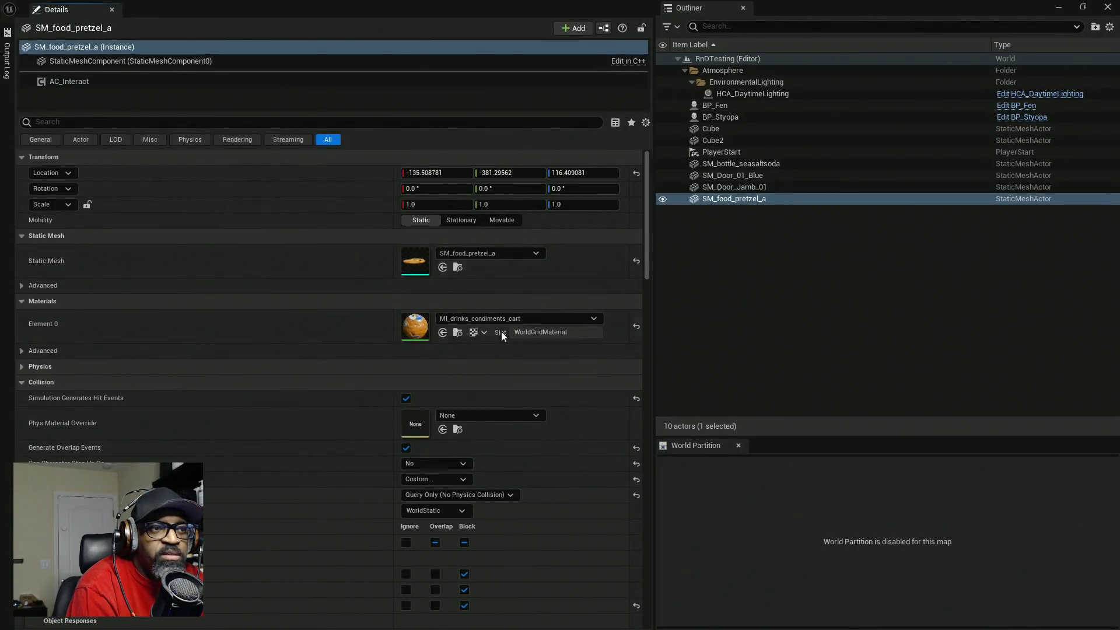
# - Change the pretzel's AC_Interact inspect action from Eat to lowercase eat
pyautogui.click(88, 82)
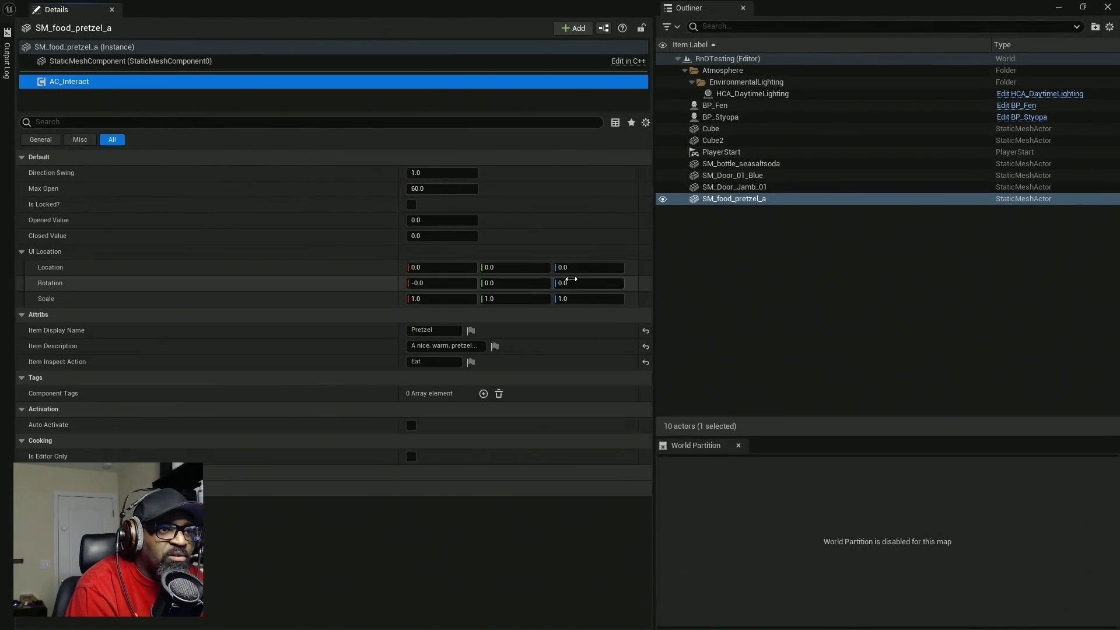
pyautogui.click(414, 361)
pyautogui.press('BackSpace')
pyautogui.write('e')
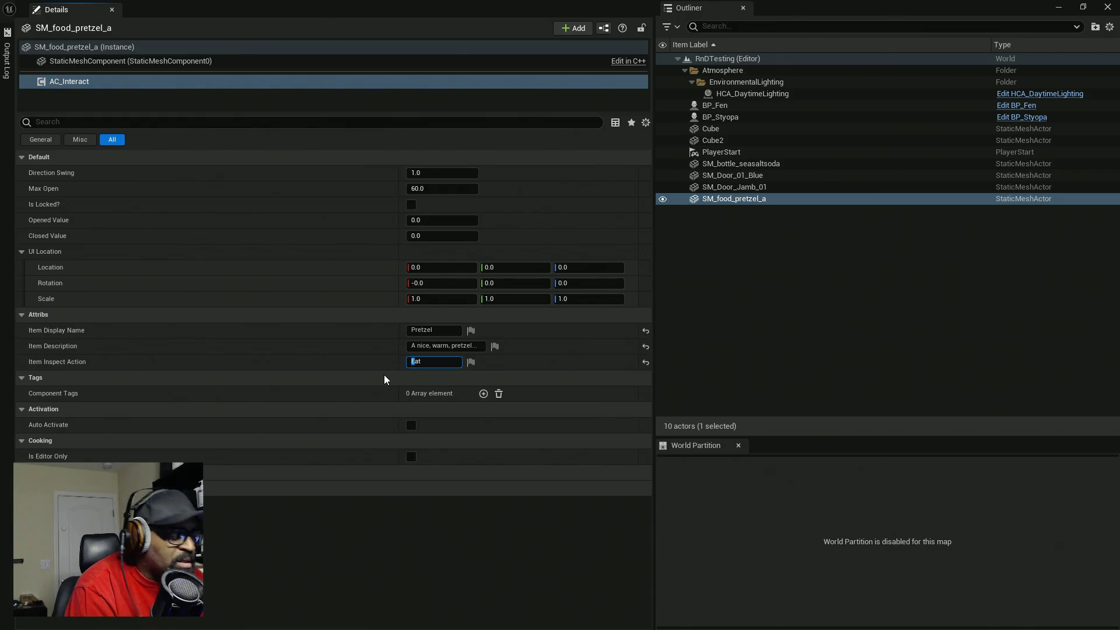
pyautogui.click(702, 292)
pyautogui.click(749, 189)
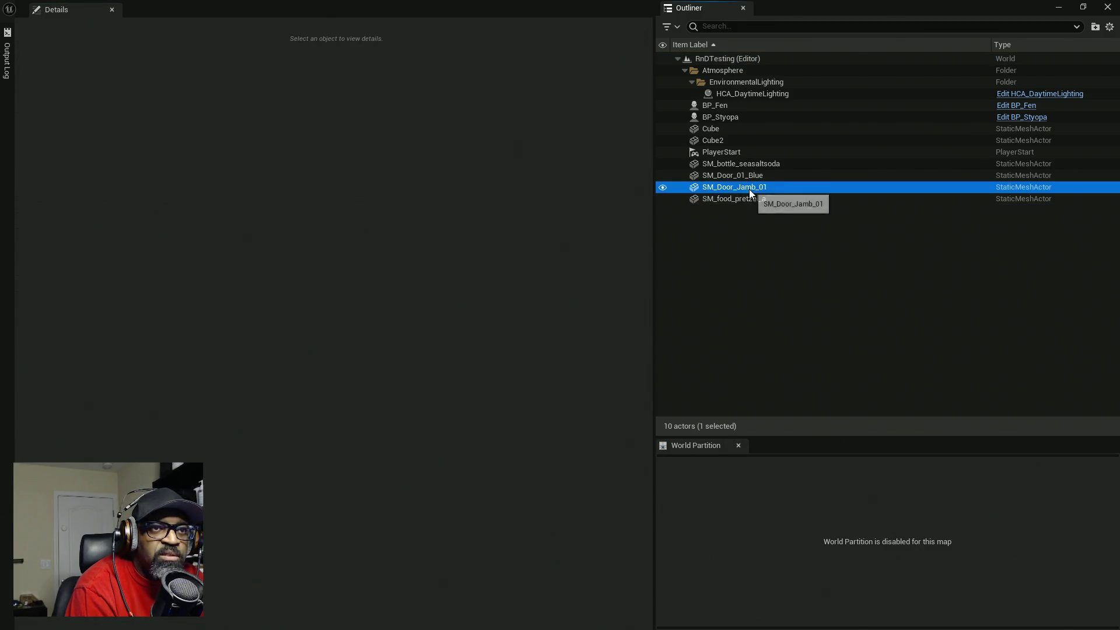
pyautogui.click(746, 198)
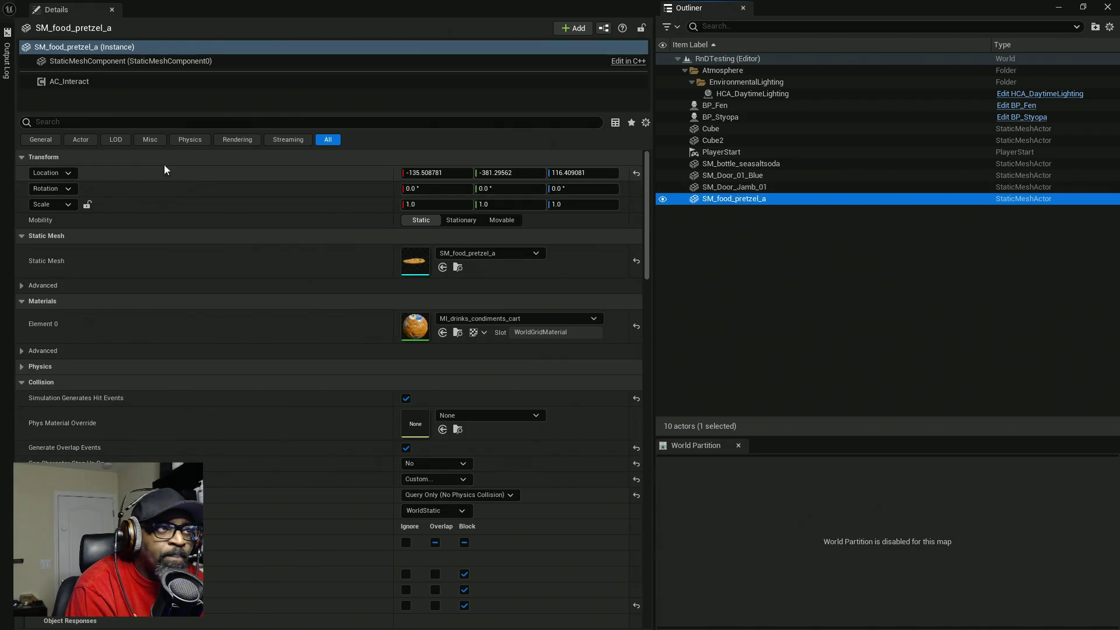
pyautogui.click(195, 83)
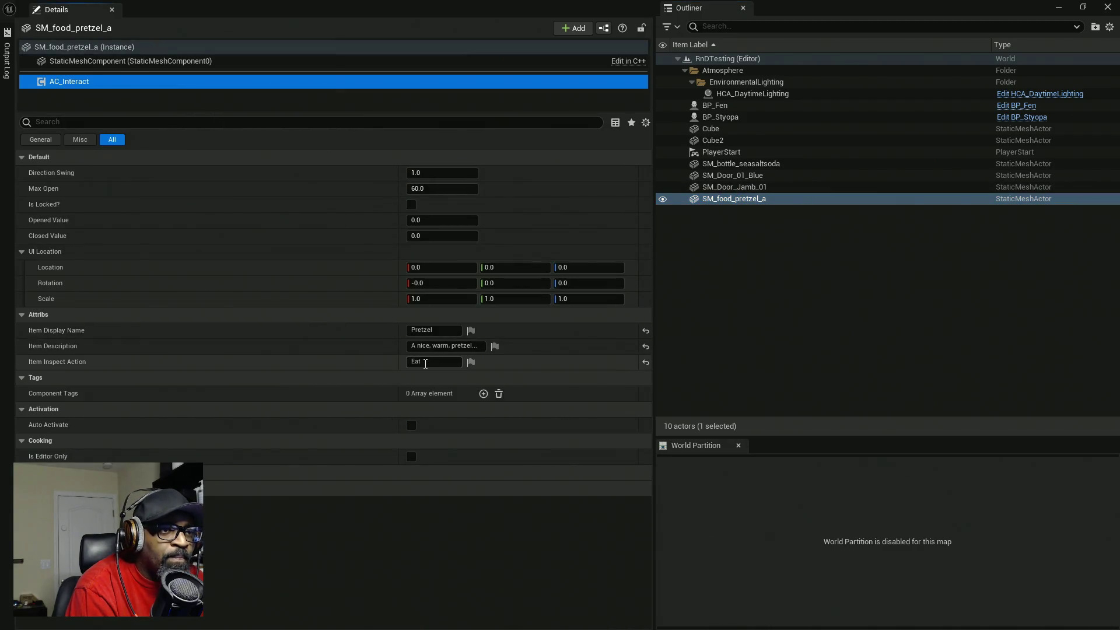
pyautogui.click(416, 361)
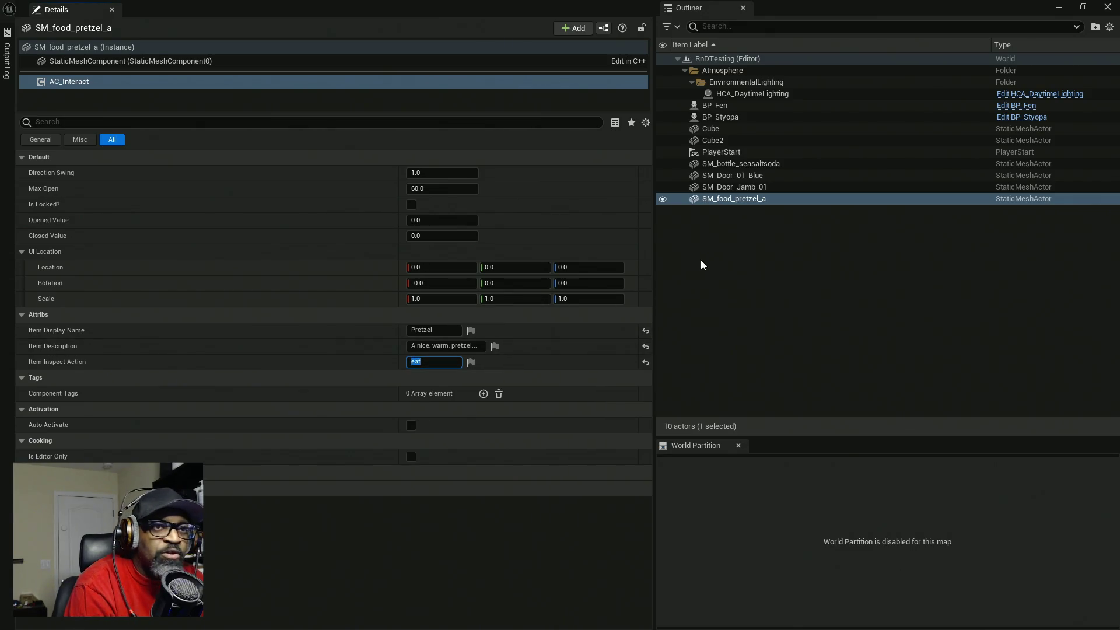
# - Set the blue door's AC_Interact inspect action to lowercase open
pyautogui.click(740, 187)
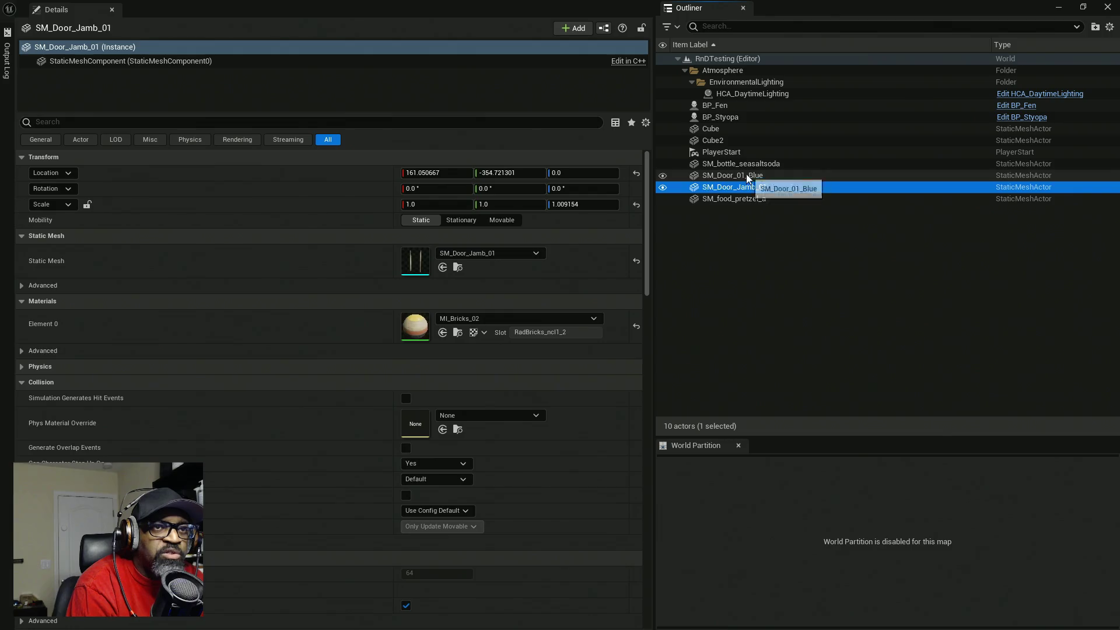
pyautogui.click(740, 175)
pyautogui.click(103, 85)
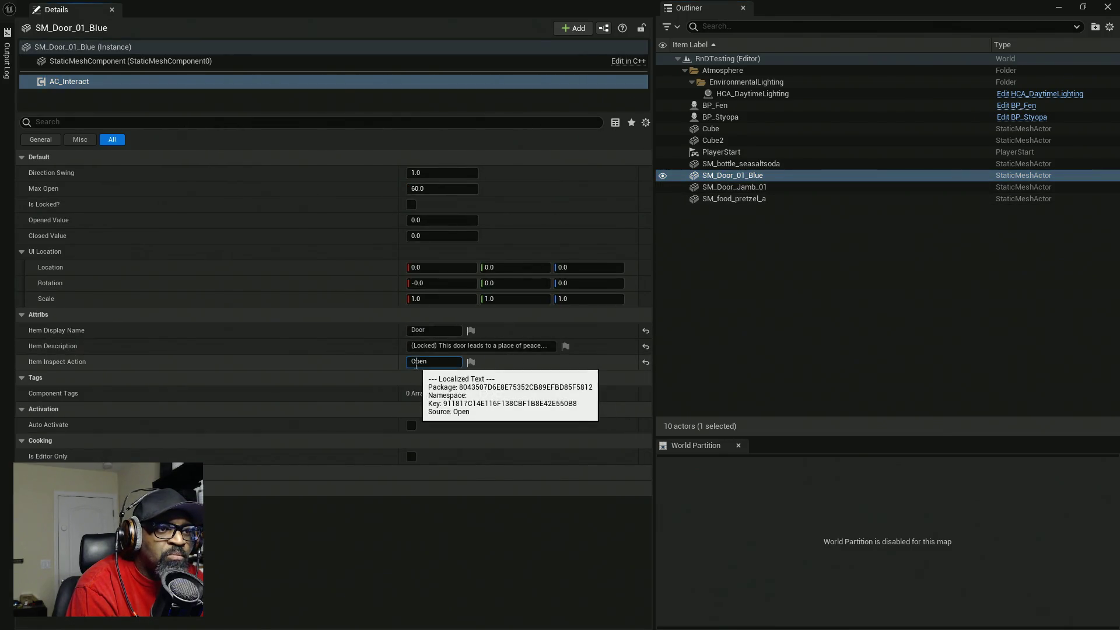
pyautogui.click(406, 364)
pyautogui.write('o')
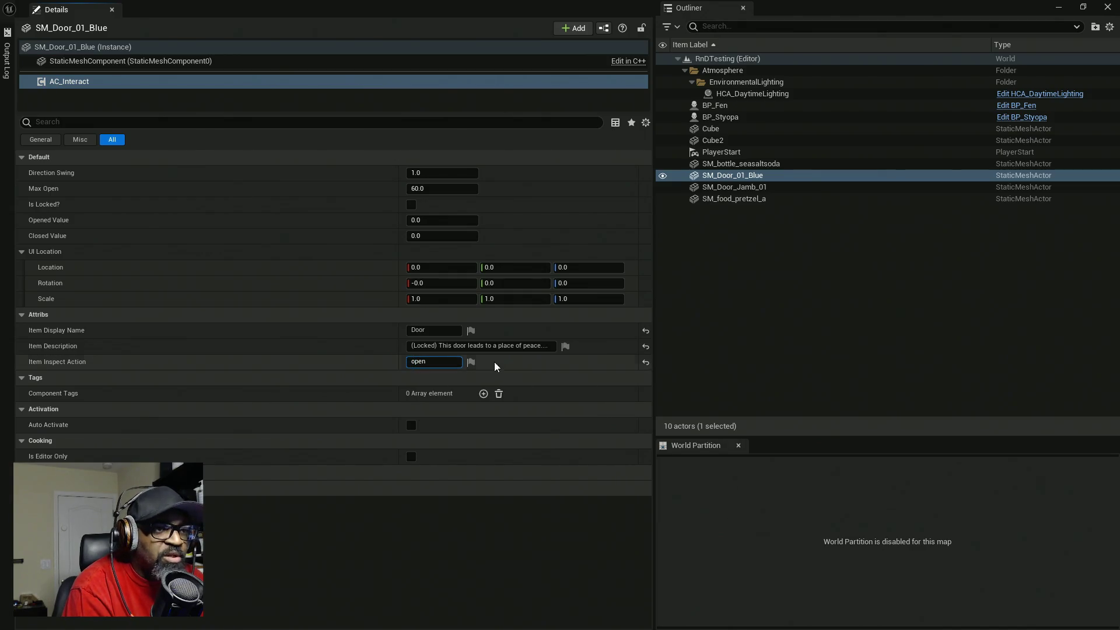
pyautogui.press('Return')
# - Remove the stray quotes from the soda bottle's inspect action so it reads rotate
pyautogui.click(736, 164)
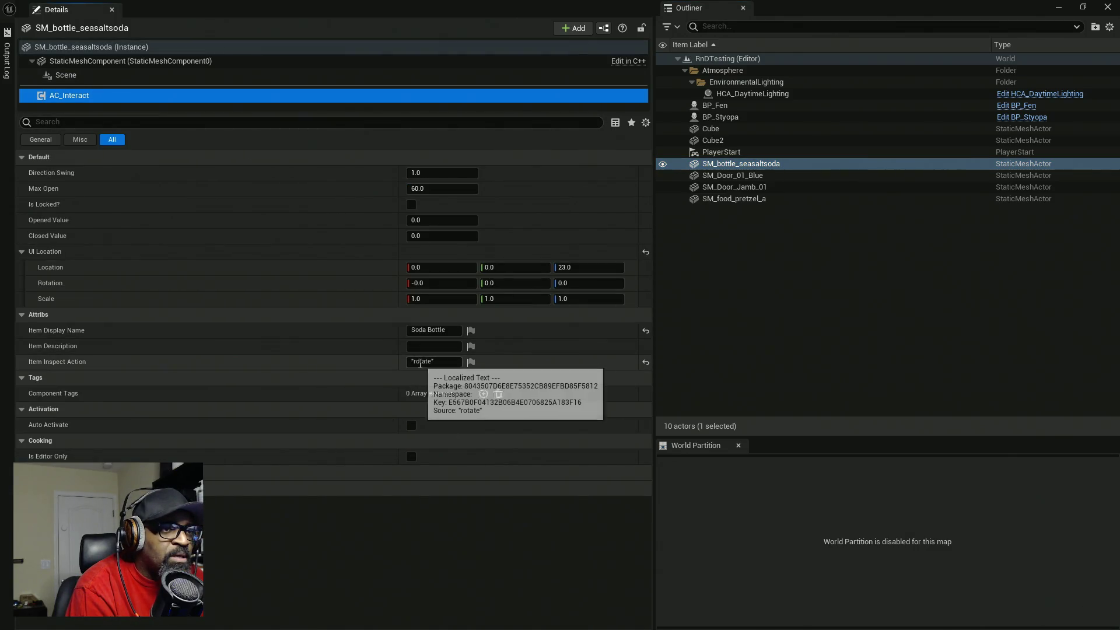
pyautogui.click(420, 363)
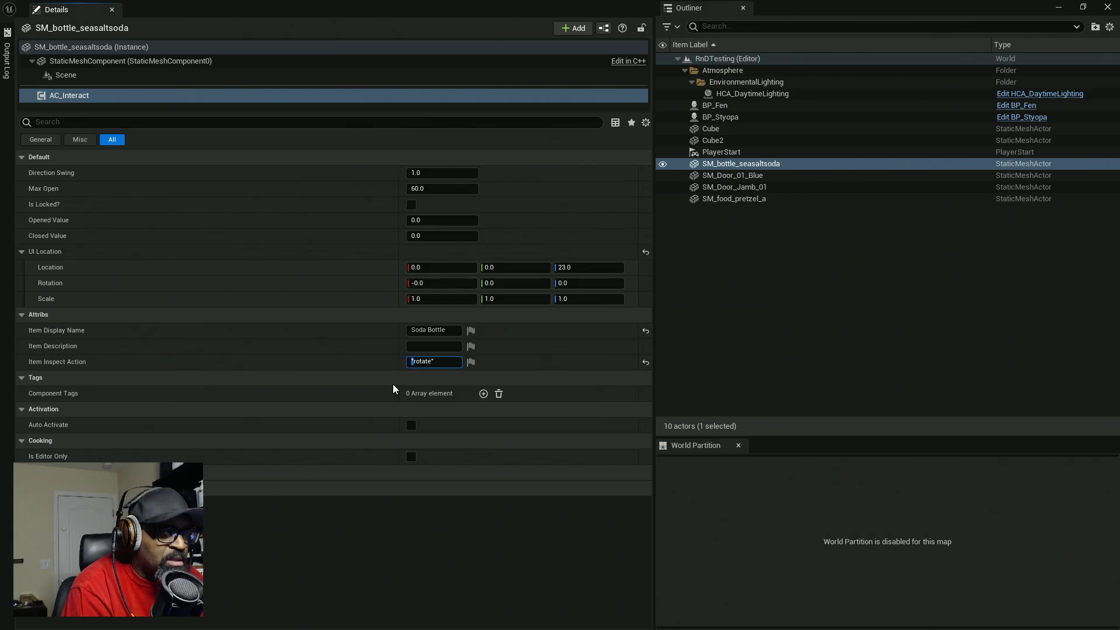
pyautogui.click(437, 361)
pyautogui.press('BackSpace')
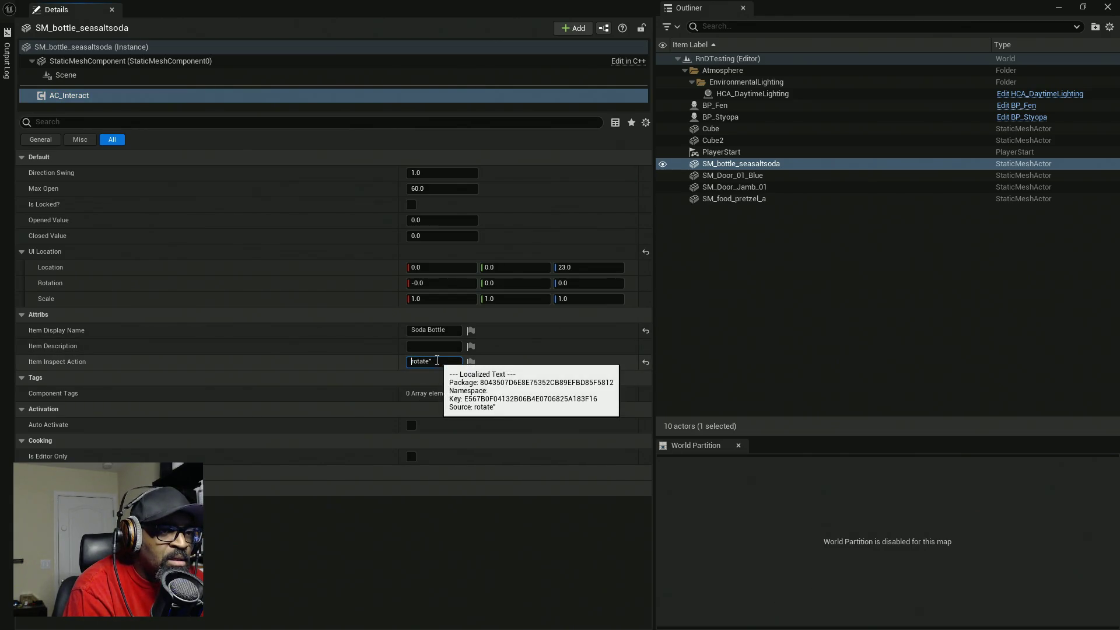
pyautogui.press('Return')
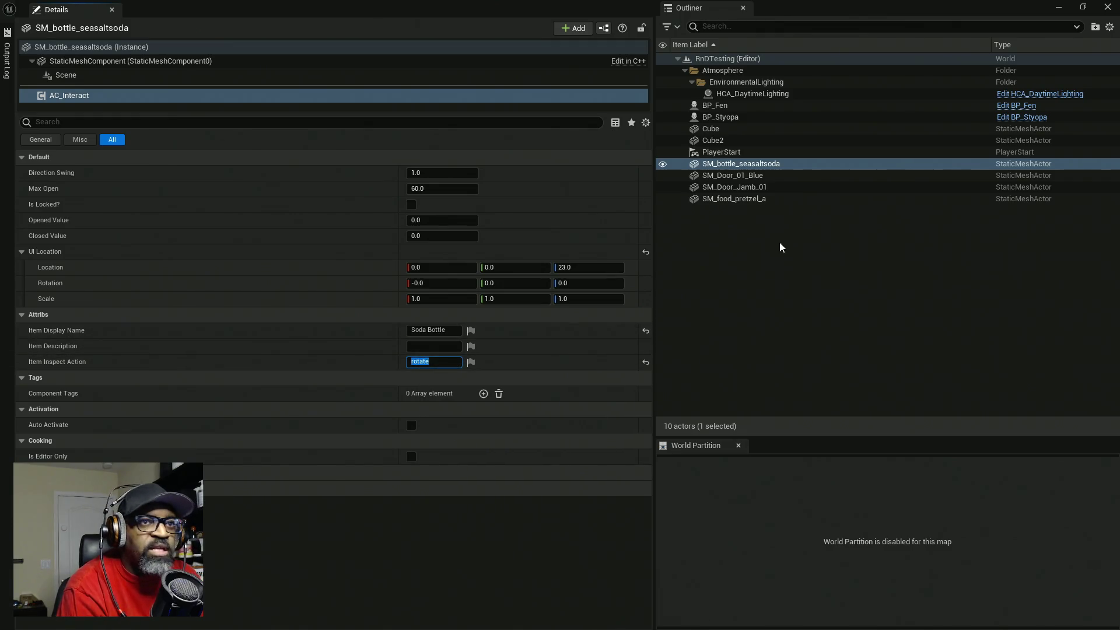
pyautogui.click(730, 116)
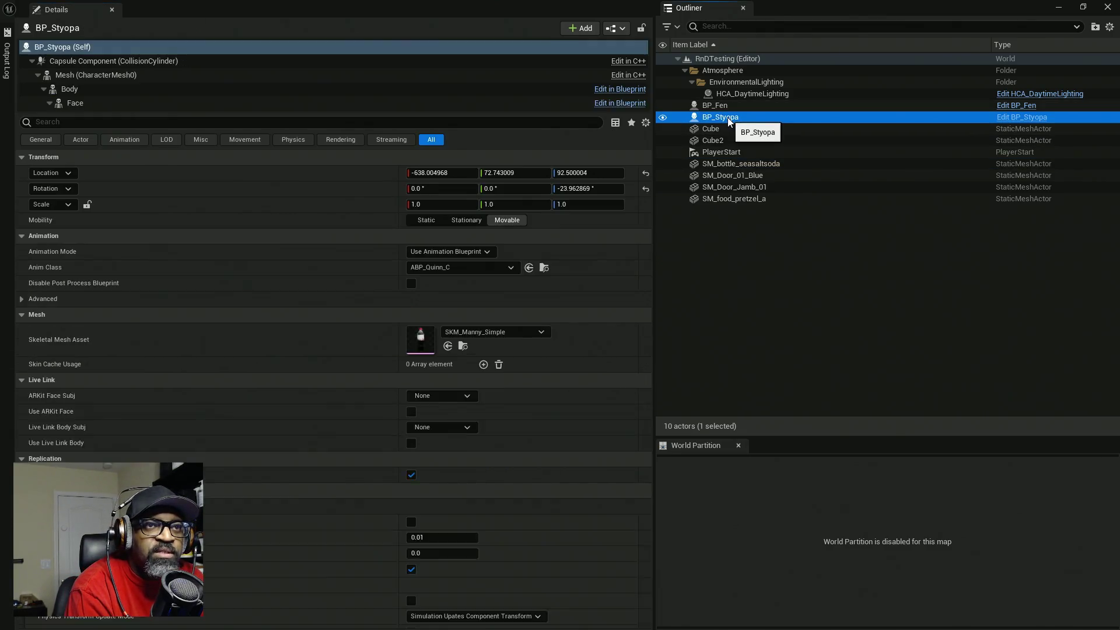
# - Check the lowercase talk action on BP_Styopa's and BP_Fen's AC_NPC components, then start a play-test
pyautogui.click(31, 61)
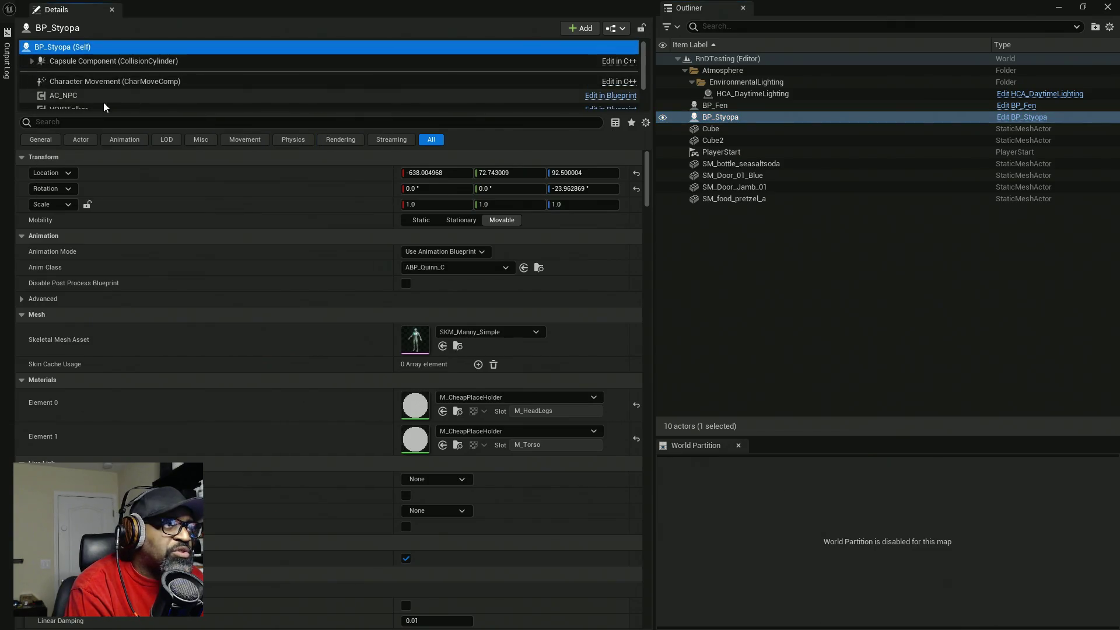
pyautogui.click(89, 96)
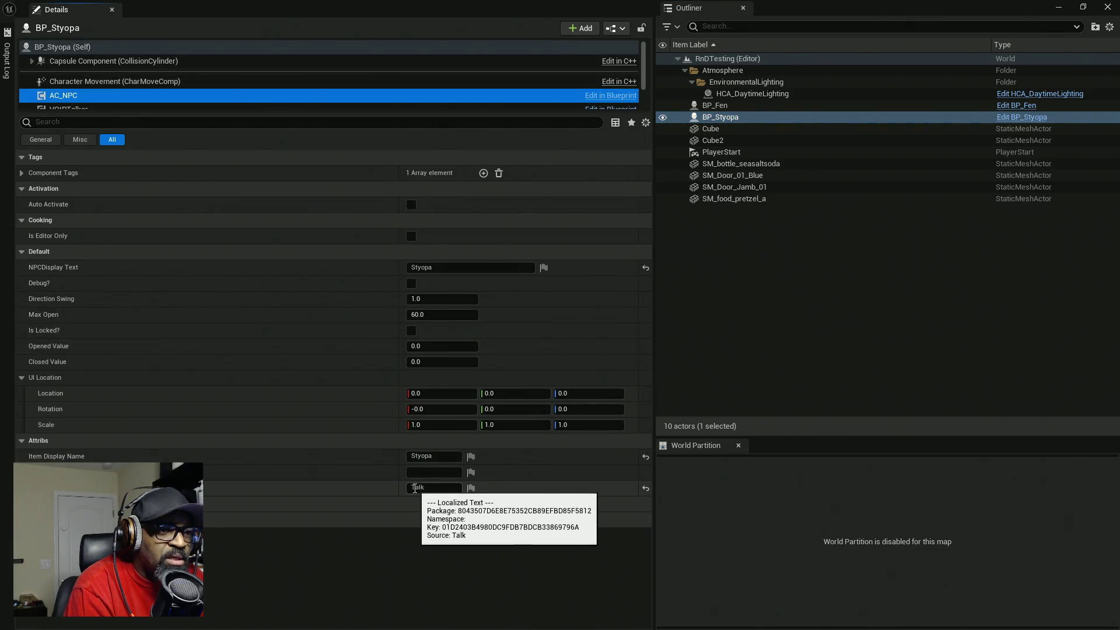
pyautogui.click(423, 488)
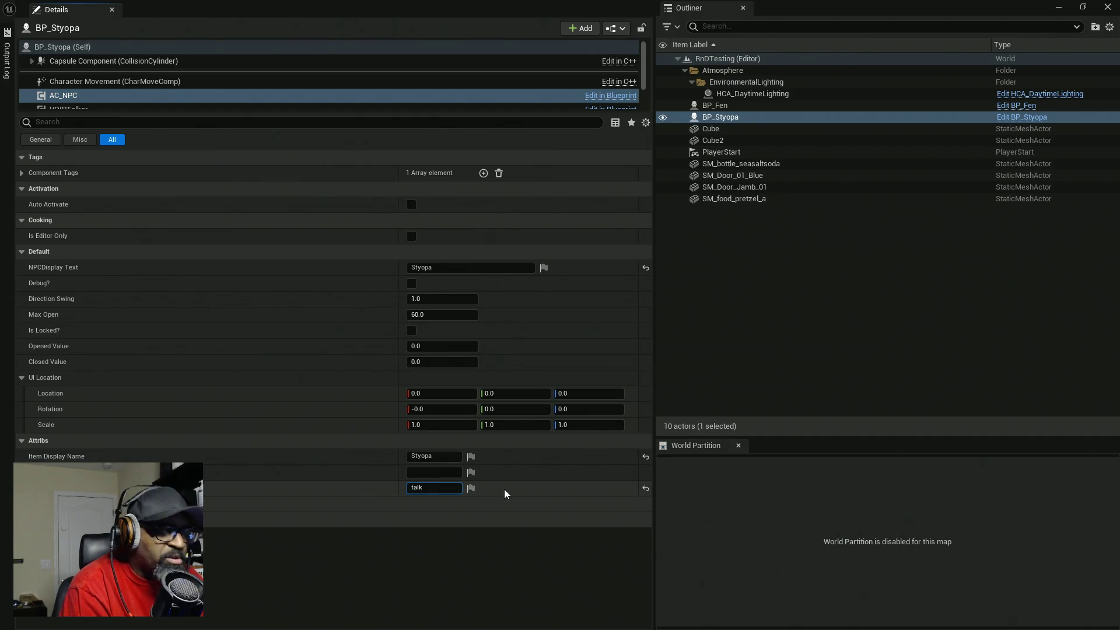
pyautogui.click(721, 108)
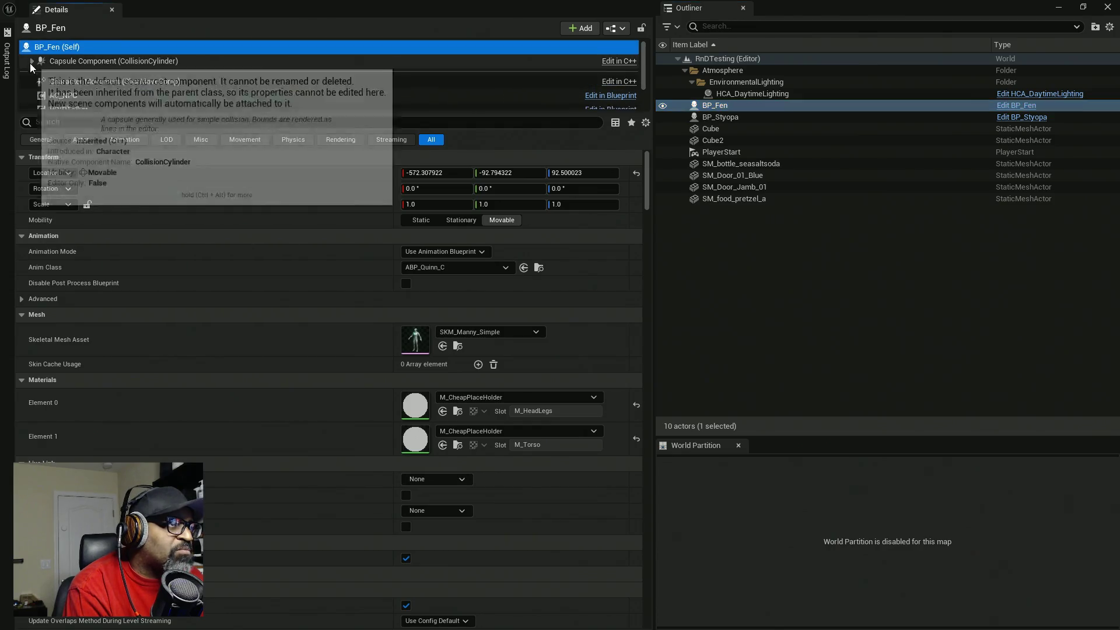
pyautogui.click(55, 95)
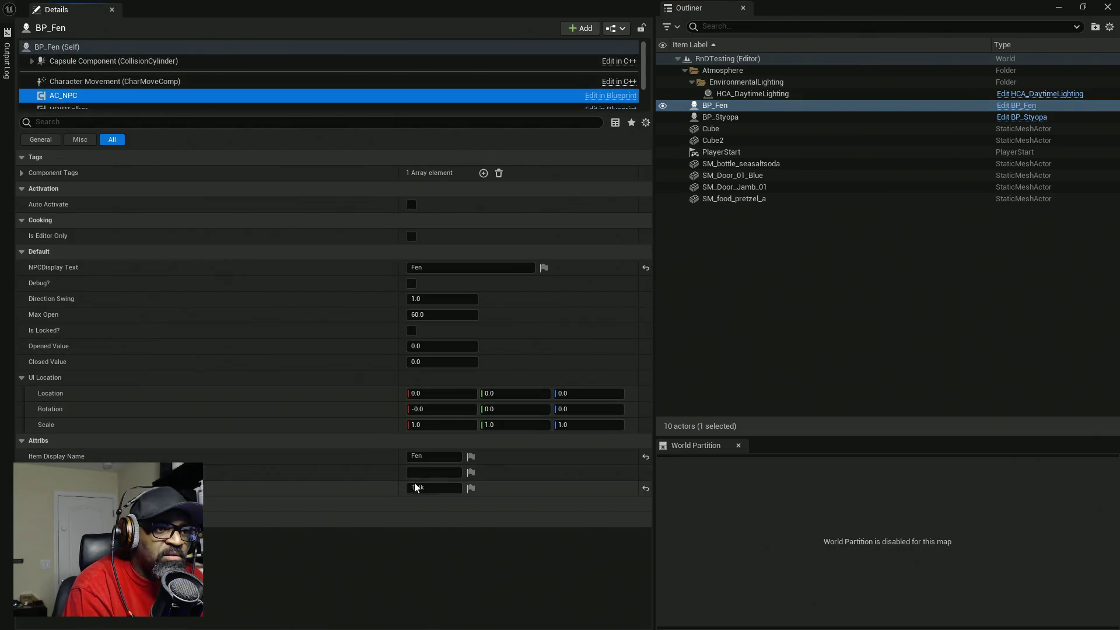
pyautogui.click(415, 487)
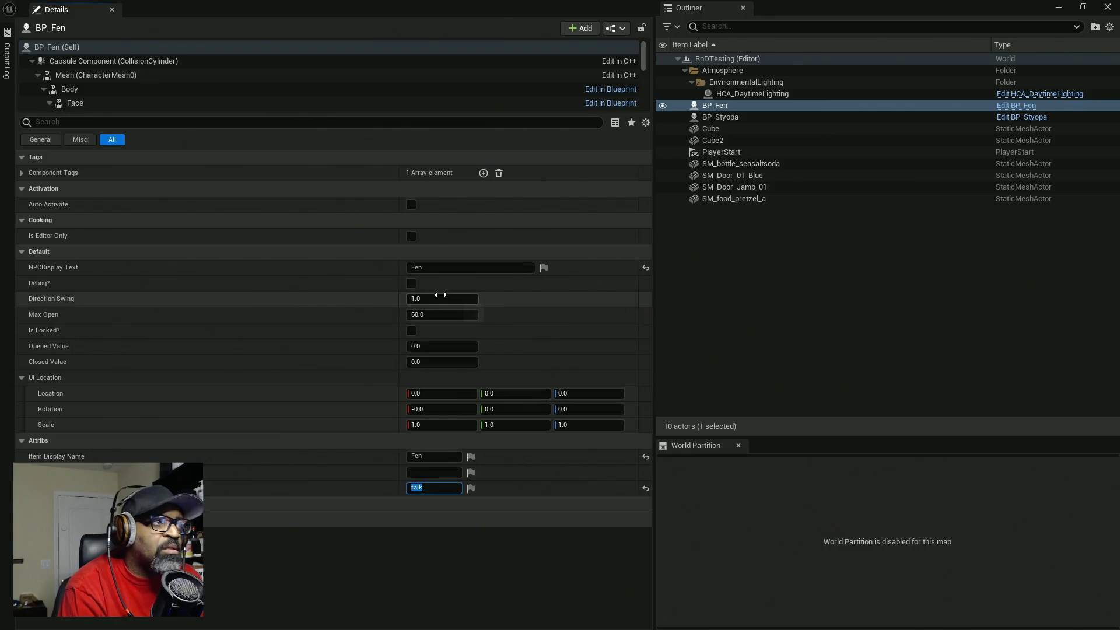
pyautogui.hotkey('alt', 'Tab')
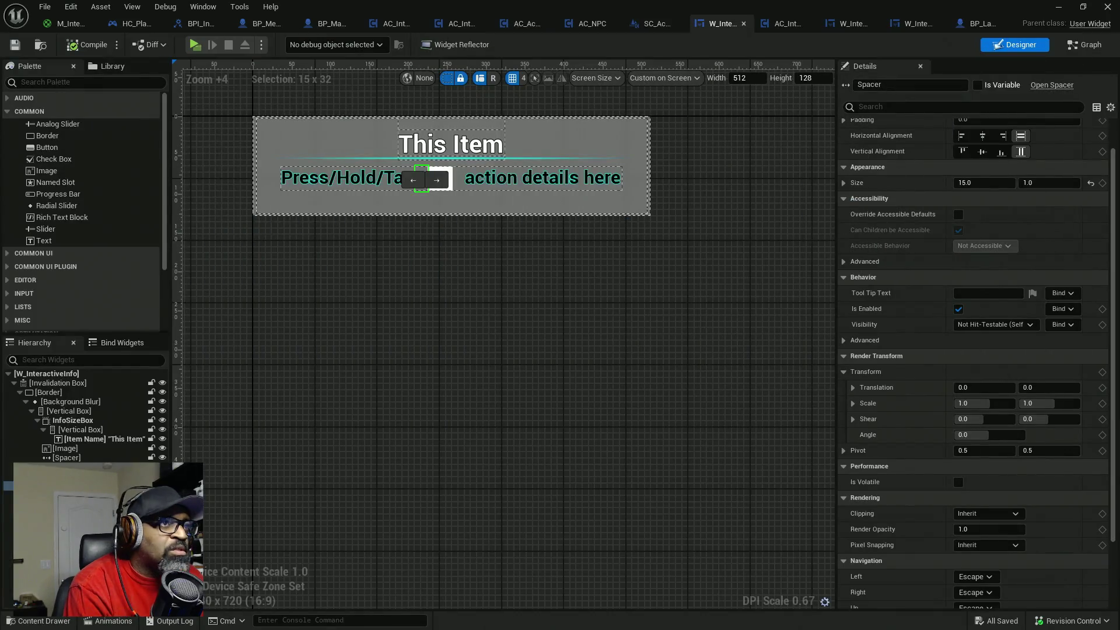
pyautogui.click(187, 50)
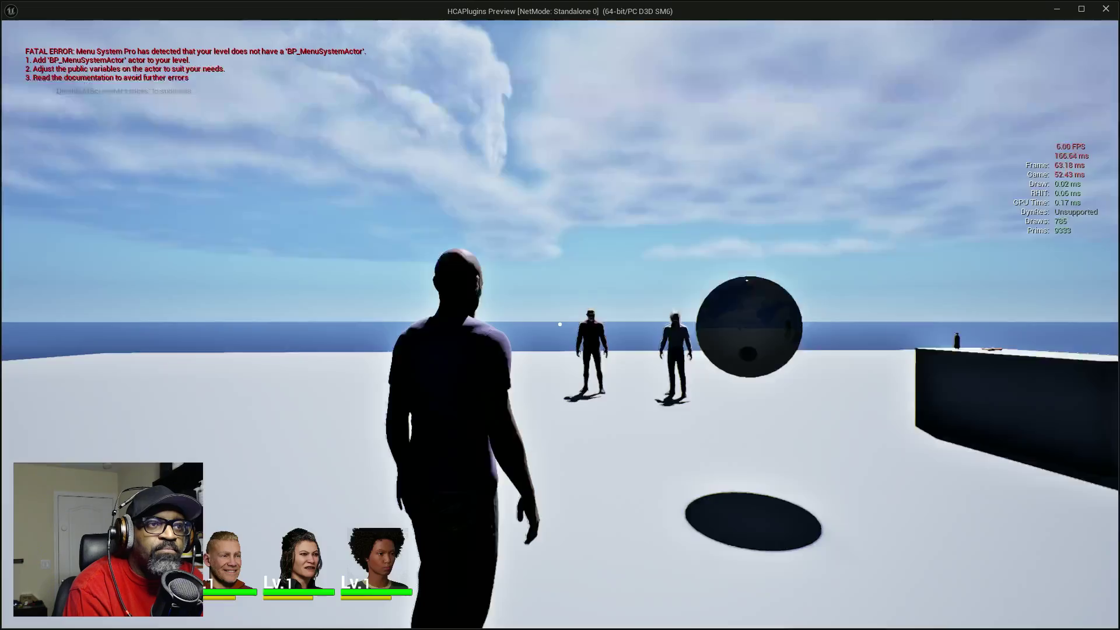
# - Walk to the door, pretzel and soda bottle to check their open, eat and rotate prompts, then stop
pyautogui.press('w')
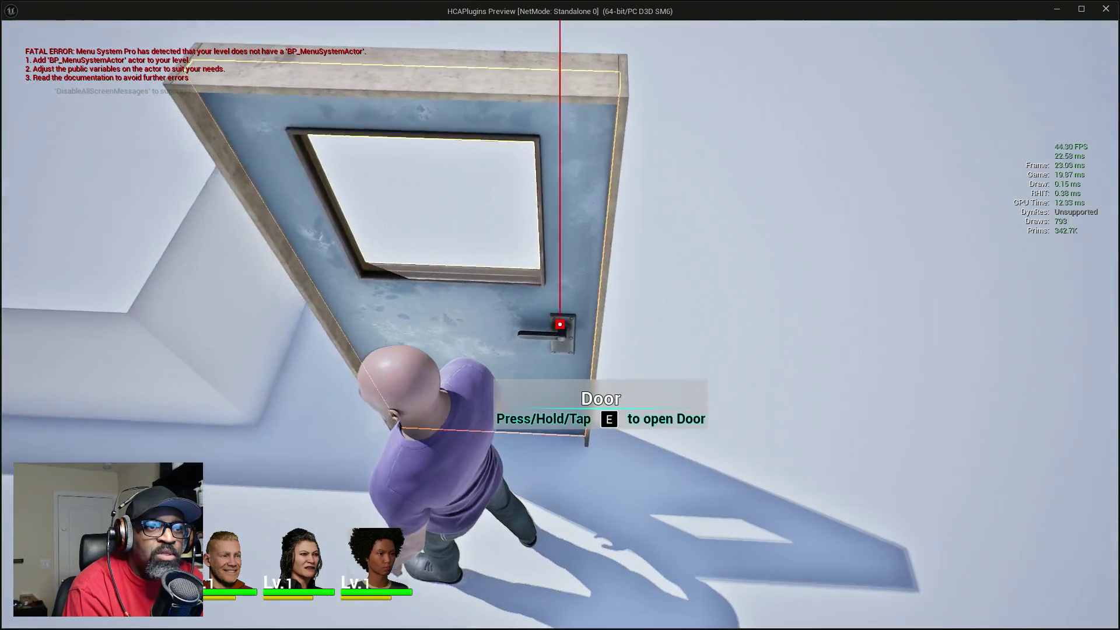
pyautogui.press('a')
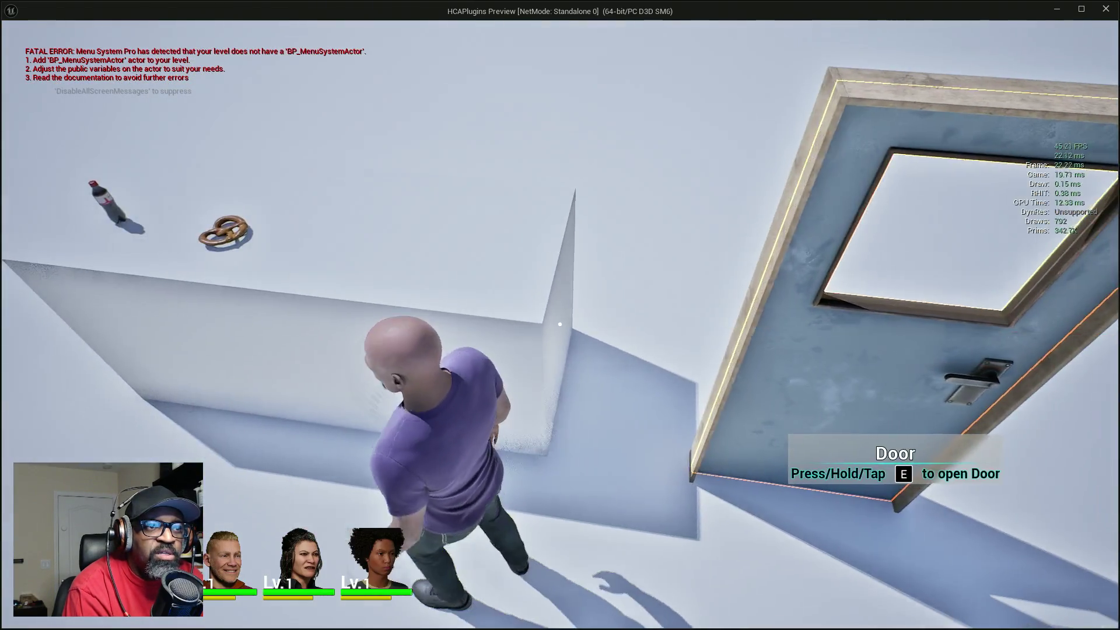
pyautogui.press('a')
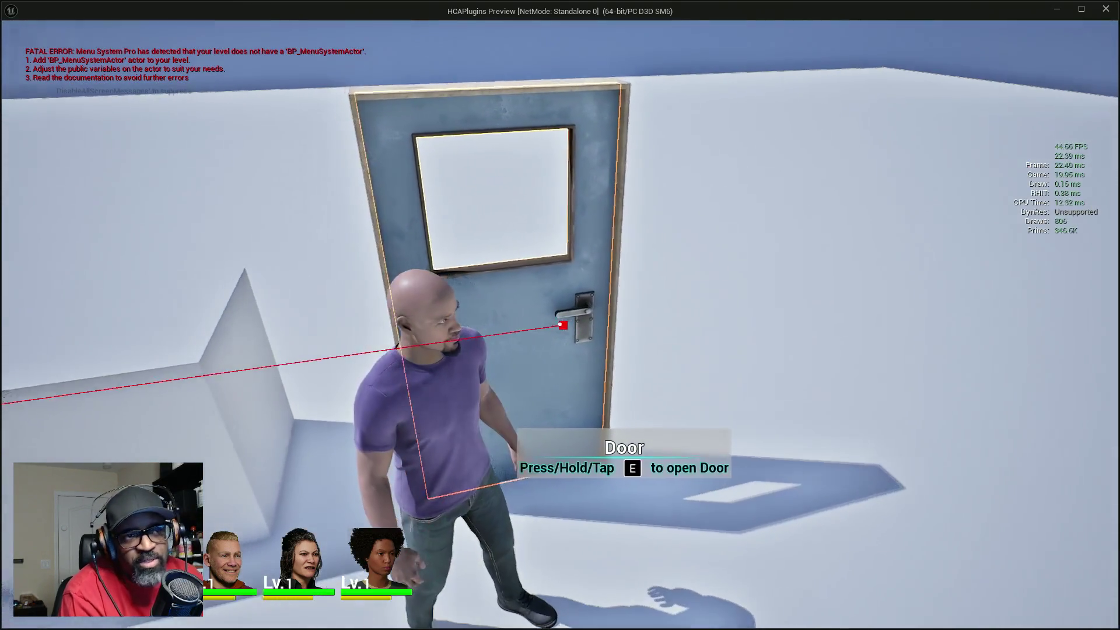
pyautogui.press('w')
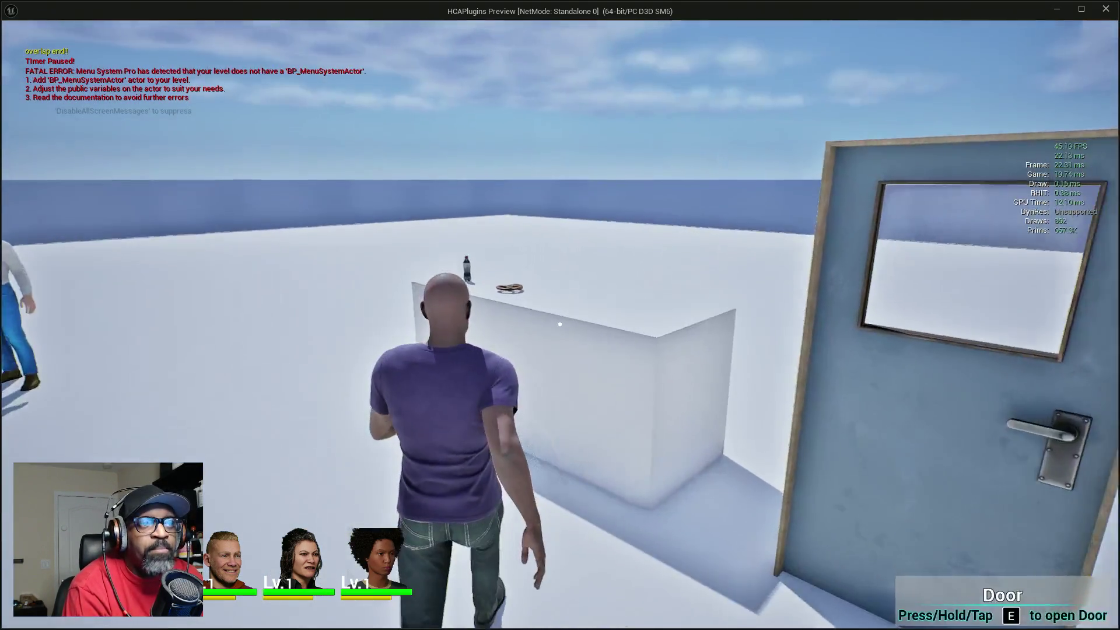
pyautogui.press('w')
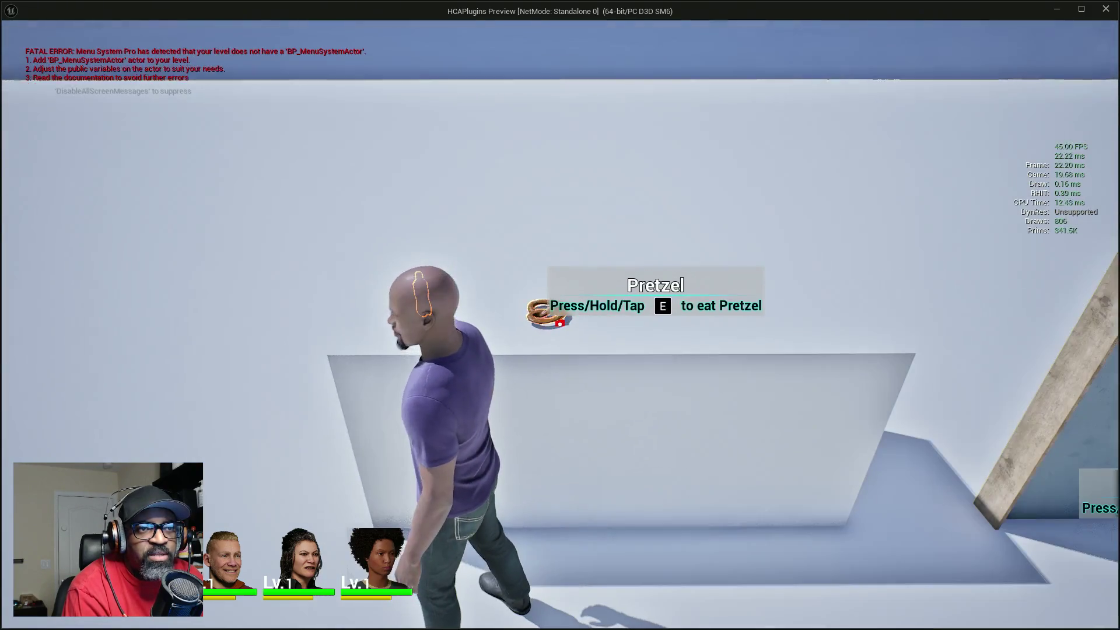
pyautogui.press('w')
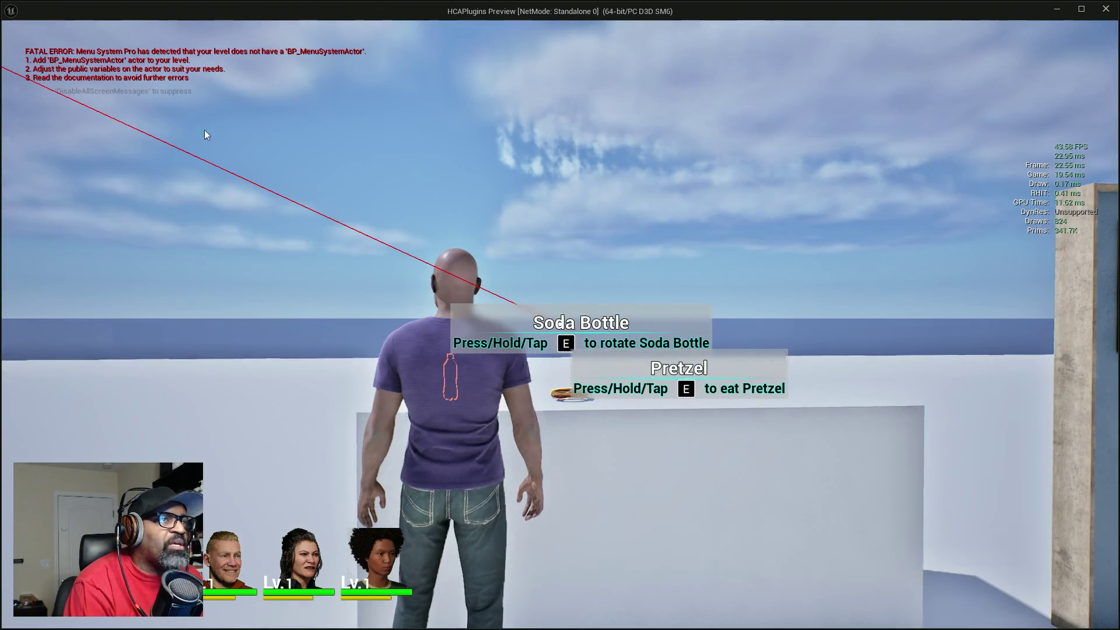
pyautogui.press('Escape')
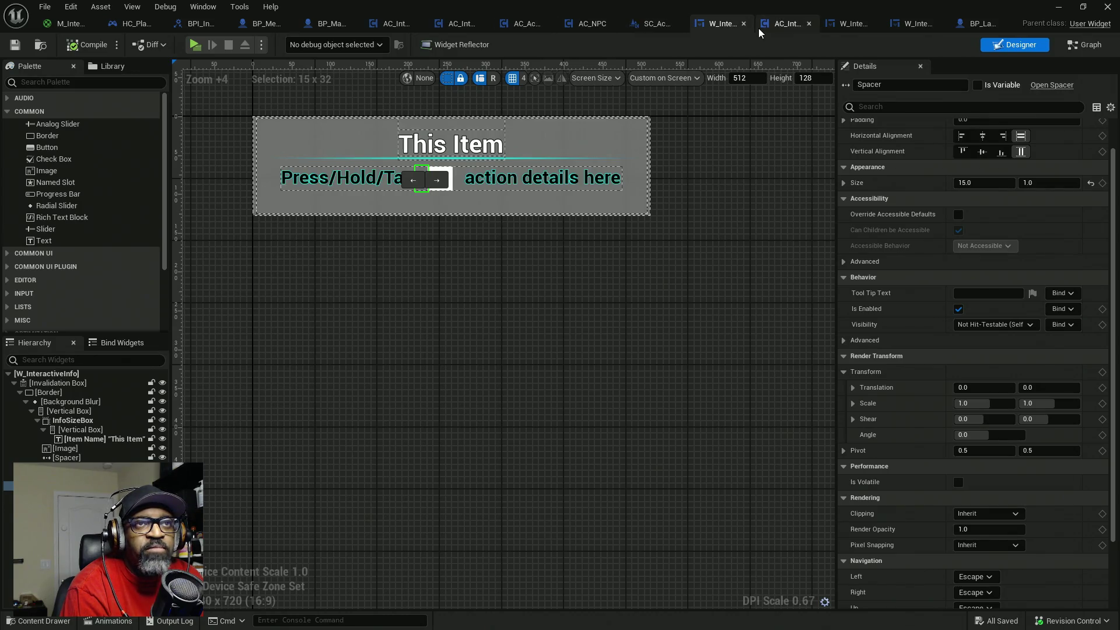
# - Switch W_InteractiveInfo to Graph and open Get_InteractionDetails_Text, Get_ItemName_Text, then Set Onscreen Info
pyautogui.click(1085, 46)
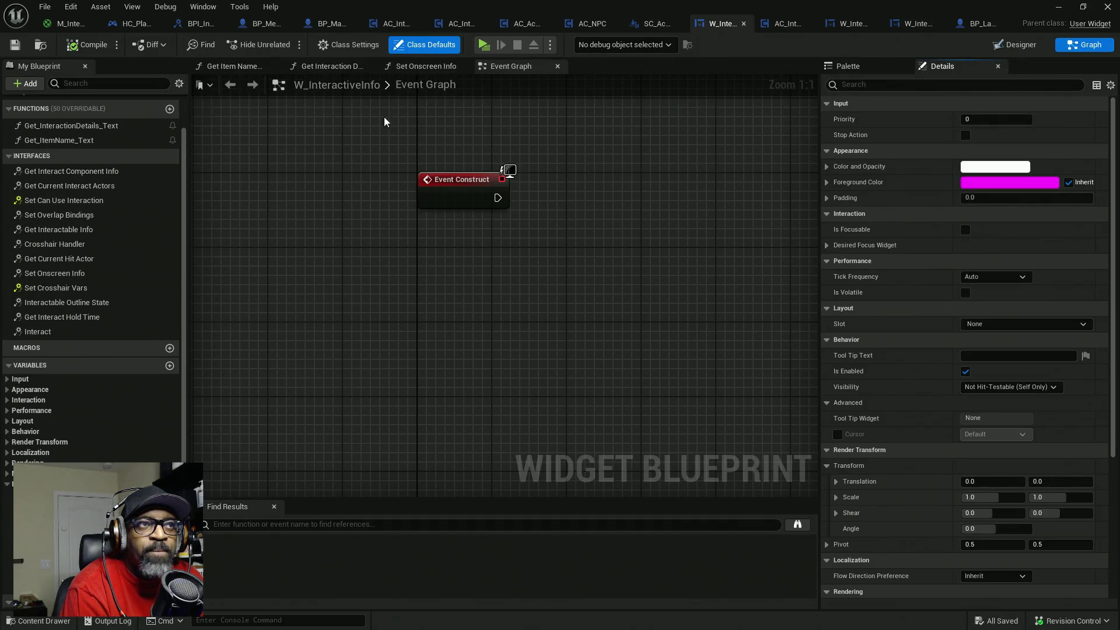
pyautogui.scroll(-10, 453, 128)
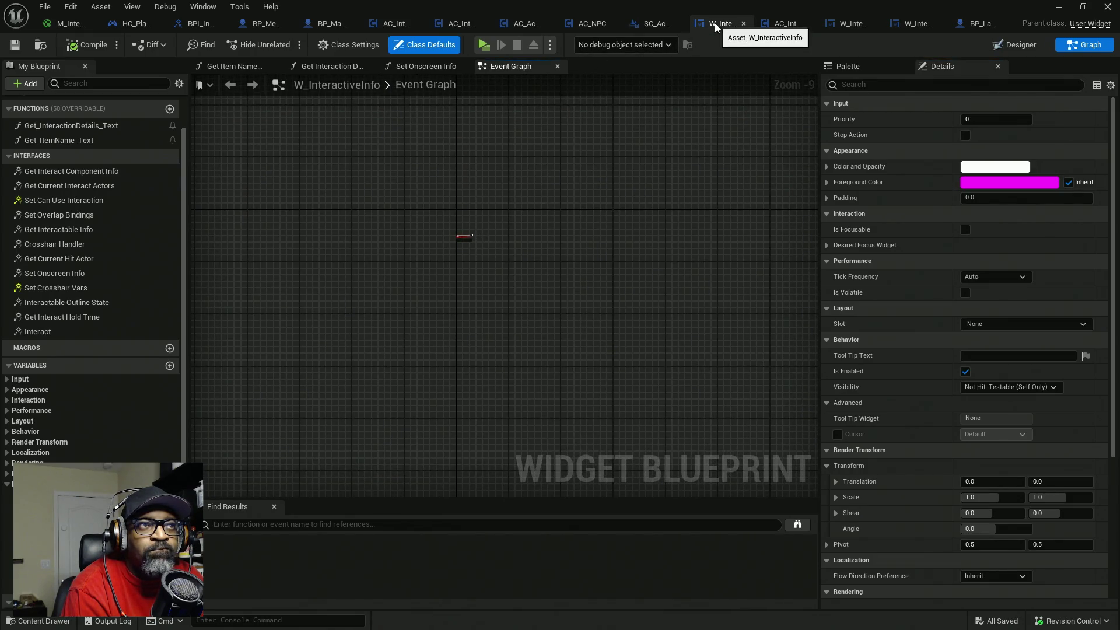
pyautogui.click(1038, 47)
pyautogui.click(1084, 45)
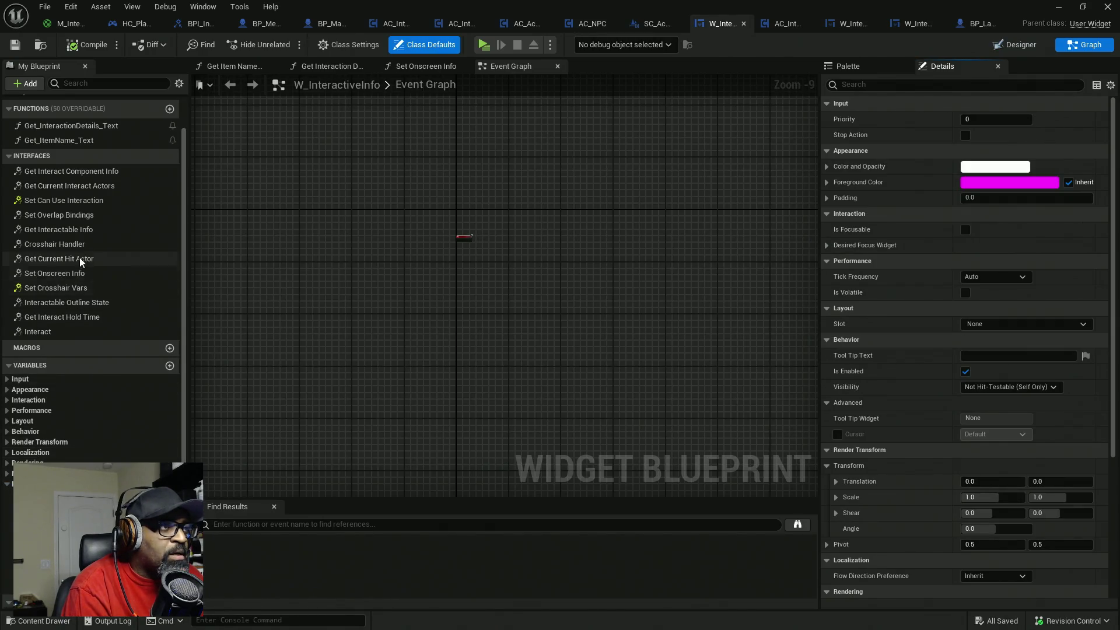
pyautogui.scroll(2, 80, 261)
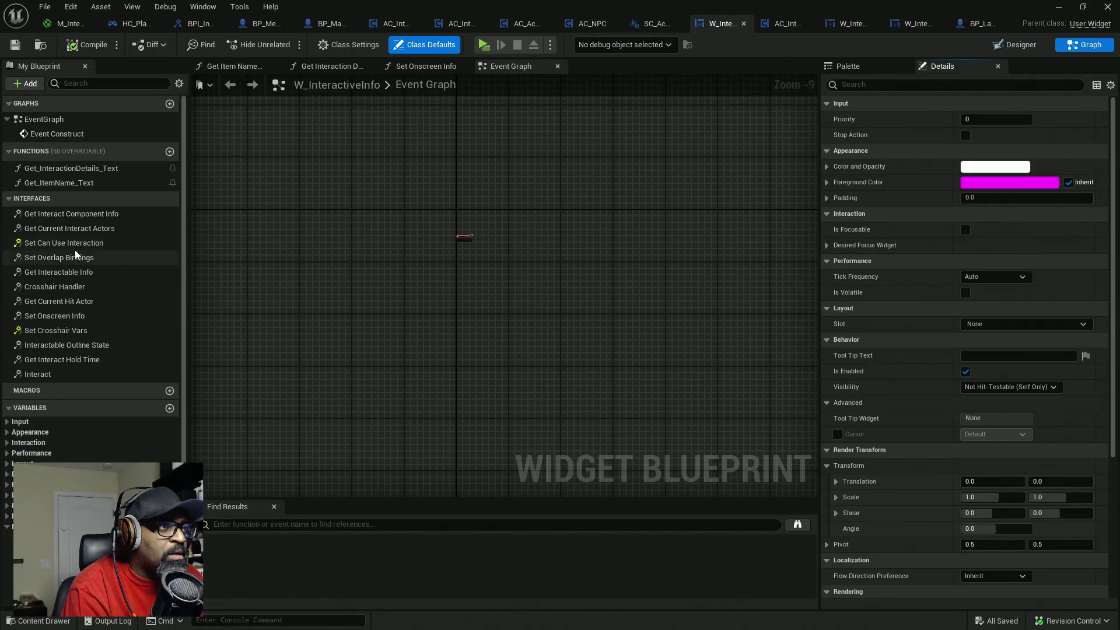
pyautogui.doubleClick(99, 169)
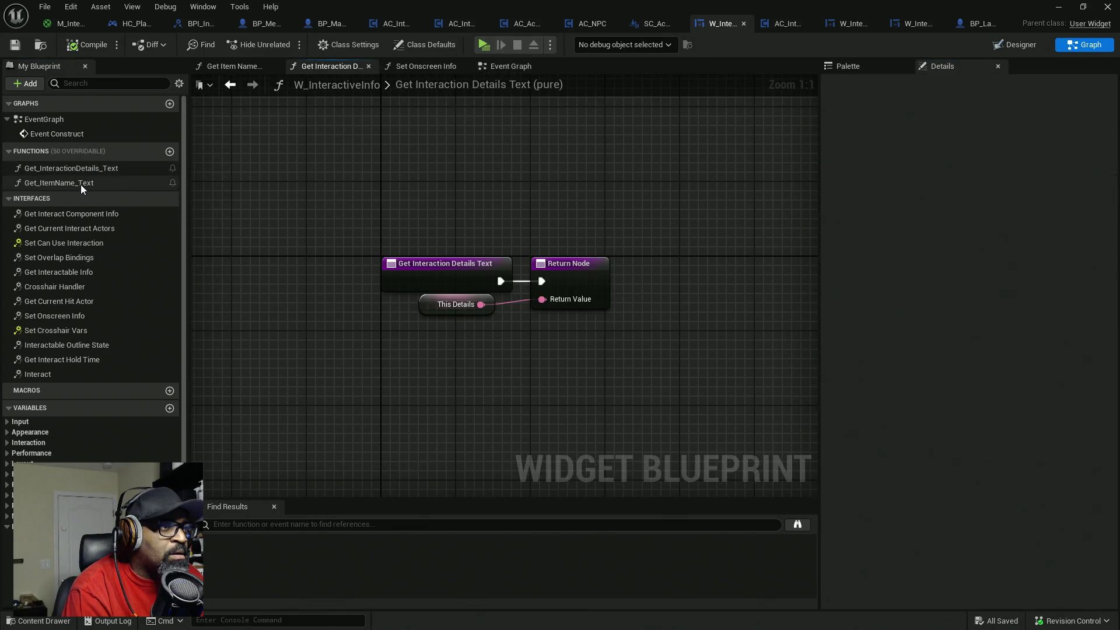
pyautogui.doubleClick(80, 184)
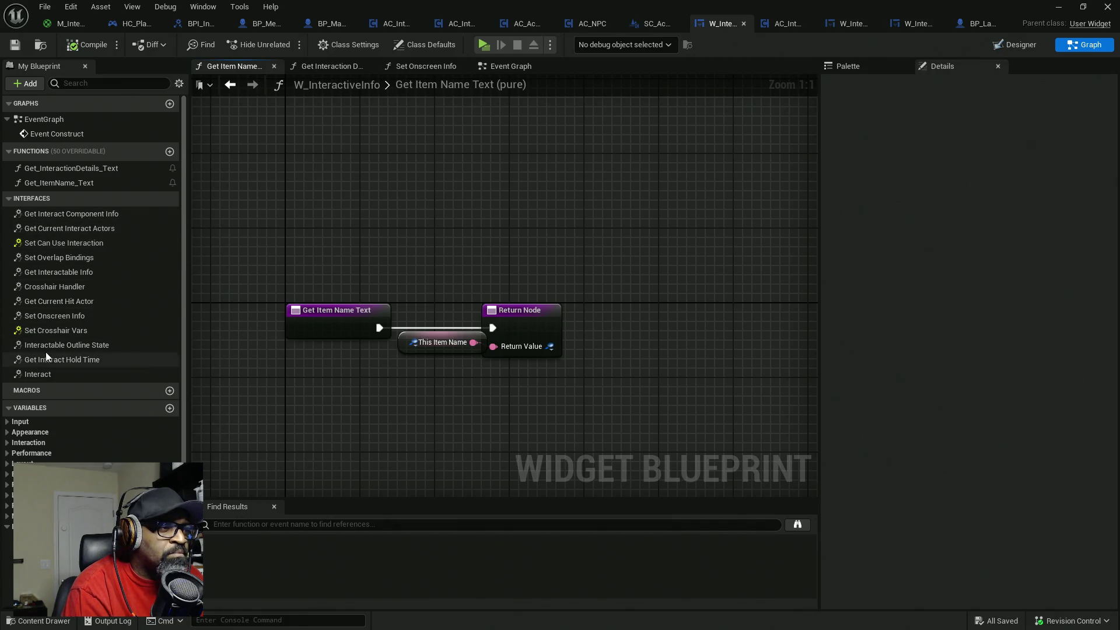
pyautogui.doubleClick(48, 315)
pyautogui.scroll(4, 595, 293)
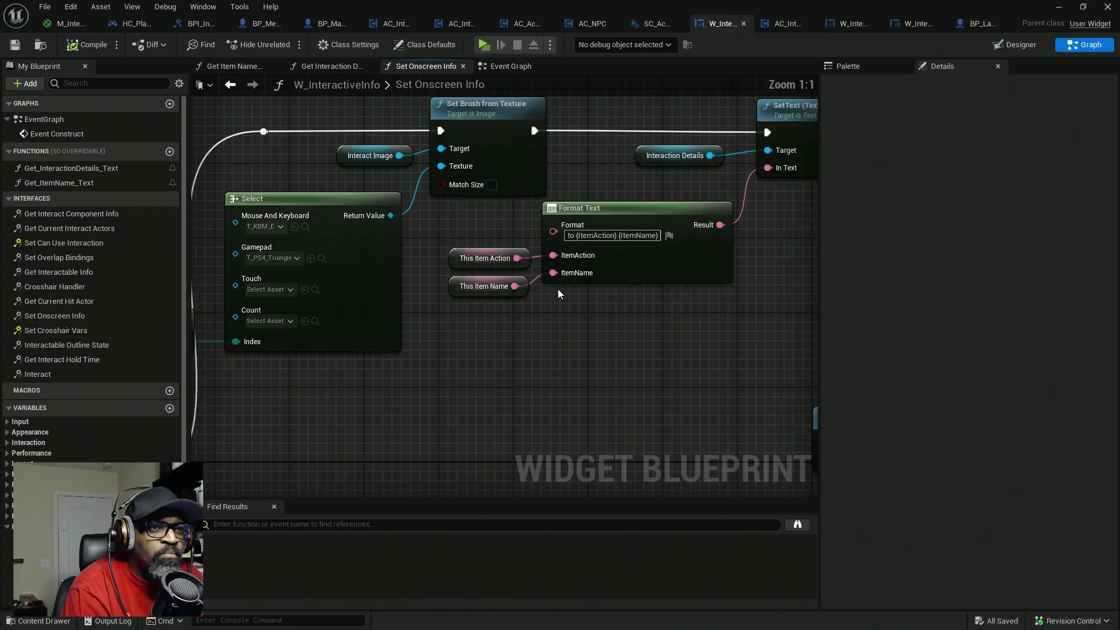
# - Insert a Text to Lower node between This Item Name and Format Text's ItemName input
pyautogui.moveTo(471, 293)
pyautogui.mouseDown()
pyautogui.moveTo(452, 307)
pyautogui.moveTo(417, 380)
pyautogui.moveTo(526, 363)
pyautogui.mouseUp()
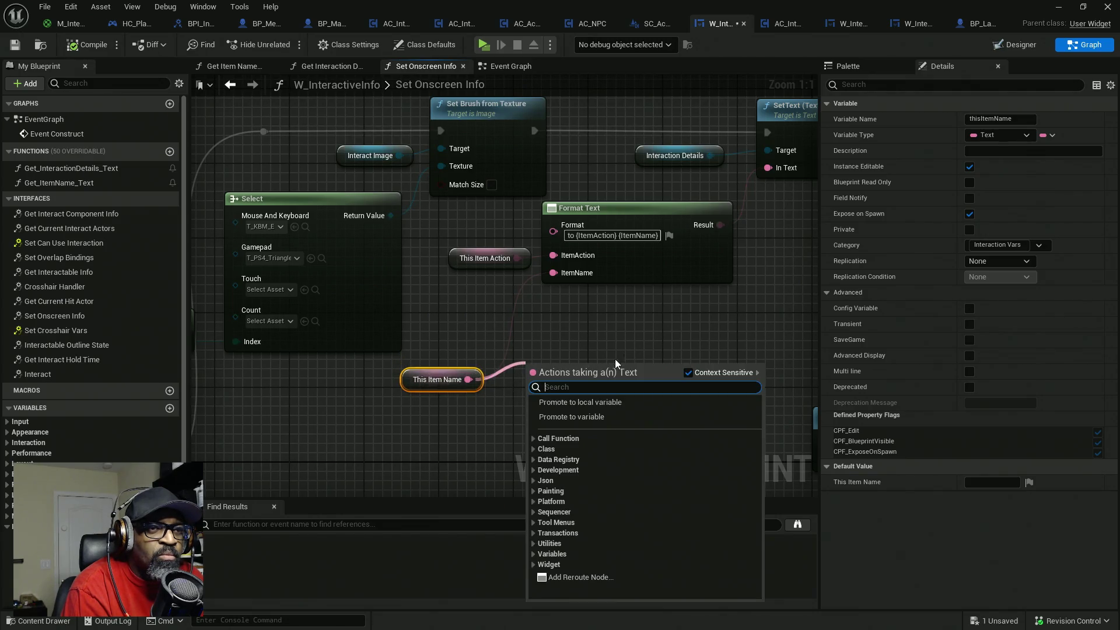
pyautogui.click(848, 66)
pyautogui.click(847, 66)
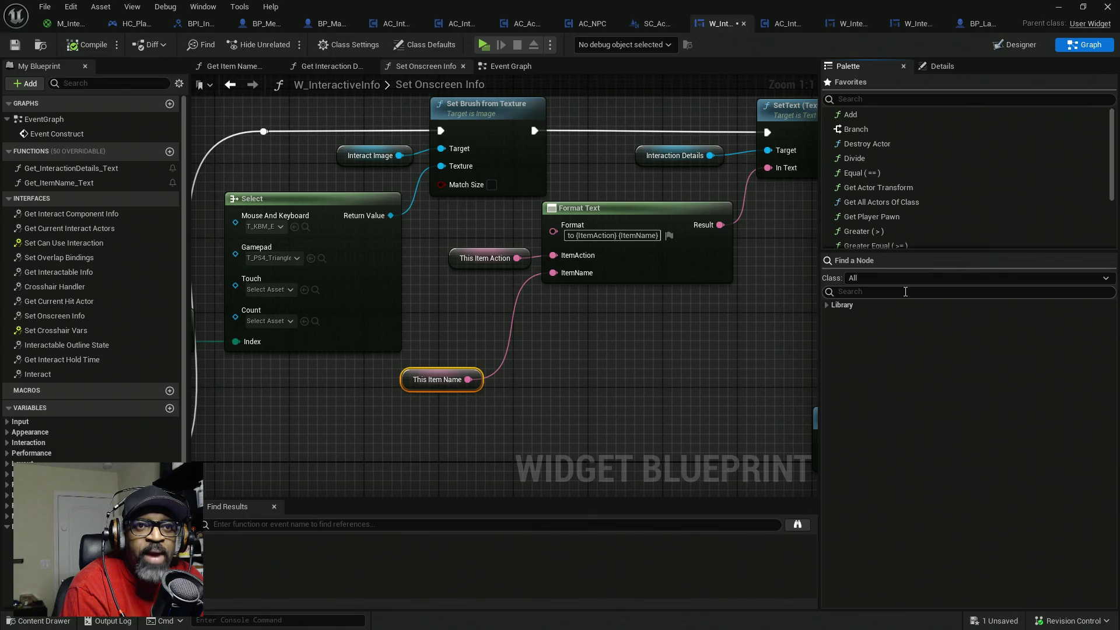
pyautogui.click(1083, 290)
pyautogui.write('lower')
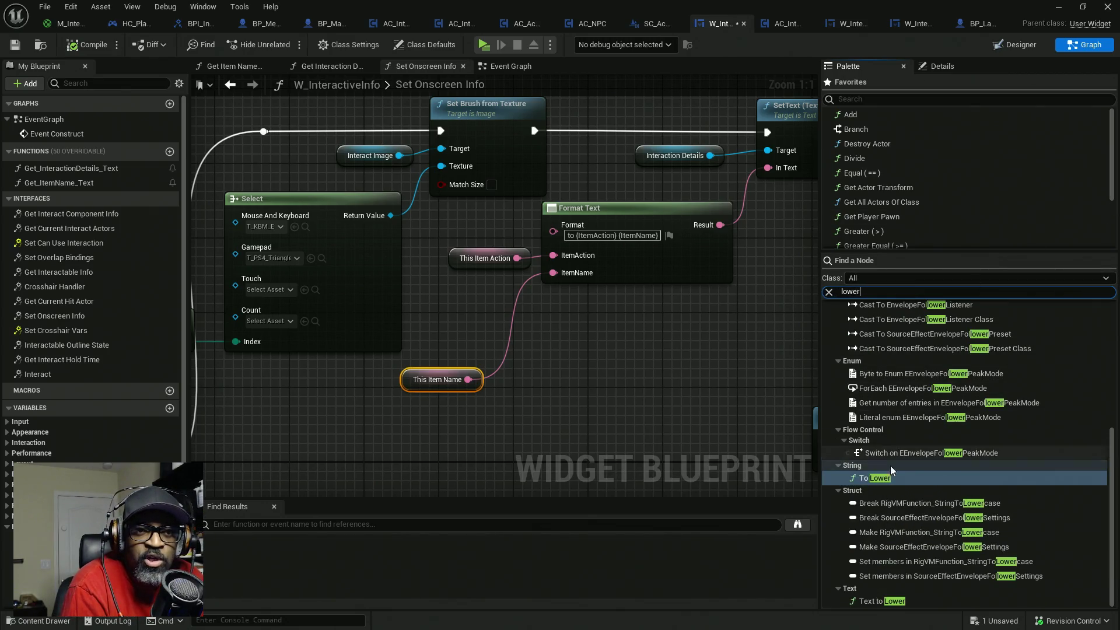
pyautogui.moveTo(875, 478)
pyautogui.mouseDown()
pyautogui.moveTo(553, 427)
pyautogui.moveTo(550, 367)
pyautogui.mouseUp()
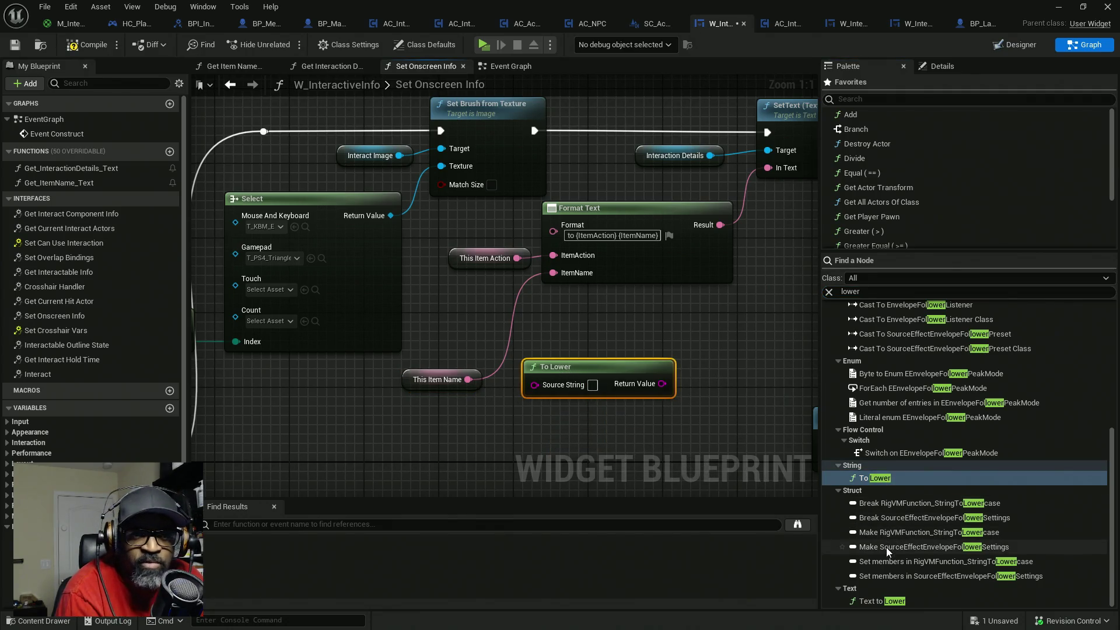
pyautogui.moveTo(880, 600); pyautogui.dragTo(723, 519)
pyautogui.moveTo(484, 424)
pyautogui.mouseDown()
pyautogui.moveTo(465, 369)
pyautogui.moveTo(466, 382)
pyautogui.mouseUp()
pyautogui.moveTo(560, 366); pyautogui.dragTo(670, 367)
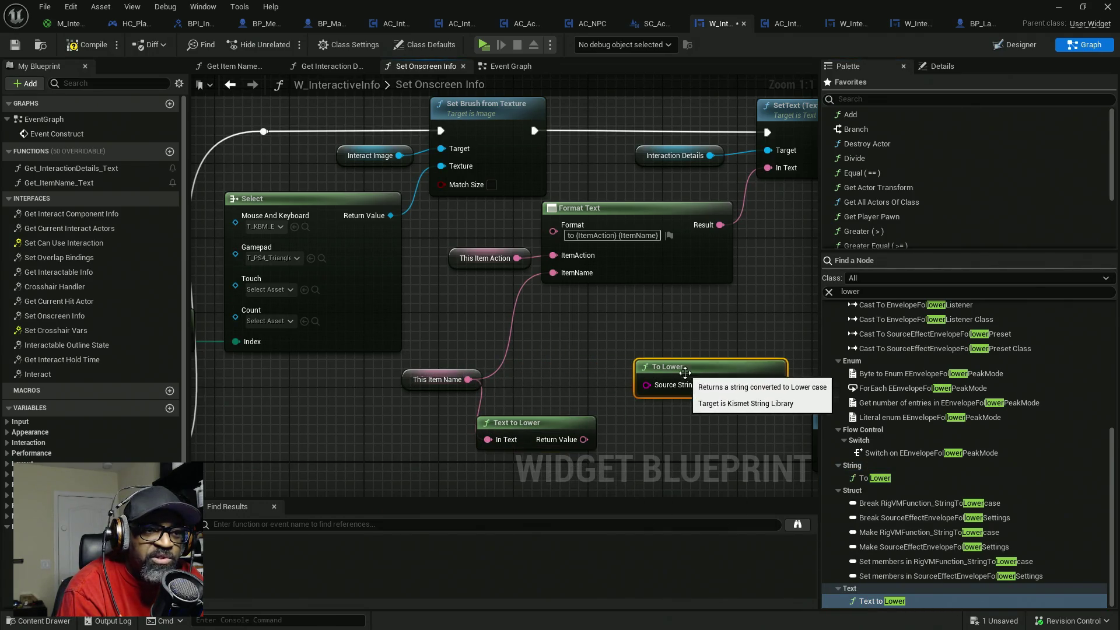
pyautogui.moveTo(583, 439); pyautogui.dragTo(553, 272)
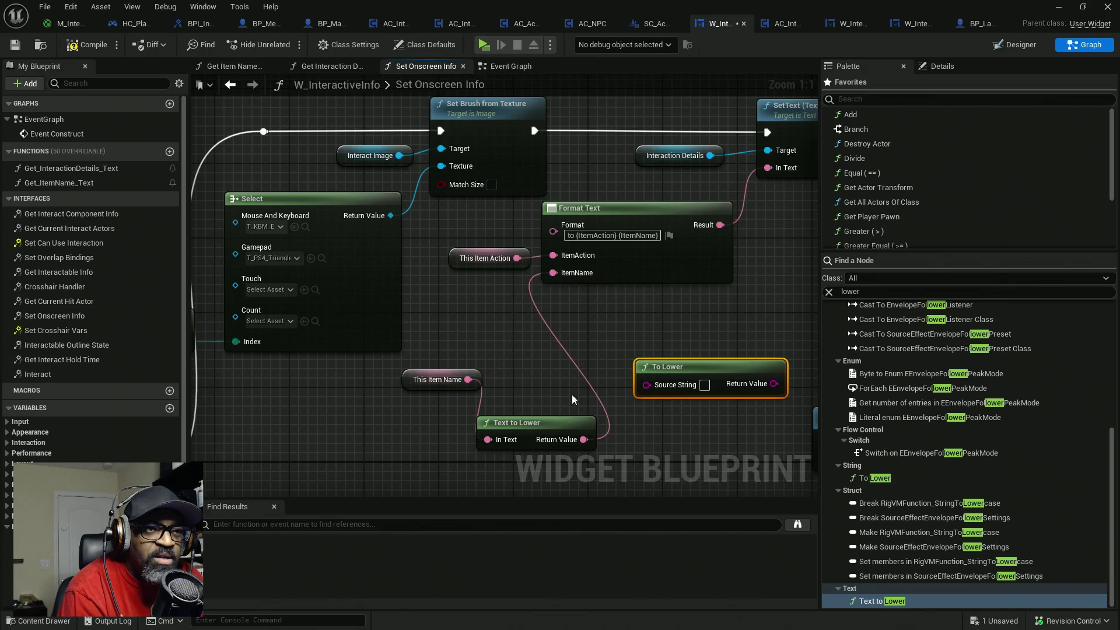
pyautogui.moveTo(545, 426); pyautogui.dragTo(545, 362)
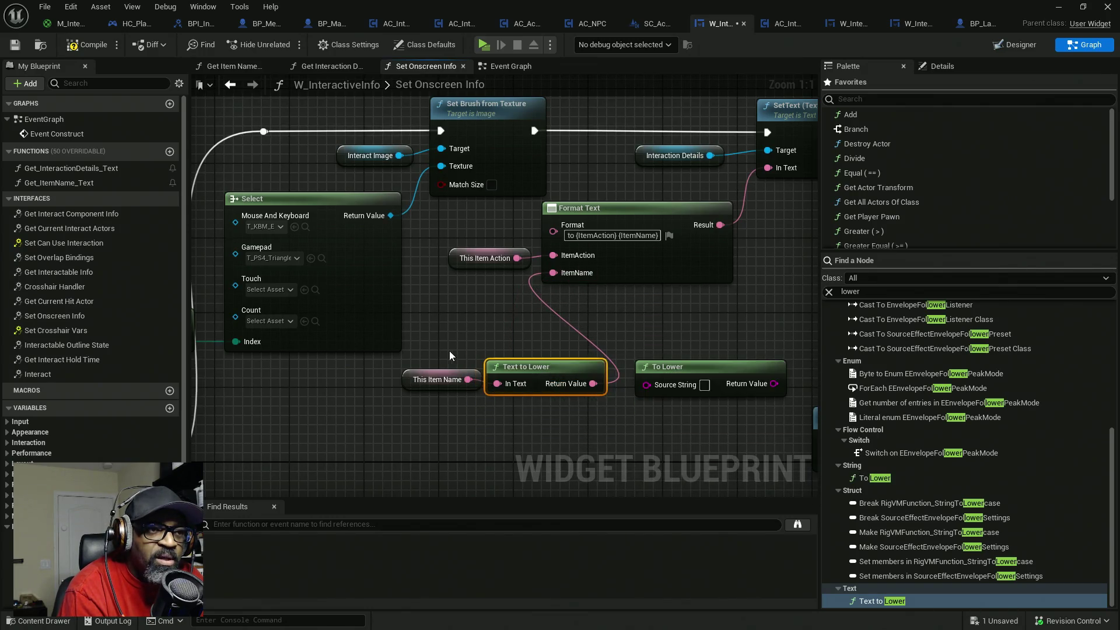
# - Rearrange This Item Name, Format Text and This Item Action, deleting the unused To Lower node
pyautogui.moveTo(609, 408); pyautogui.dragTo(399, 348)
pyautogui.moveTo(528, 366); pyautogui.dragTo(546, 310)
pyautogui.moveTo(687, 403); pyautogui.dragTo(589, 419)
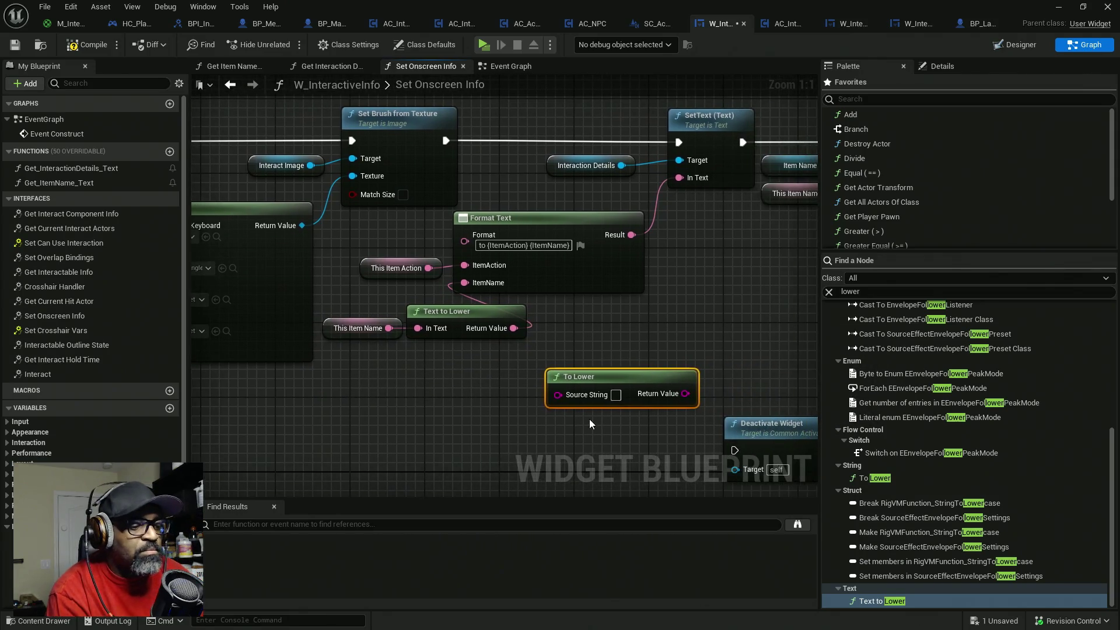
pyautogui.press('Delete')
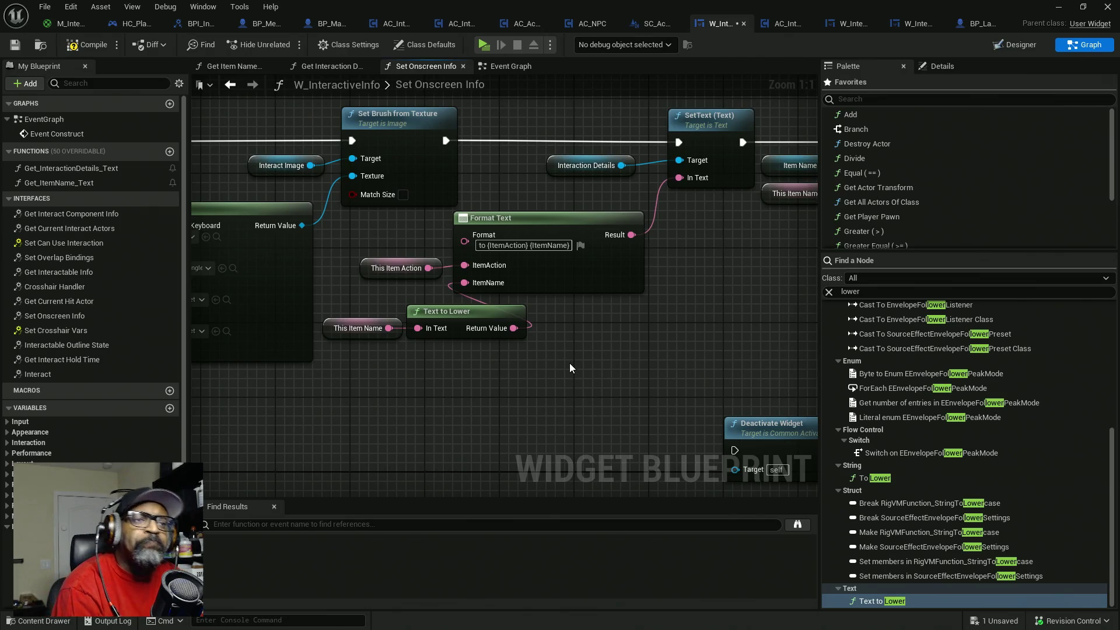
pyautogui.moveTo(569, 363); pyautogui.dragTo(555, 353)
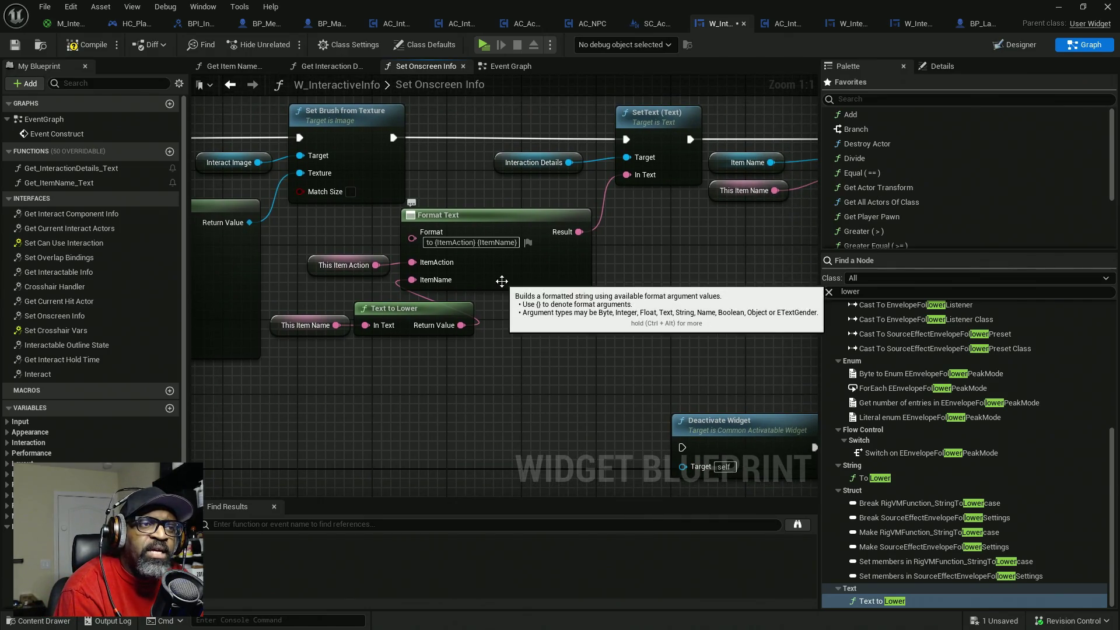
pyautogui.moveTo(500, 283); pyautogui.dragTo(585, 285)
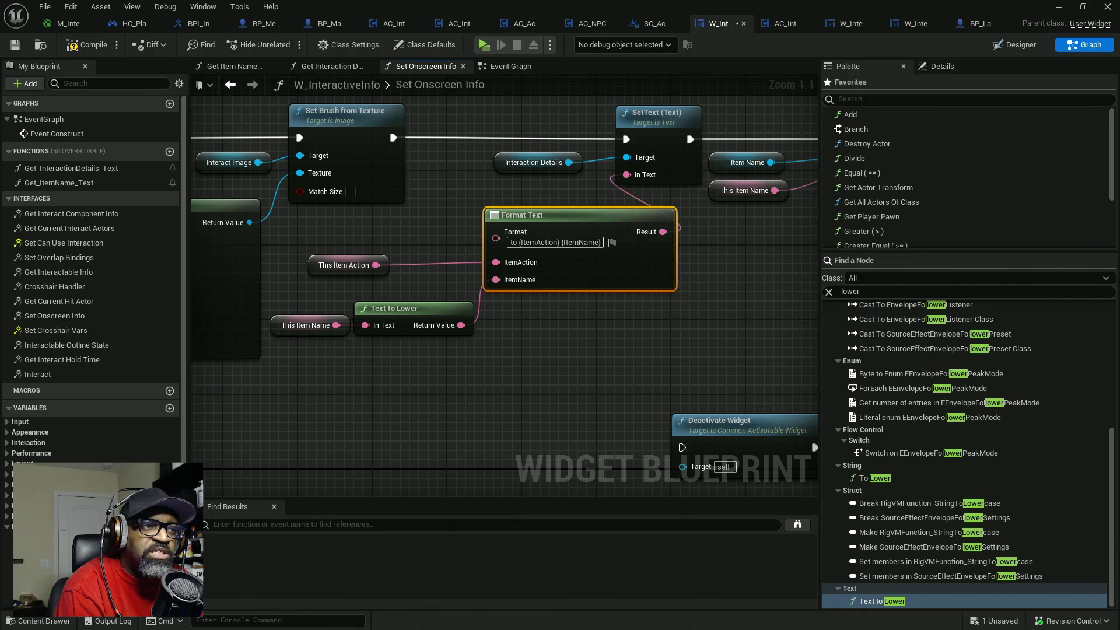
pyautogui.moveTo(315, 274)
pyautogui.mouseDown()
pyautogui.moveTo(376, 280)
pyautogui.moveTo(356, 275)
pyautogui.mouseUp()
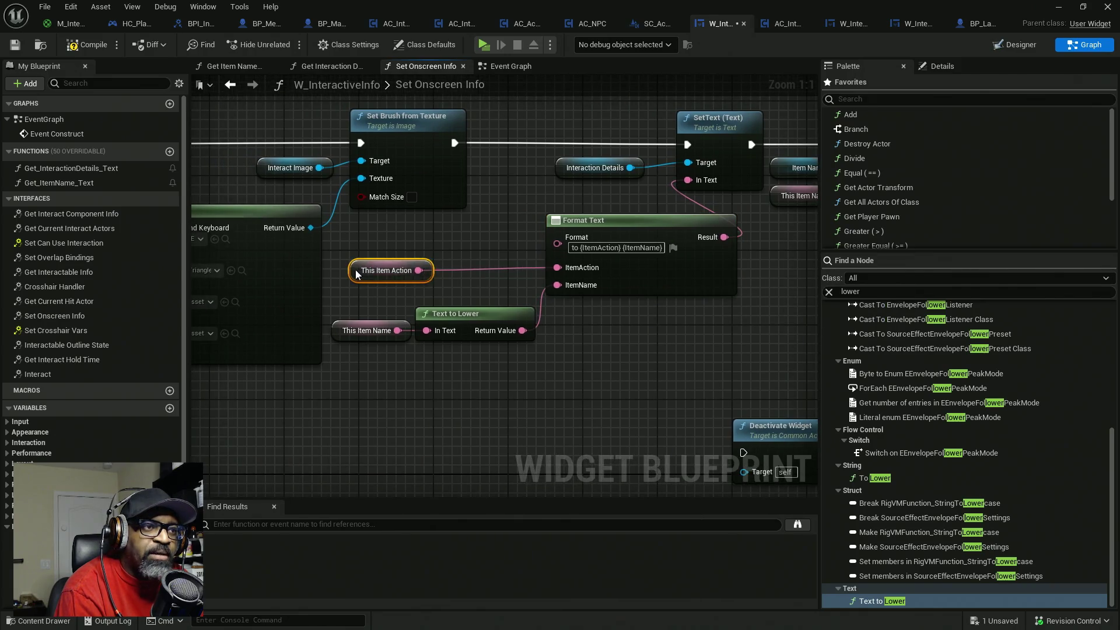
# - Duplicate Text to Lower to feed This Item Action into Format Text's ItemAction, then compile and save
pyautogui.click(455, 313)
pyautogui.hotkey('ctrl', 'c')
pyautogui.hotkey('ctrl', 'v')
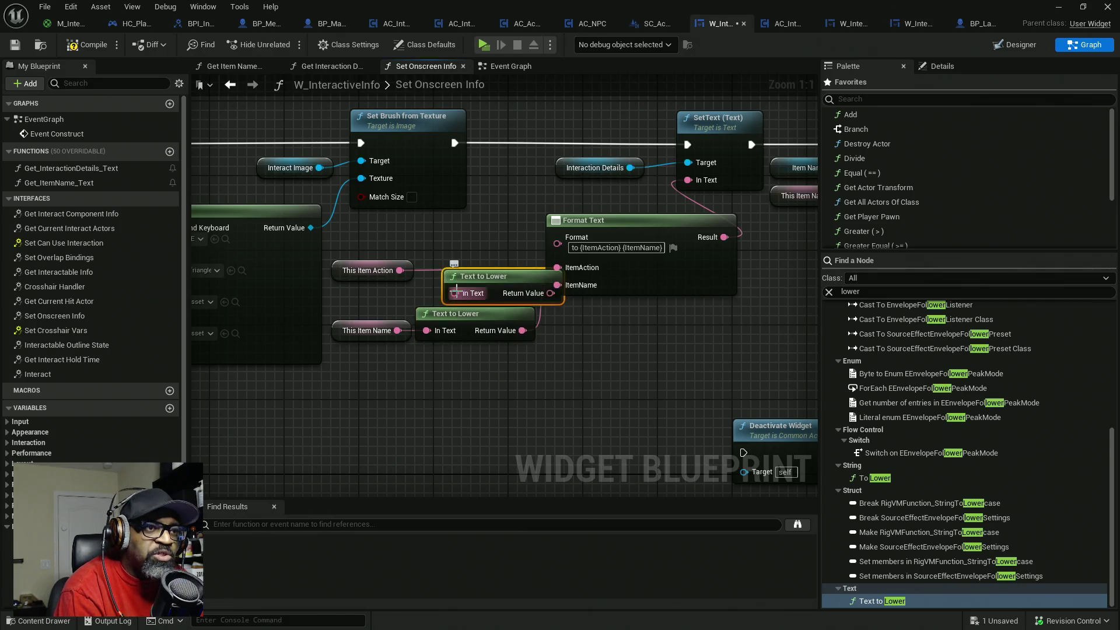
pyautogui.moveTo(490, 293)
pyautogui.mouseDown()
pyautogui.moveTo(462, 265)
pyautogui.moveTo(586, 265)
pyautogui.mouseUp()
pyautogui.moveTo(680, 308); pyautogui.dragTo(597, 315)
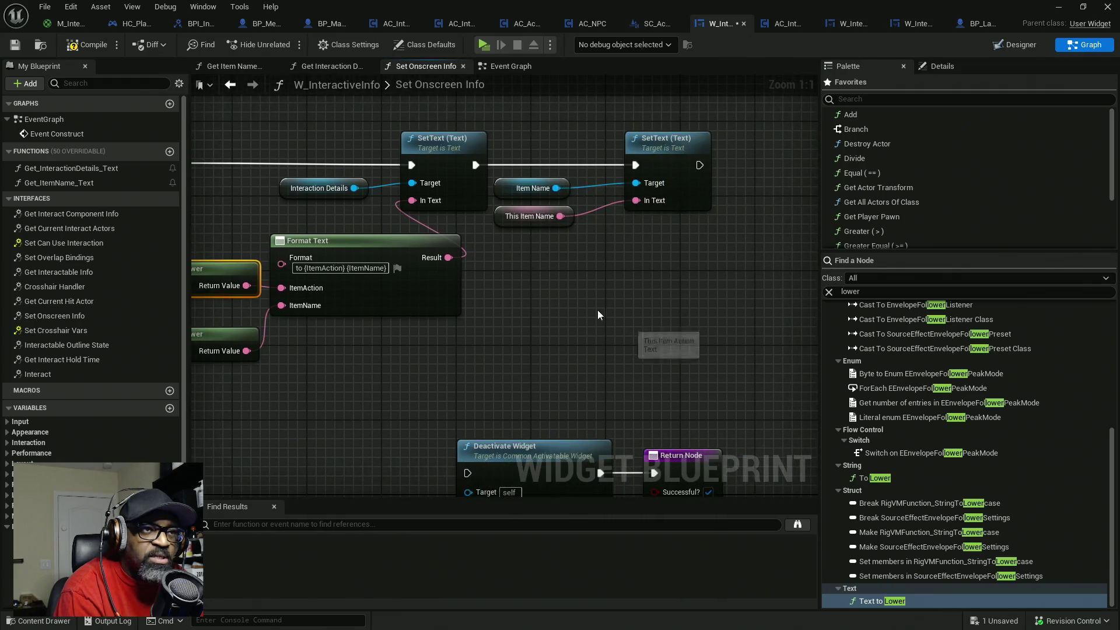
pyautogui.click(92, 46)
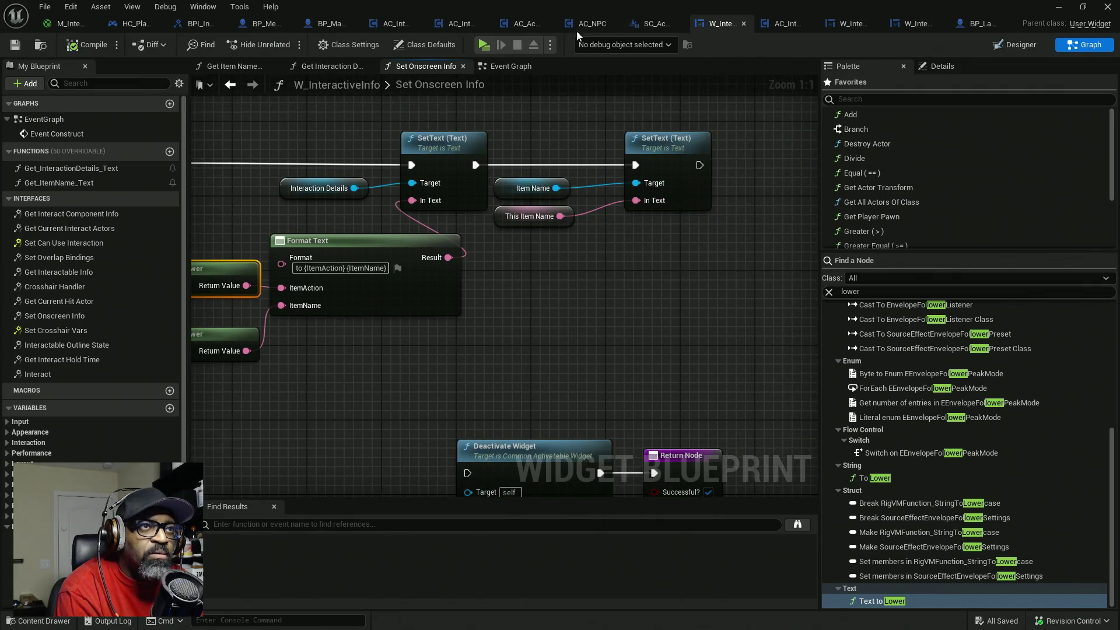
pyautogui.hotkey('alt', 'Tab')
pyautogui.moveTo(665, 152); pyautogui.dragTo(720, 170)
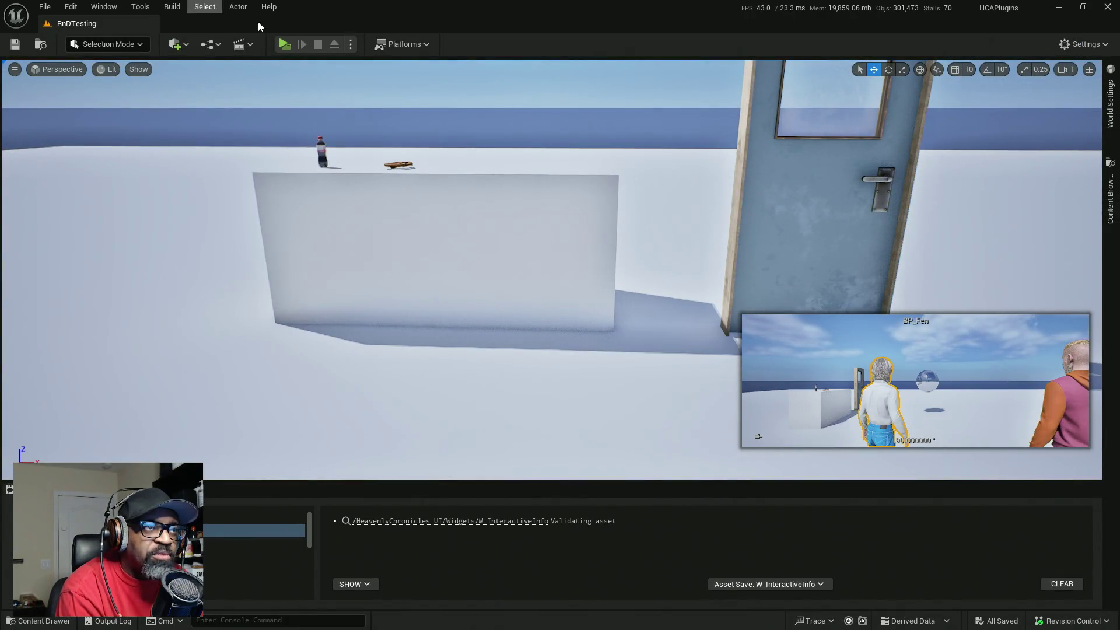
# - Play the level, visiting the door, pretzel, soda bottle and Fen to confirm lowercase prompts, then stop
pyautogui.click(285, 44)
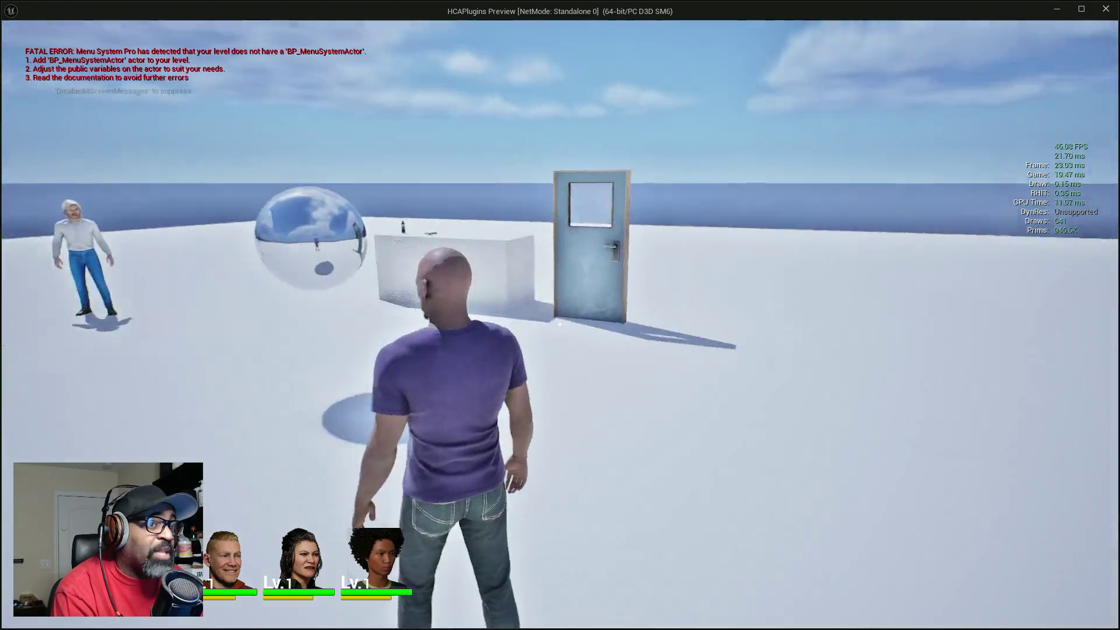
pyautogui.press('w')
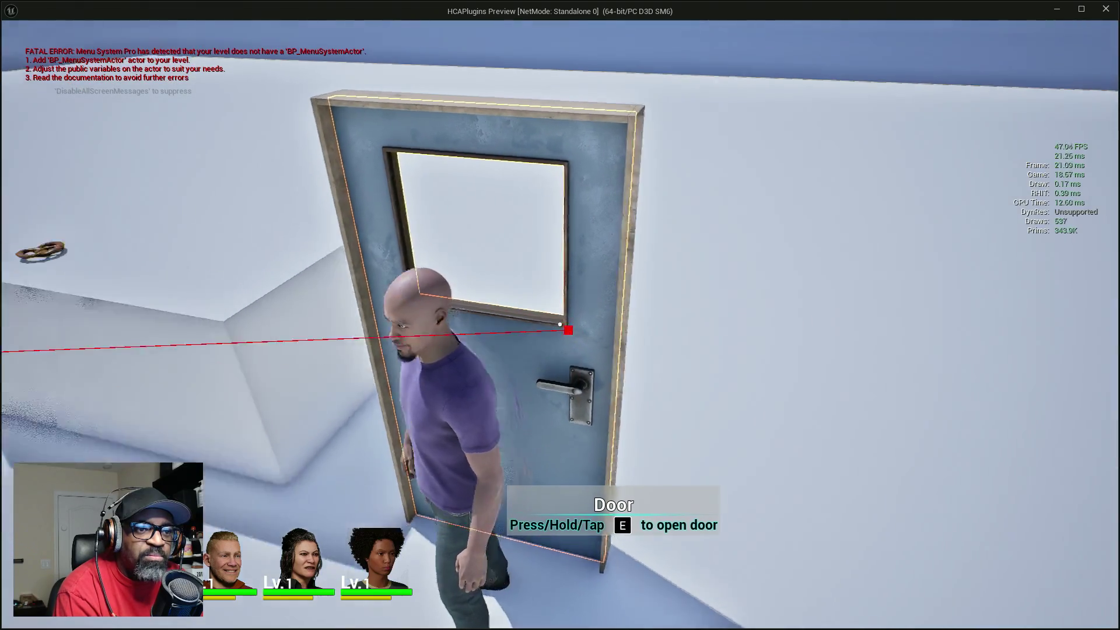
pyautogui.press('e')
pyautogui.press('w')
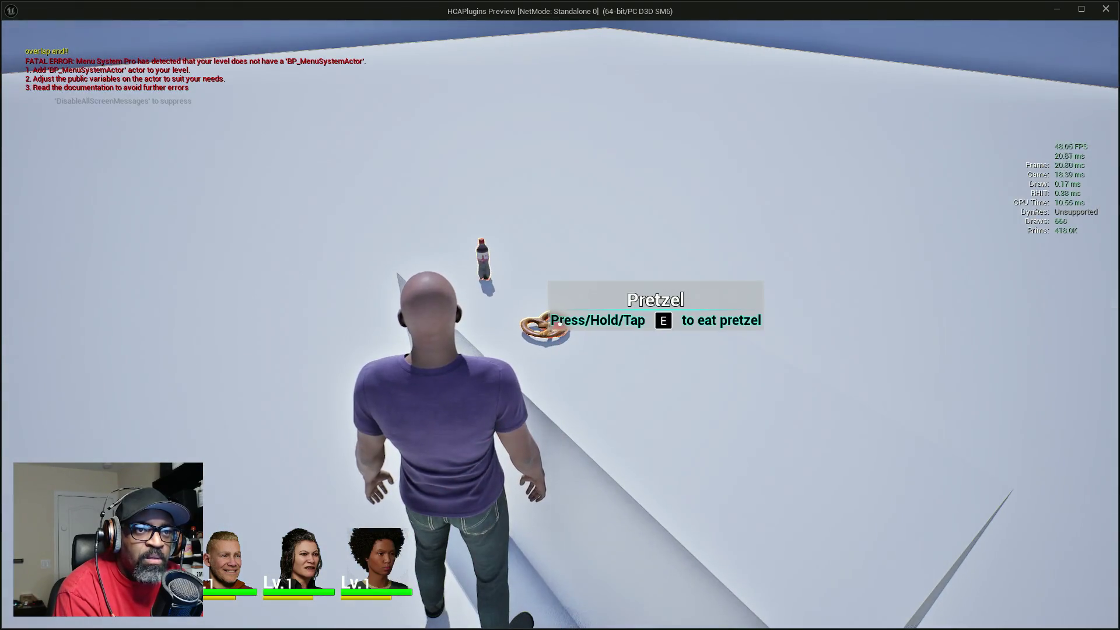
pyautogui.press('w')
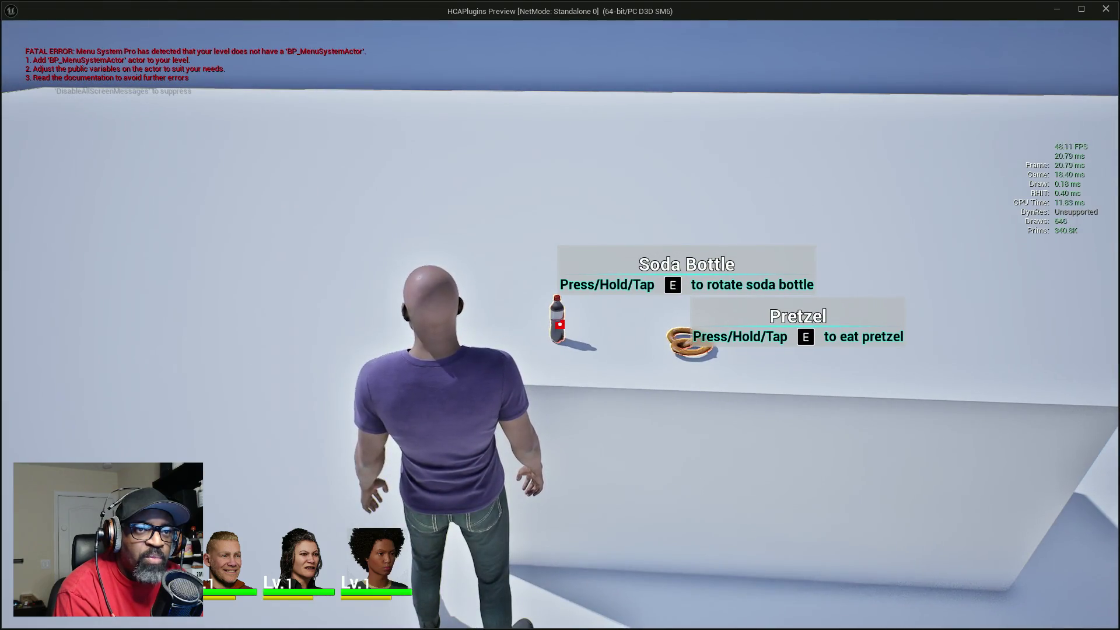
pyautogui.press('w')
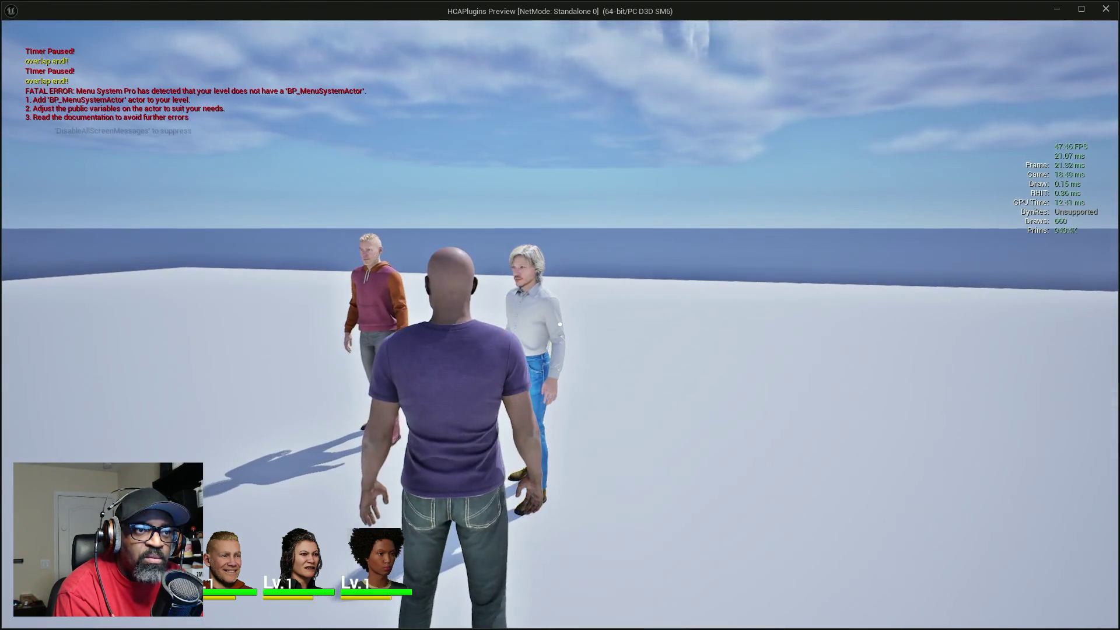
pyautogui.press('w')
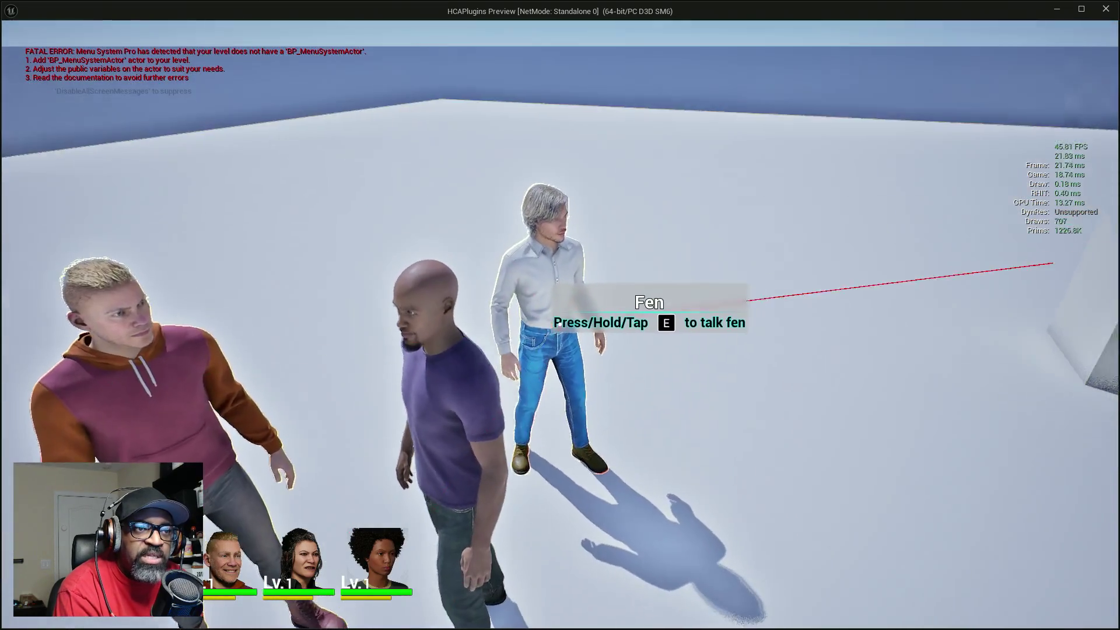
pyautogui.hotkey('shift', 'F1')
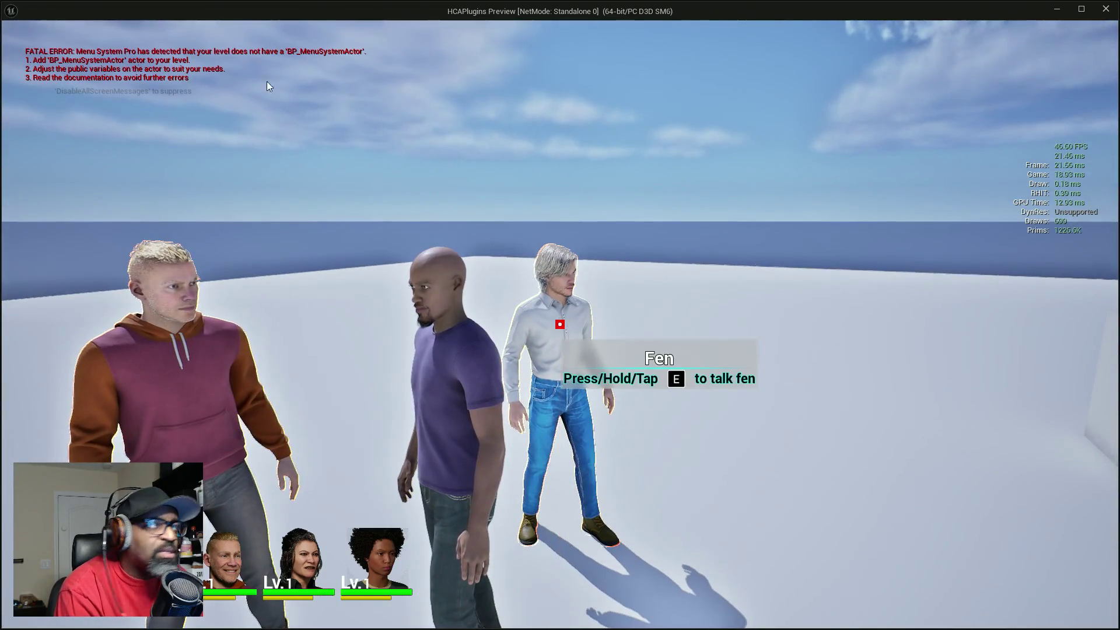
pyautogui.press('Escape')
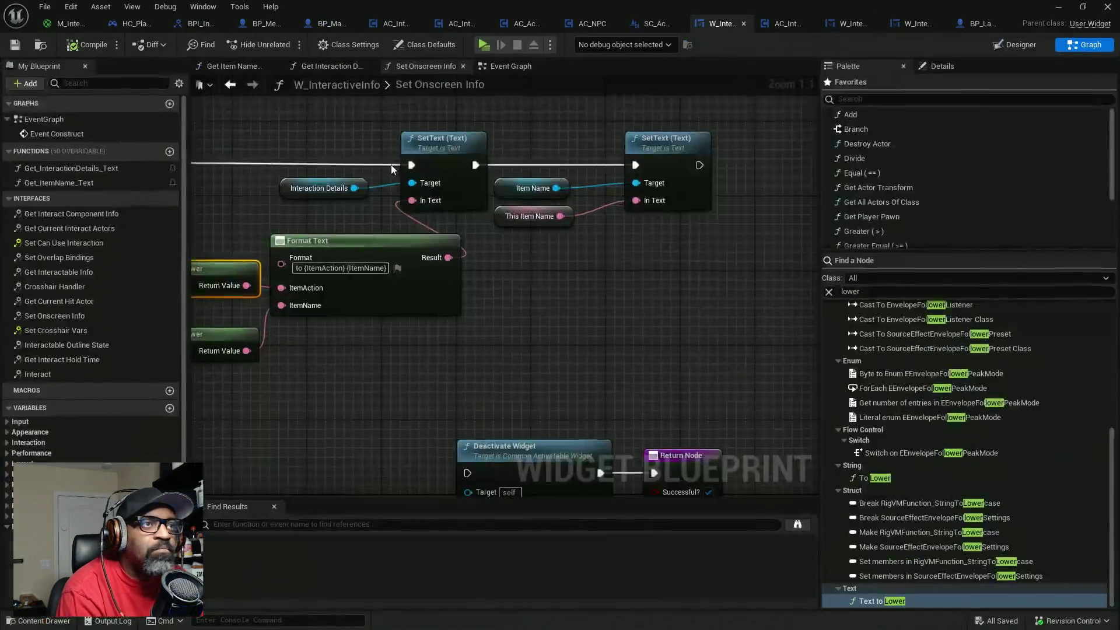
# - Look through the SC_ActorDetailsWC, AC_Interaction_BASE and AC_Interaction_CORE blueprints
pyautogui.click(648, 28)
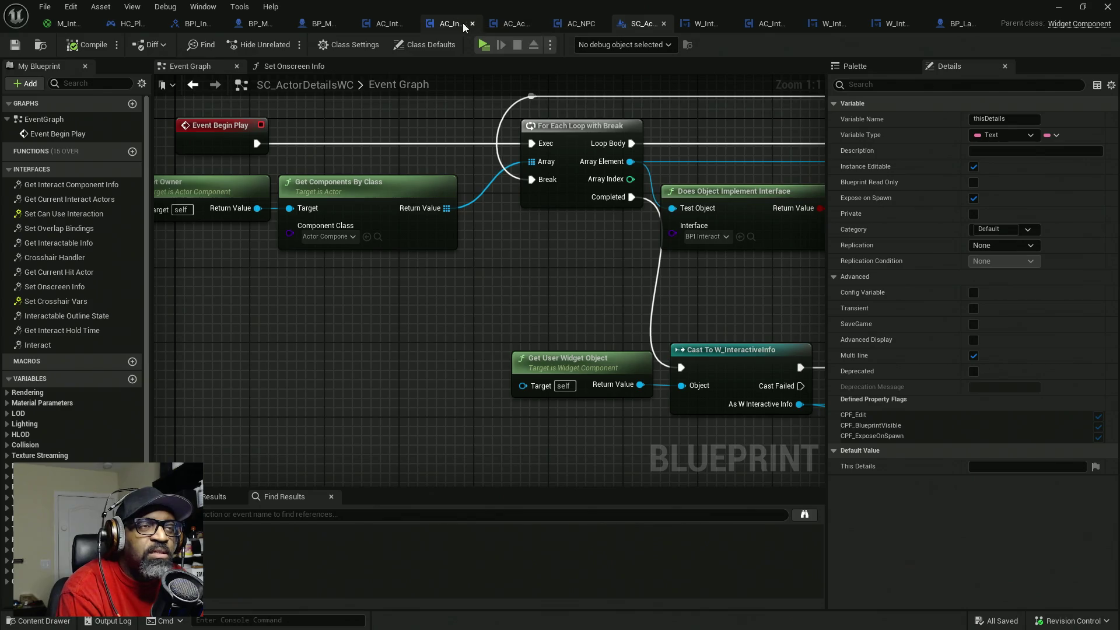
pyautogui.click(376, 30)
pyautogui.scroll(-5, 368, 263)
pyautogui.scroll(3, 365, 279)
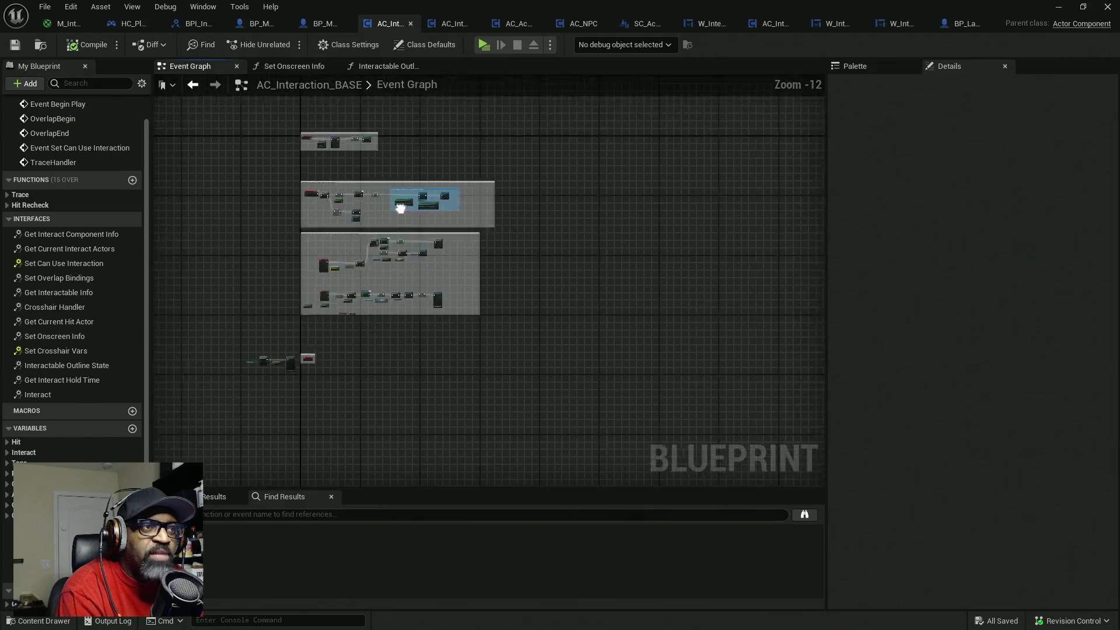
pyautogui.scroll(-6, 365, 278)
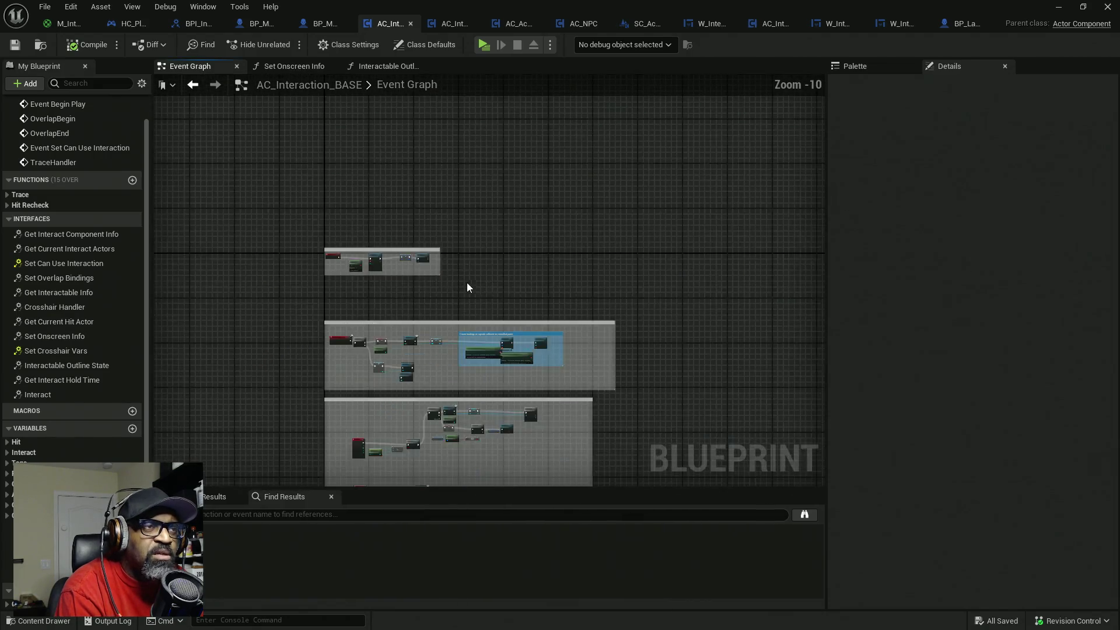
pyautogui.scroll(3, 472, 262)
pyautogui.scroll(-2, 474, 288)
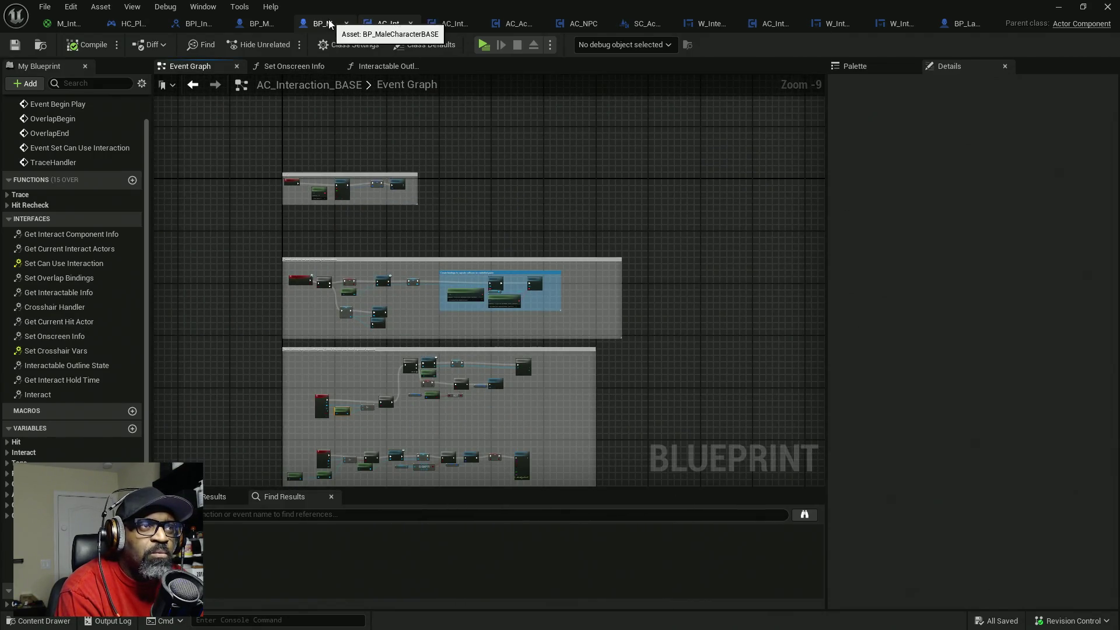
pyautogui.click(445, 25)
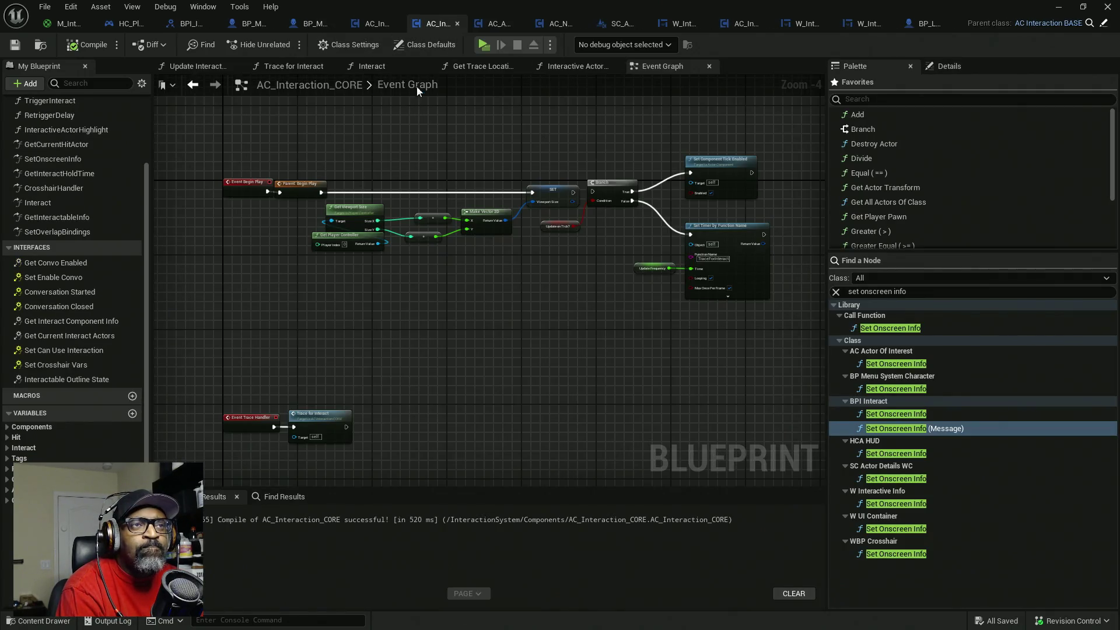
# - In AC_ActorOfInterest's Event Graph, select the nodes after Event Begin Play and shift them right
pyautogui.click(499, 24)
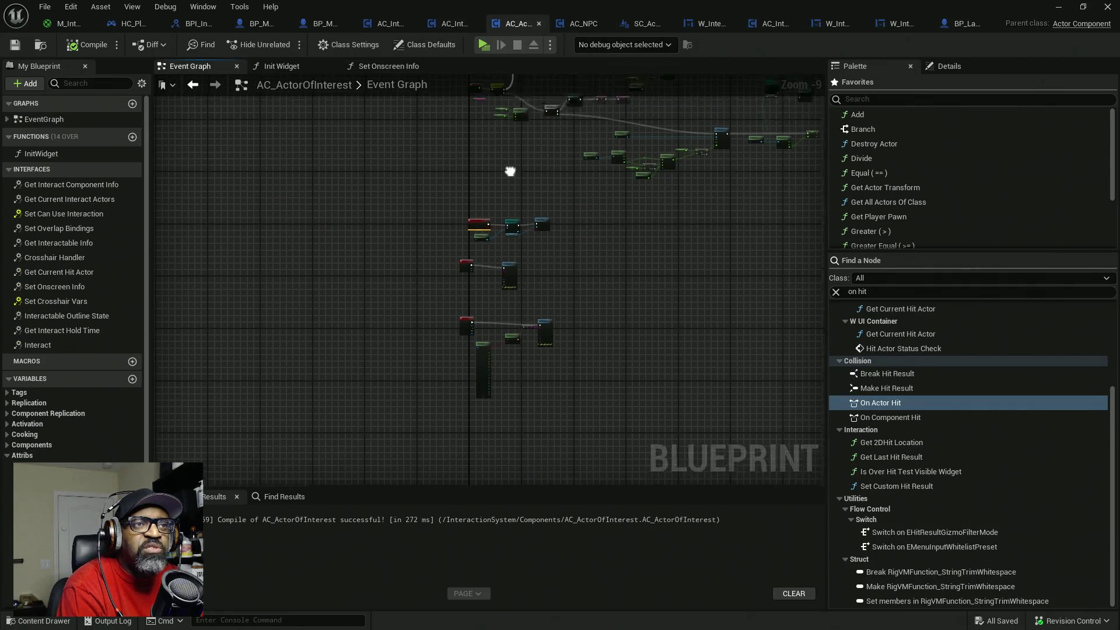
pyautogui.scroll(-5, 528, 177)
pyautogui.scroll(10, 524, 372)
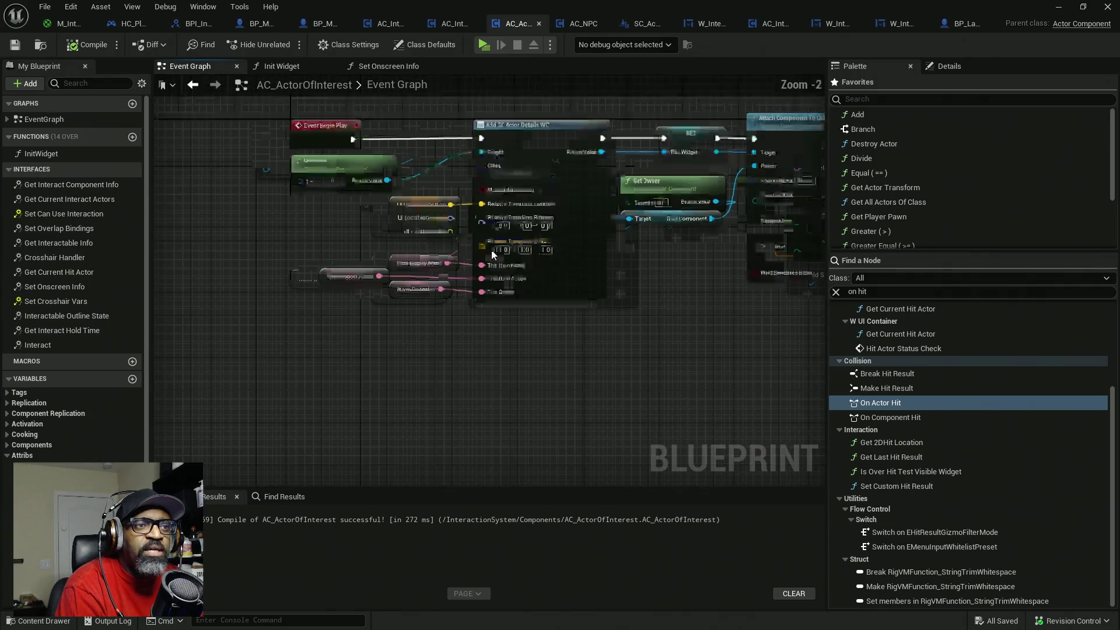
pyautogui.moveTo(303, 142); pyautogui.dragTo(397, 219)
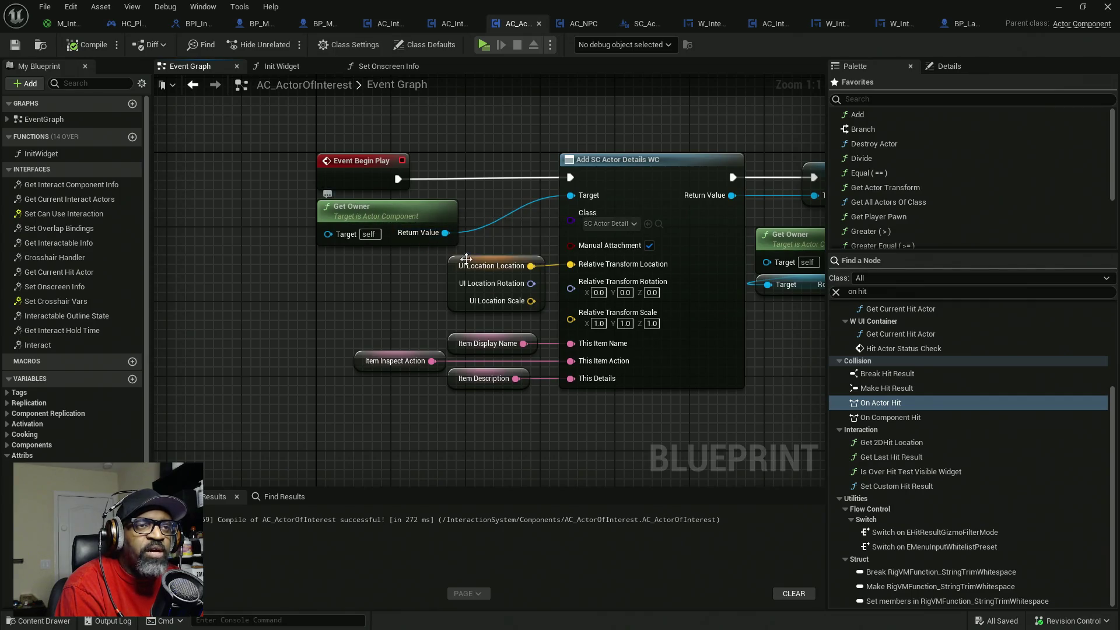
pyautogui.scroll(-6, 511, 253)
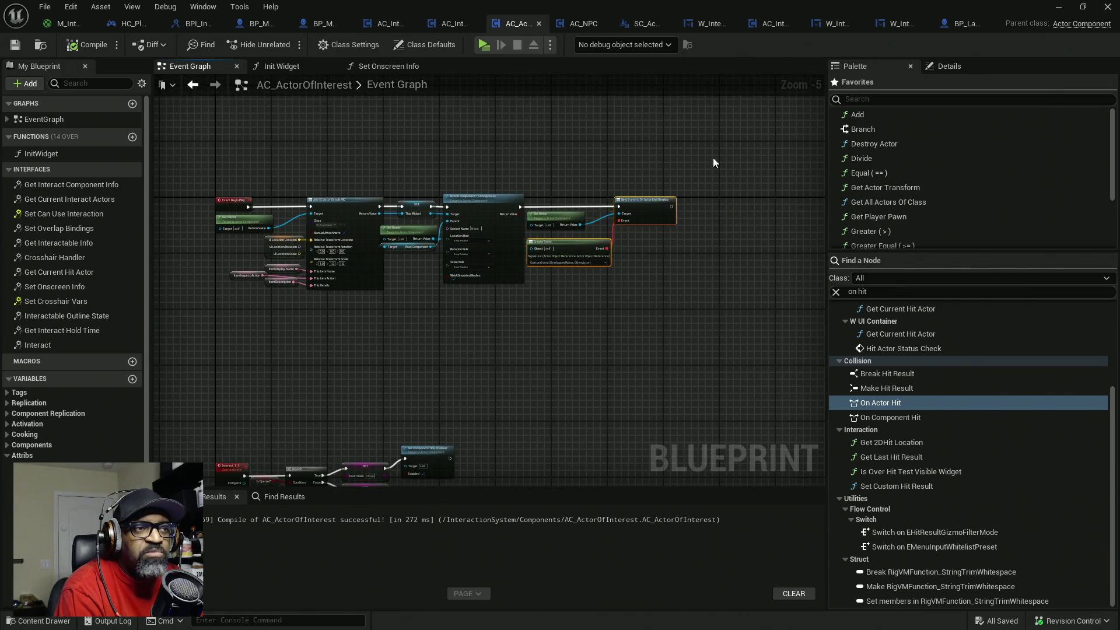
pyautogui.moveTo(721, 149); pyautogui.dragTo(299, 328)
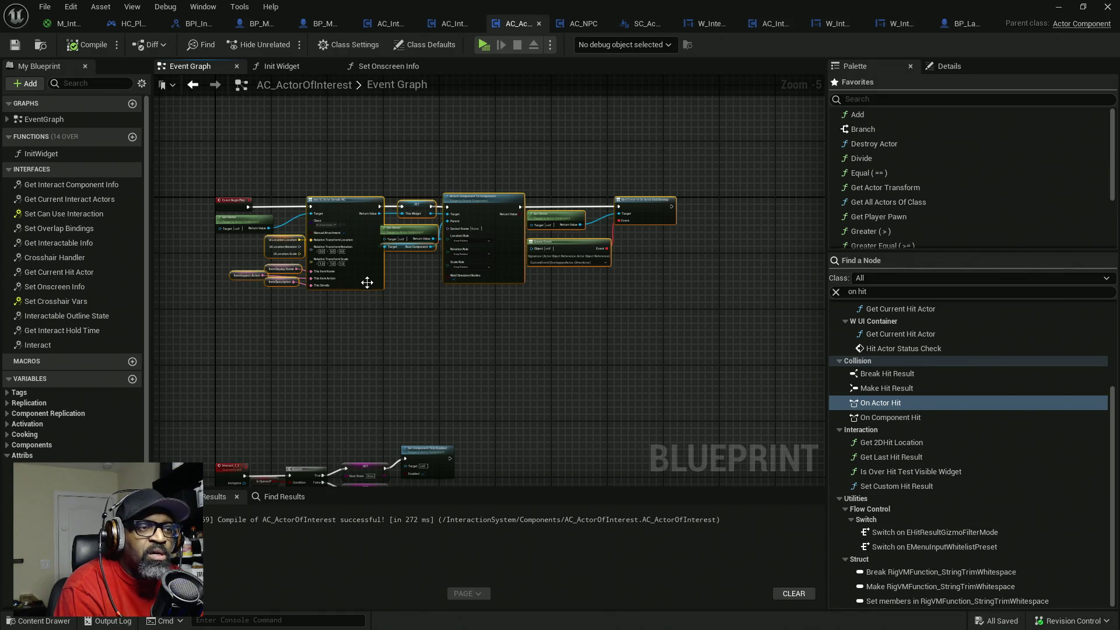
pyautogui.moveTo(366, 282); pyautogui.dragTo(558, 277)
pyautogui.scroll(5, 313, 265)
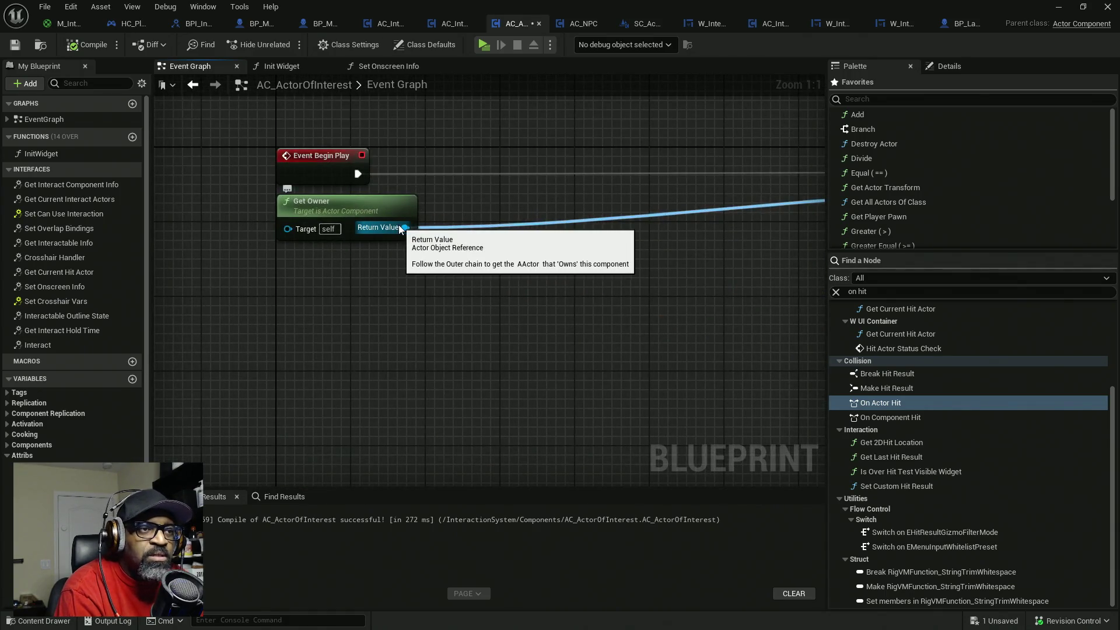
# - Add a Cast To Character node from Get Owner and run it from Event Begin Play
pyautogui.moveTo(402, 228); pyautogui.dragTo(460, 246)
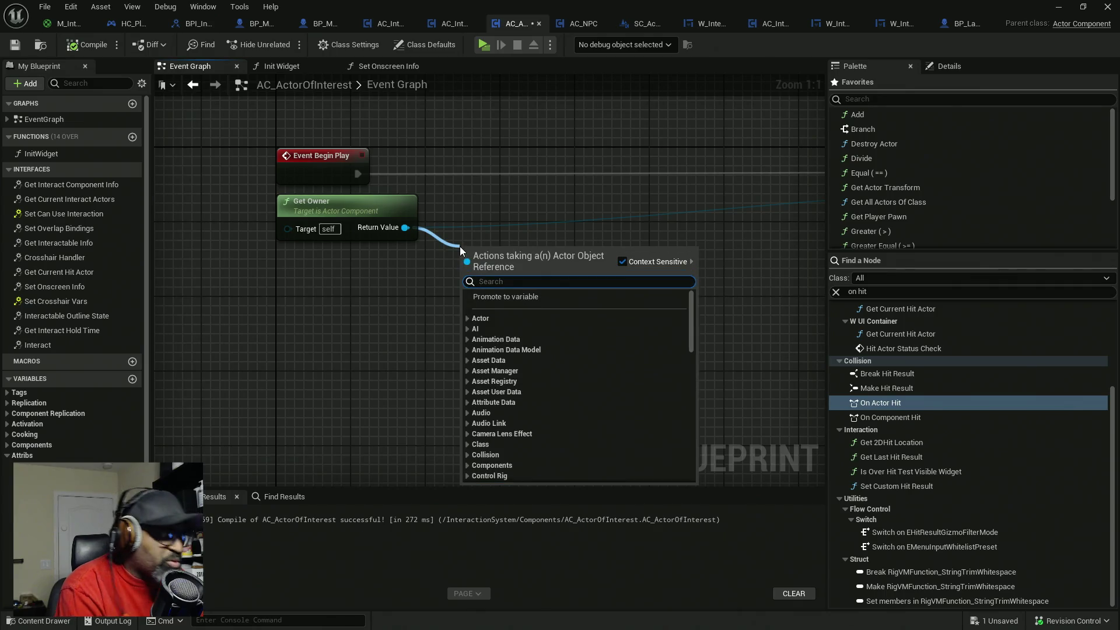
pyautogui.write('cast to chara')
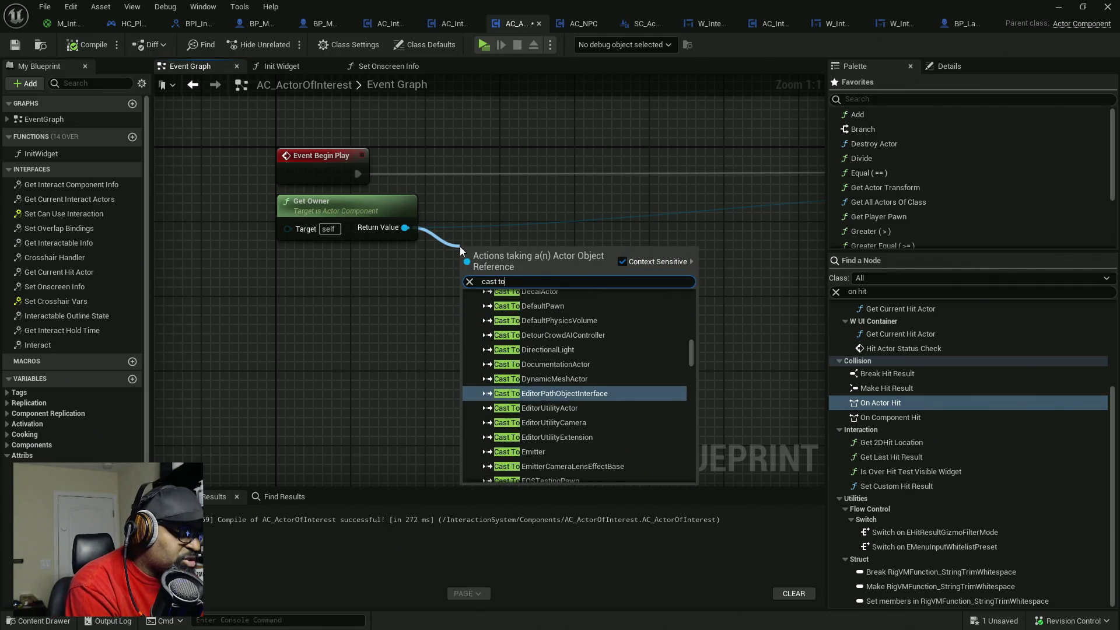
pyautogui.write('cter')
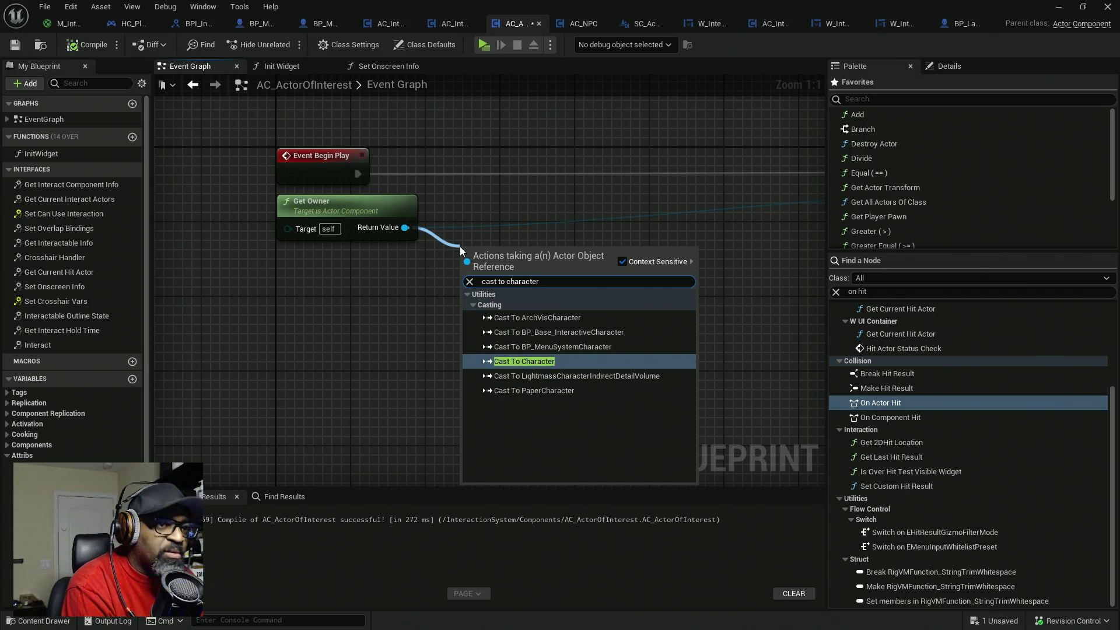
pyautogui.press('Return')
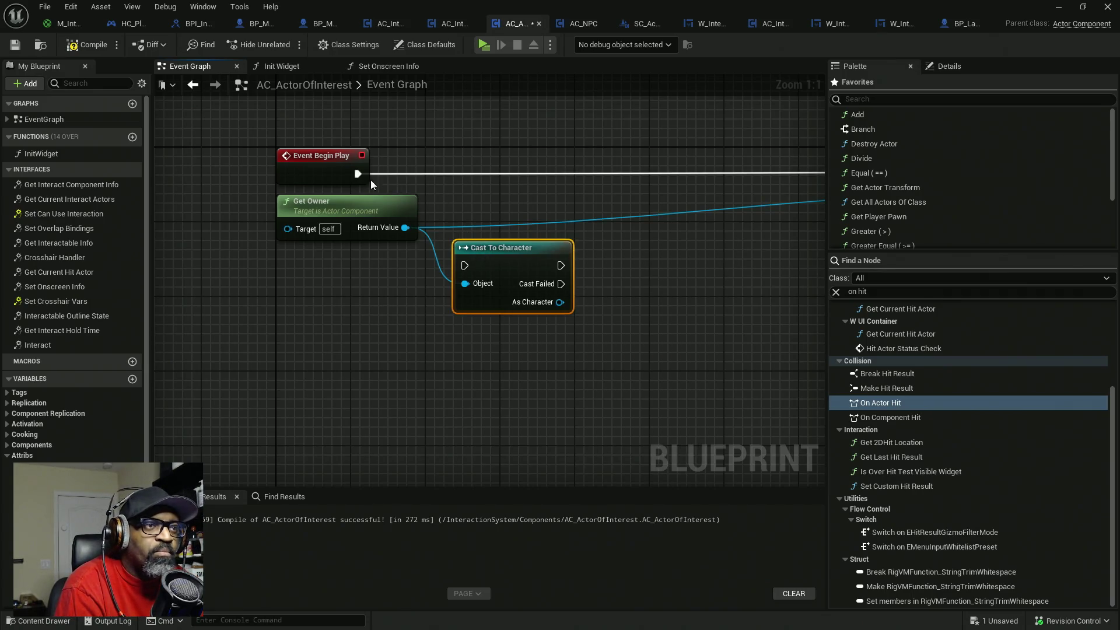
pyautogui.moveTo(357, 173)
pyautogui.mouseDown()
pyautogui.moveTo(440, 181)
pyautogui.moveTo(589, 270)
pyautogui.moveTo(552, 284)
pyautogui.mouseUp()
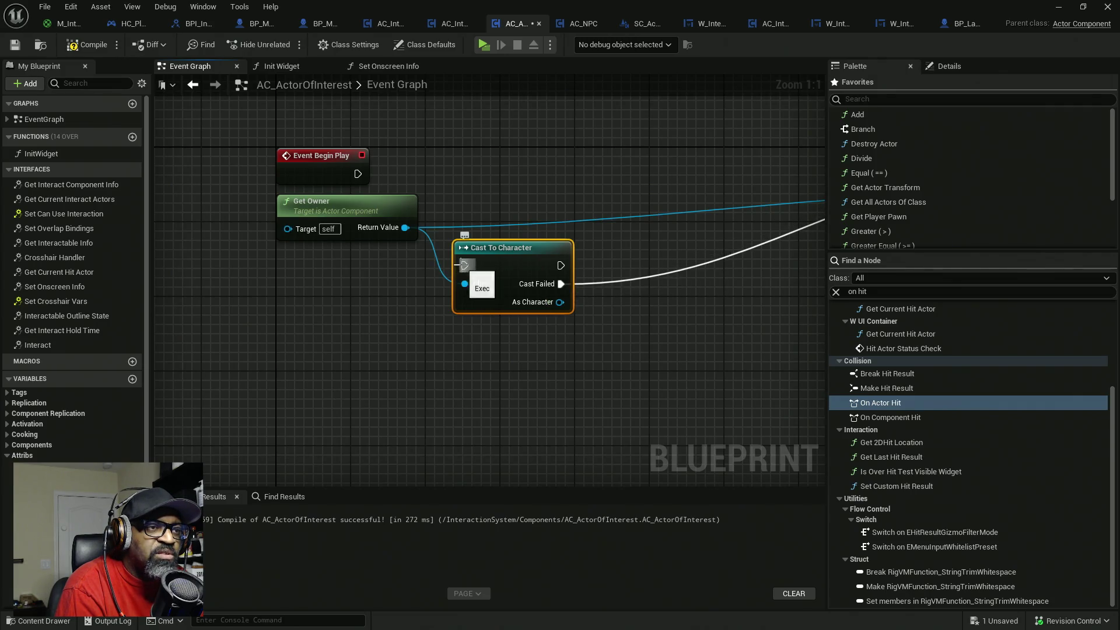
pyautogui.moveTo(357, 173)
pyautogui.mouseDown()
pyautogui.moveTo(464, 265)
pyautogui.moveTo(498, 199)
pyautogui.mouseUp()
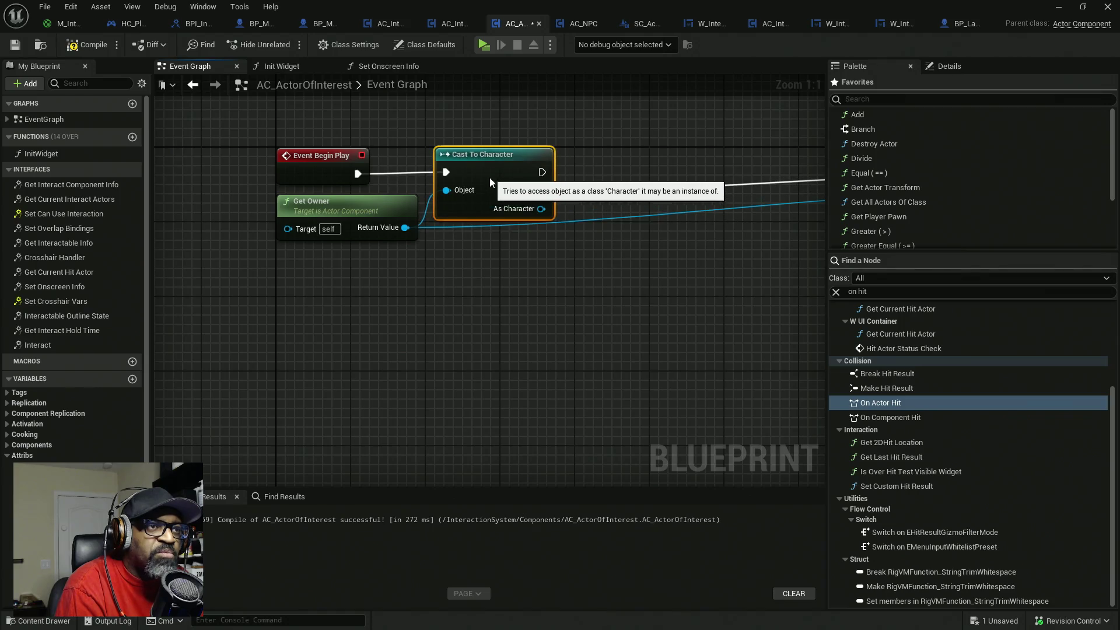
# - Abandon linking the cast to Add SC Actor Details and search Get Owner's actions for 'is'
pyautogui.moveTo(607, 237); pyautogui.dragTo(332, 240)
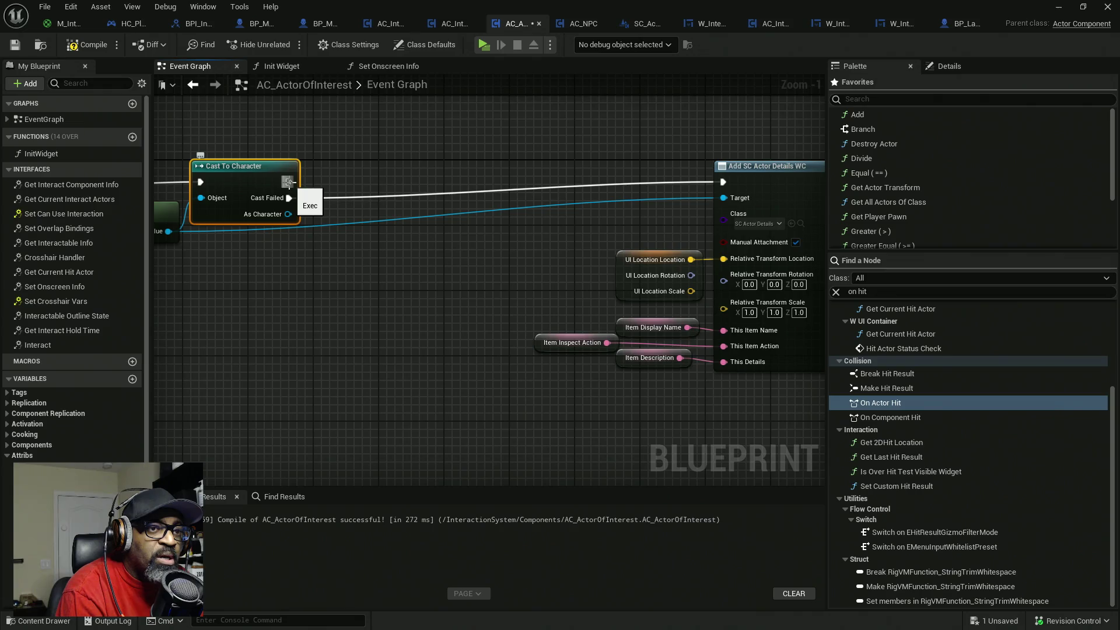
pyautogui.moveTo(288, 182)
pyautogui.mouseDown()
pyautogui.moveTo(730, 184)
pyautogui.moveTo(545, 162)
pyautogui.mouseUp()
pyautogui.click(390, 223)
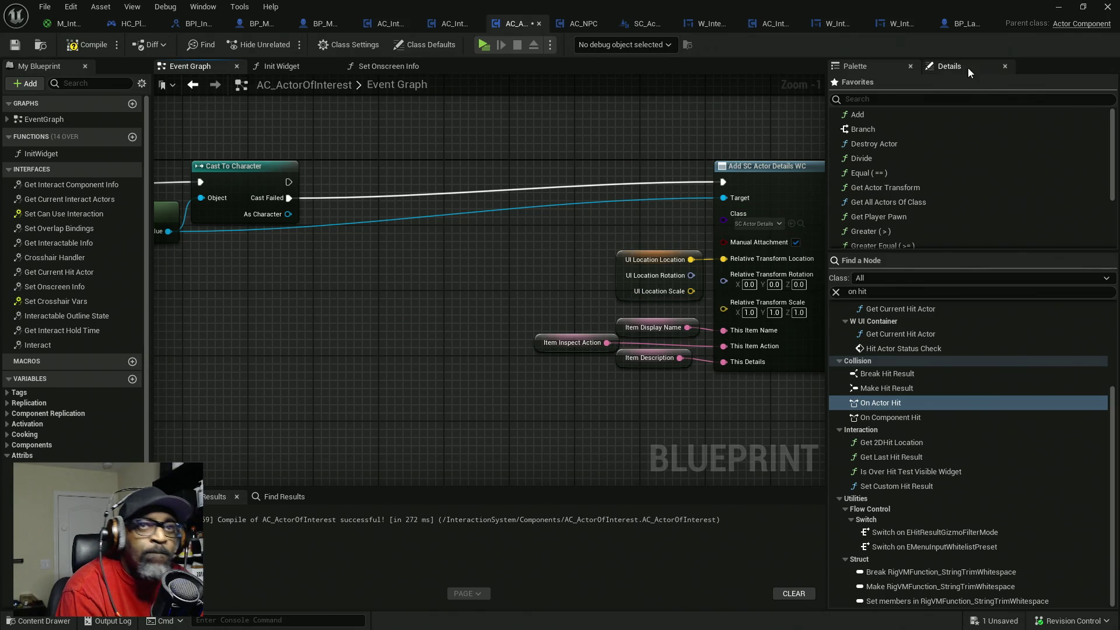
pyautogui.moveTo(242, 241)
pyautogui.mouseDown()
pyautogui.moveTo(416, 241)
pyautogui.moveTo(267, 226)
pyautogui.moveTo(369, 264)
pyautogui.moveTo(401, 315)
pyautogui.mouseUp()
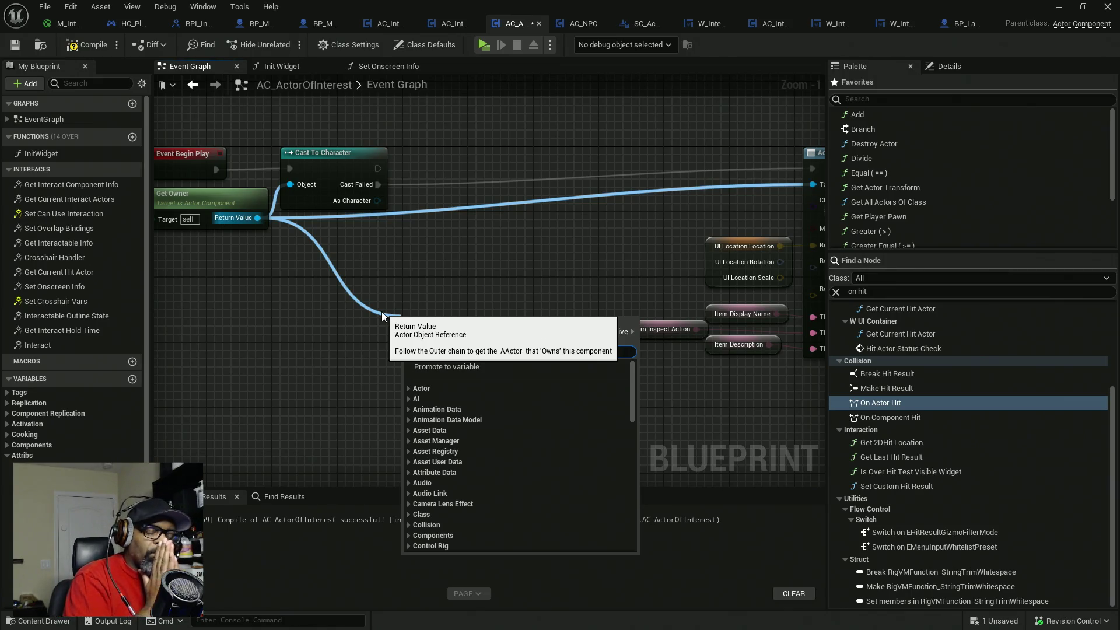
pyautogui.write('is class')
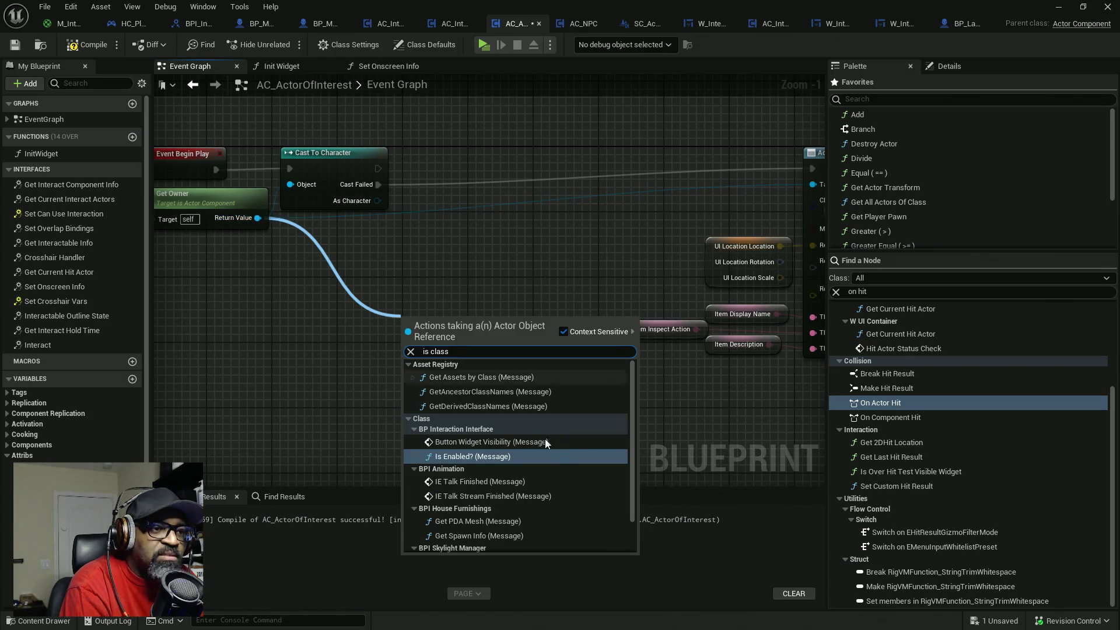
pyautogui.scroll(-1, 593, 447)
pyautogui.scroll(1, 589, 443)
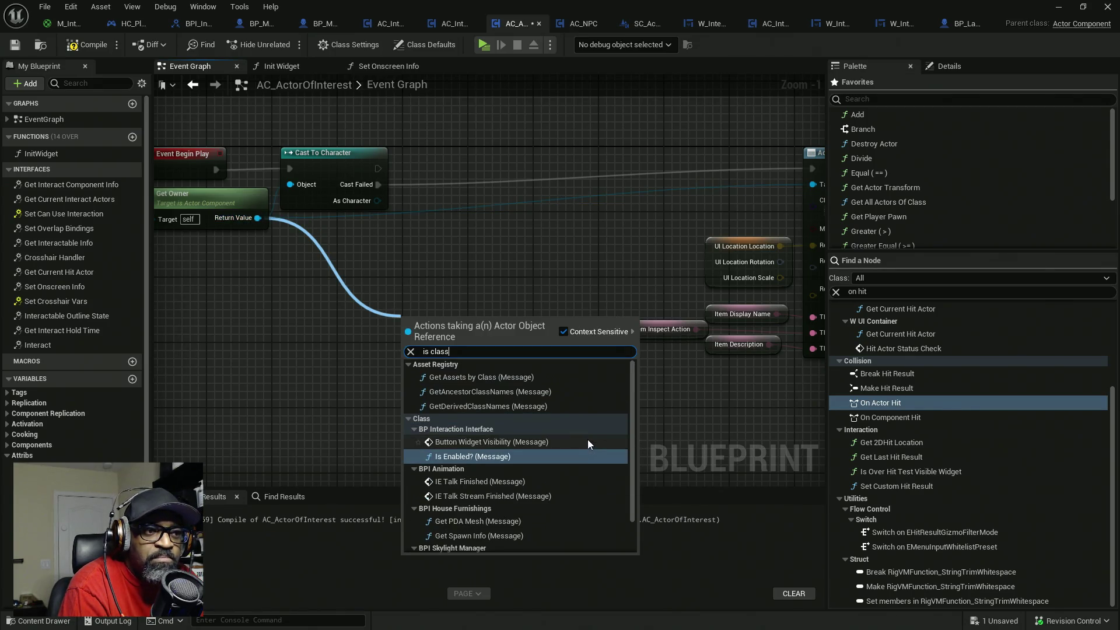
pyautogui.press('BackSpace')
pyautogui.press('BackSpace')
pyautogui.press('BackSpace')
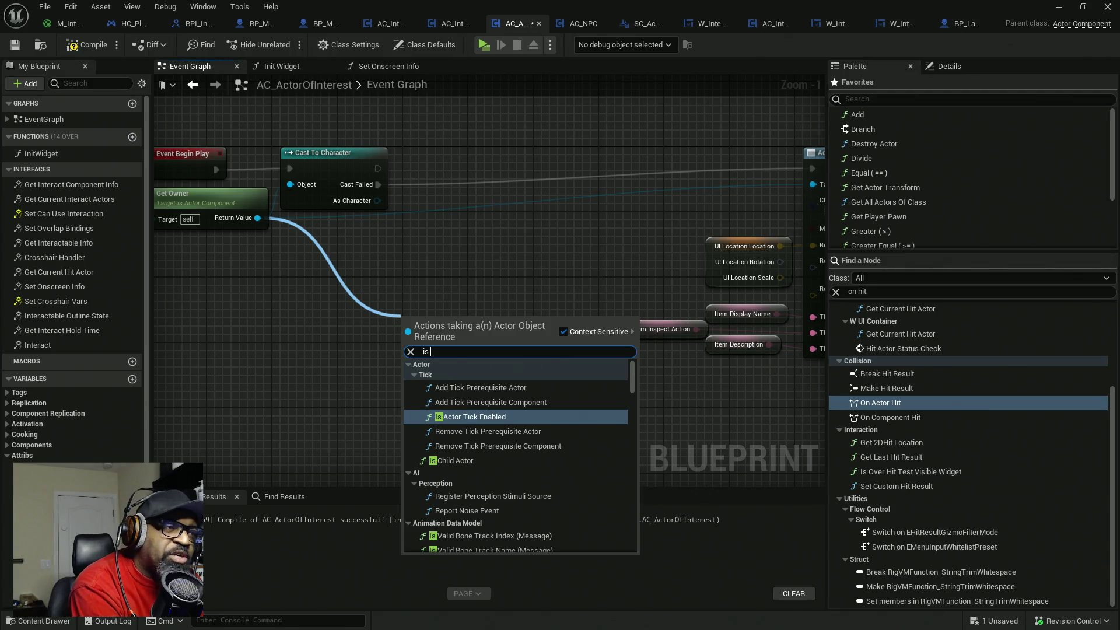
# - Search 'get class' and add Utilities > Get Class fed by Get Owner's Return Value
pyautogui.write('get')
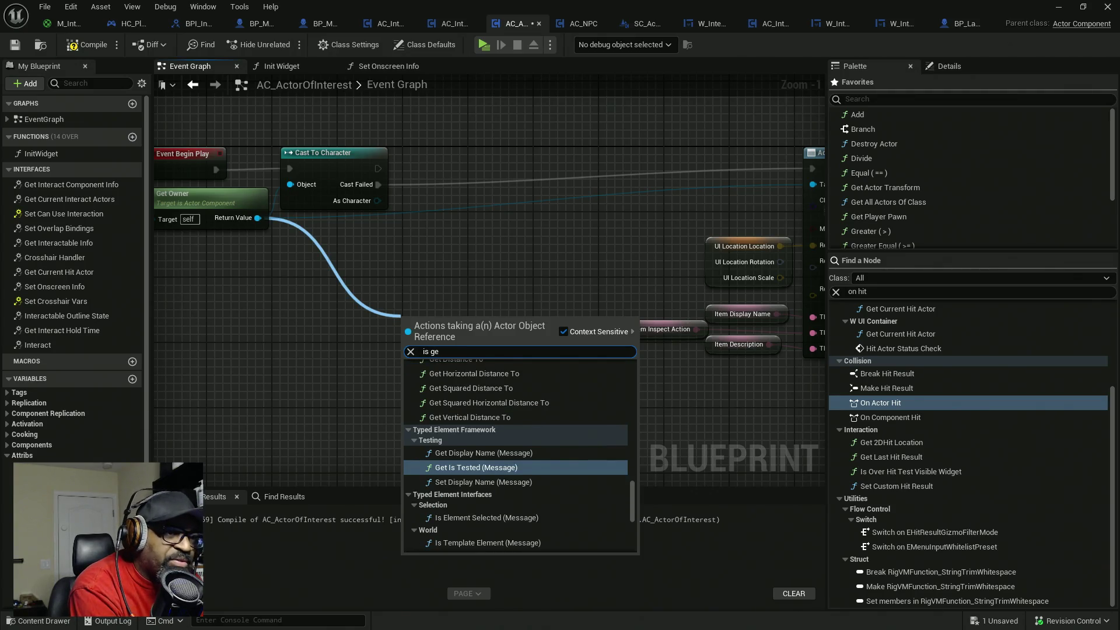
pyautogui.click(410, 351)
pyautogui.write('get class')
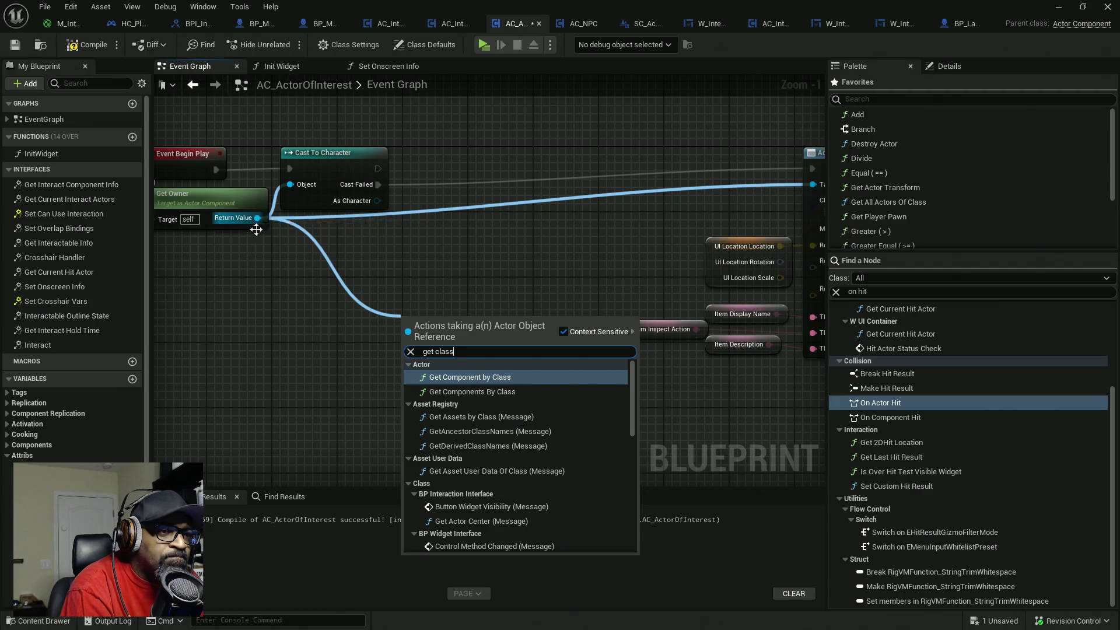
pyautogui.scroll(-5, 482, 400)
pyautogui.scroll(-10, 482, 400)
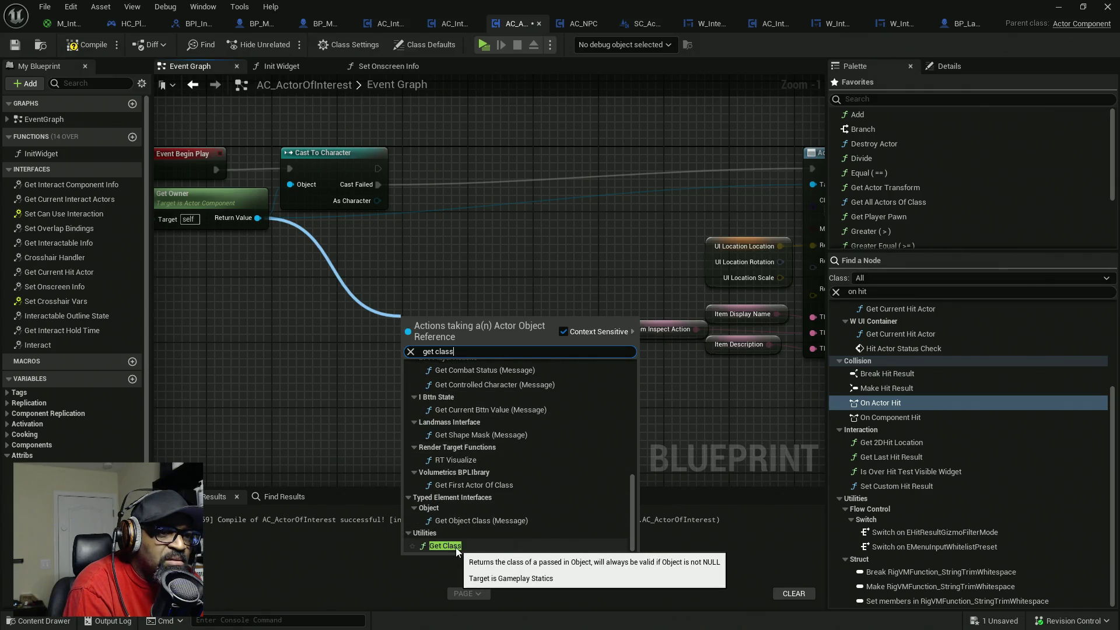
pyautogui.click(457, 546)
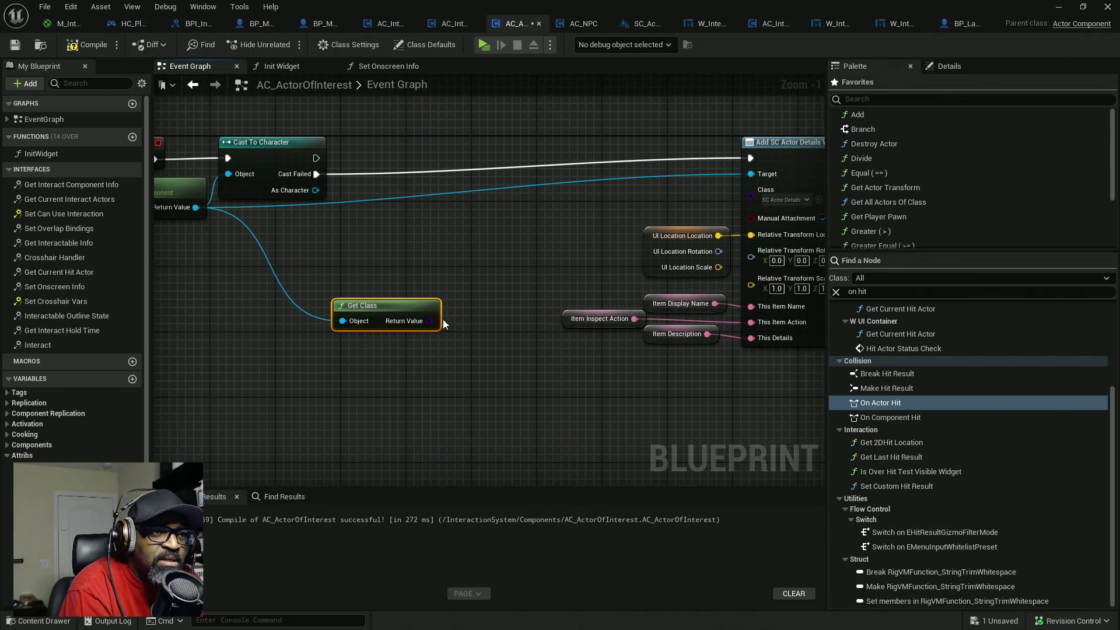
# - Add a Not Equal (!=) node from Get Class's Return Value
pyautogui.moveTo(430, 321); pyautogui.dragTo(484, 323)
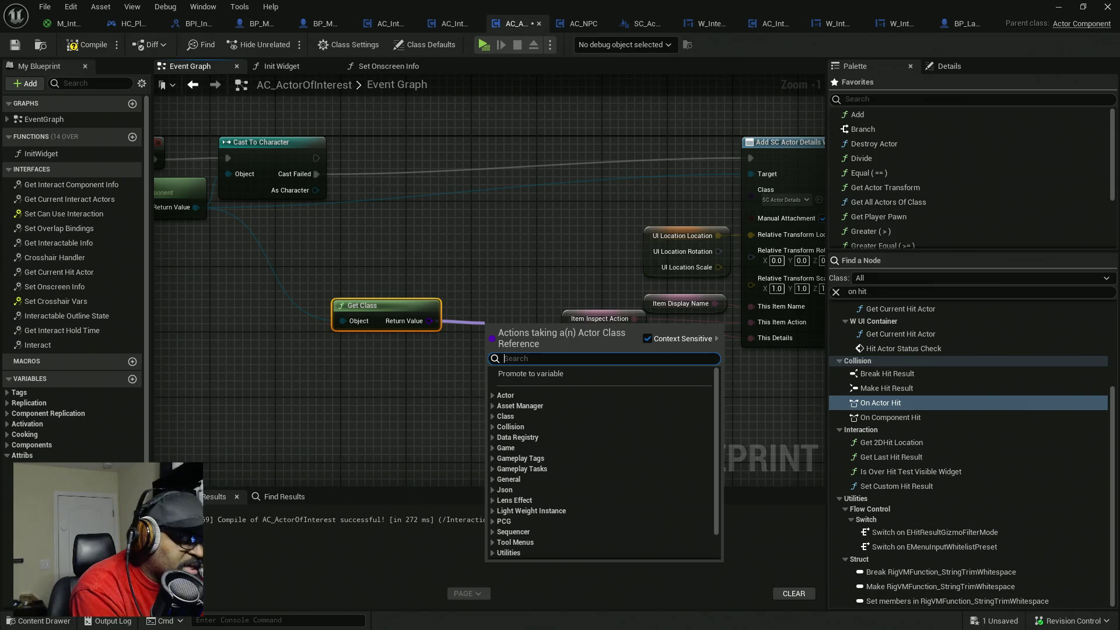
pyautogui.write('=')
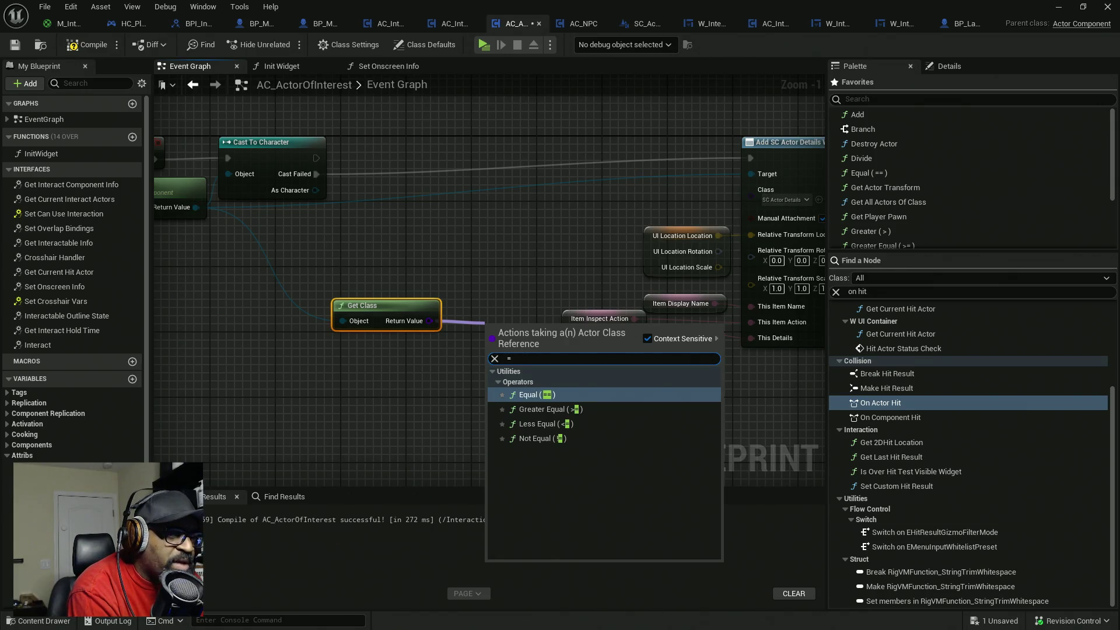
pyautogui.press('BackSpace')
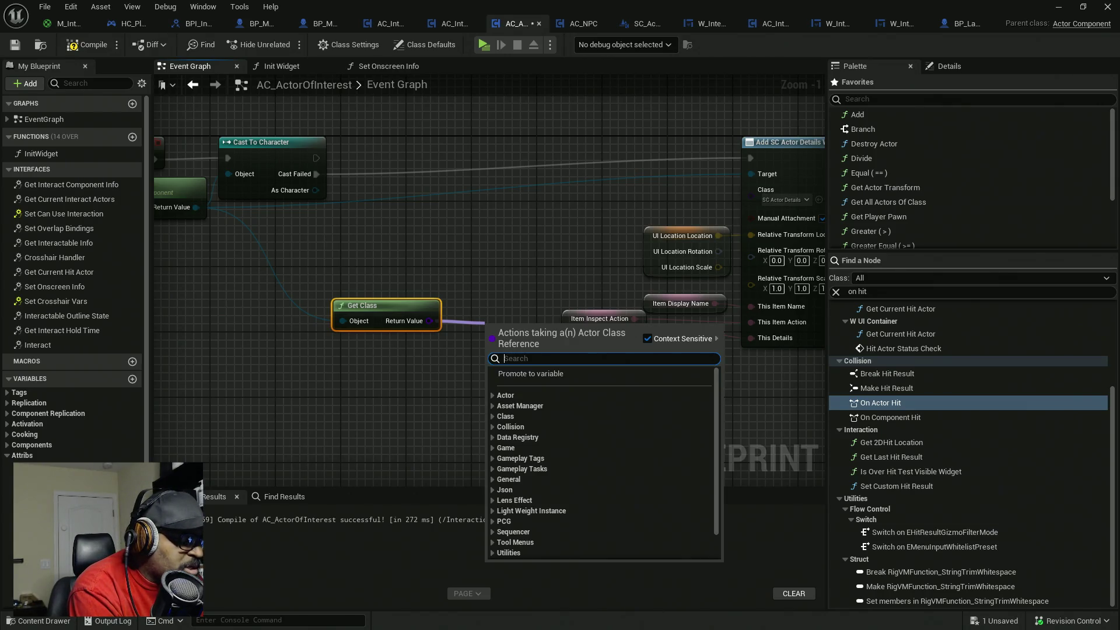
pyautogui.write('!=')
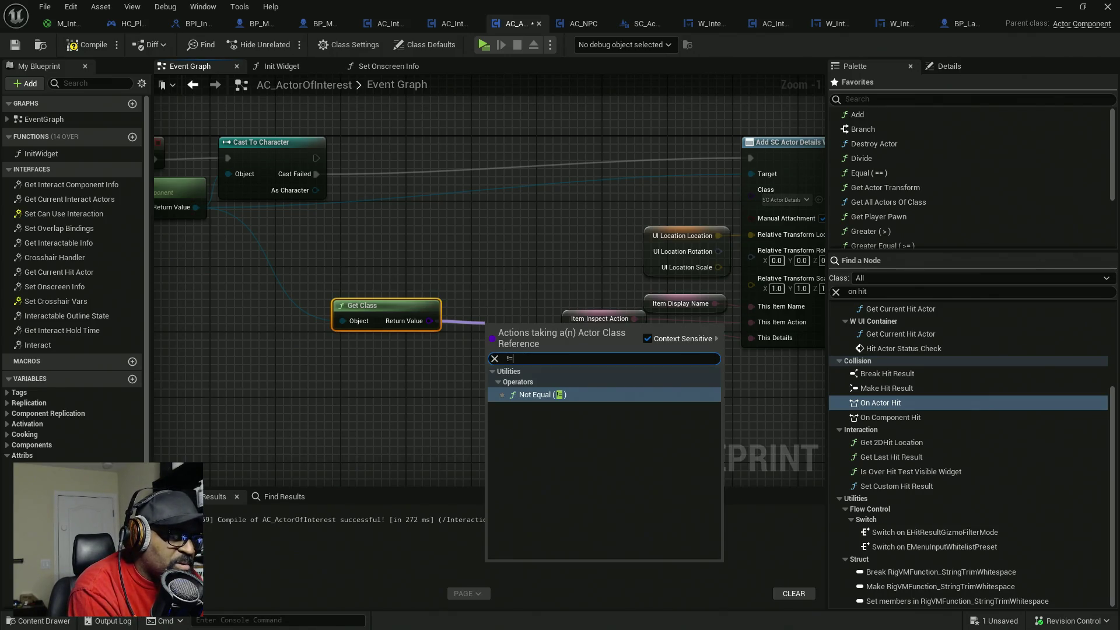
pyautogui.press('Return')
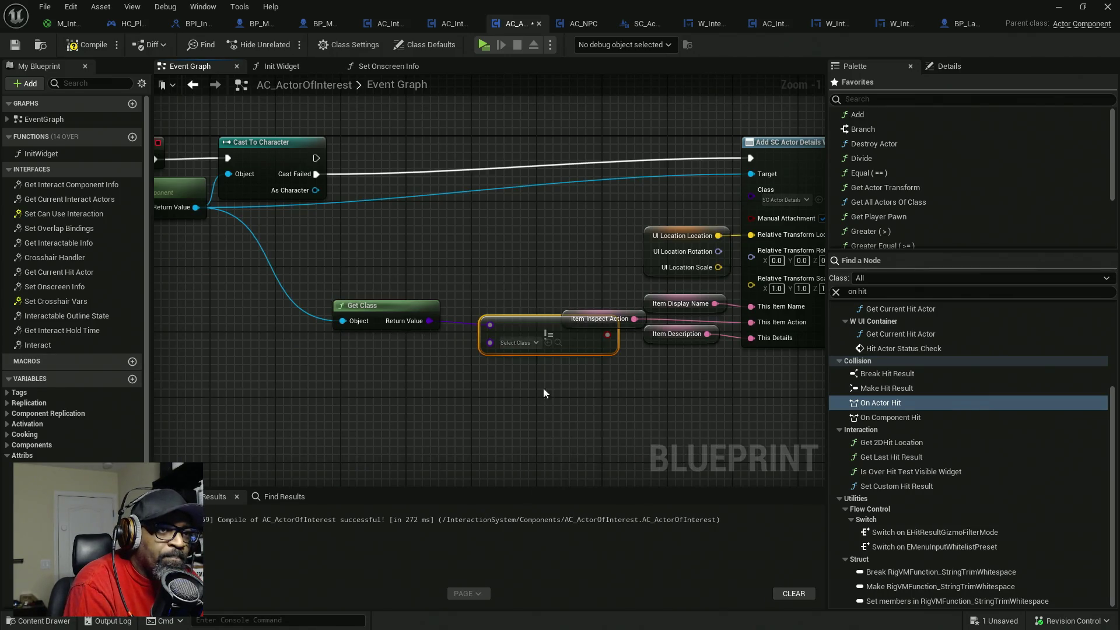
# - Set the Not Equal node's class to Character and move it and Get Class left
pyautogui.click(526, 345)
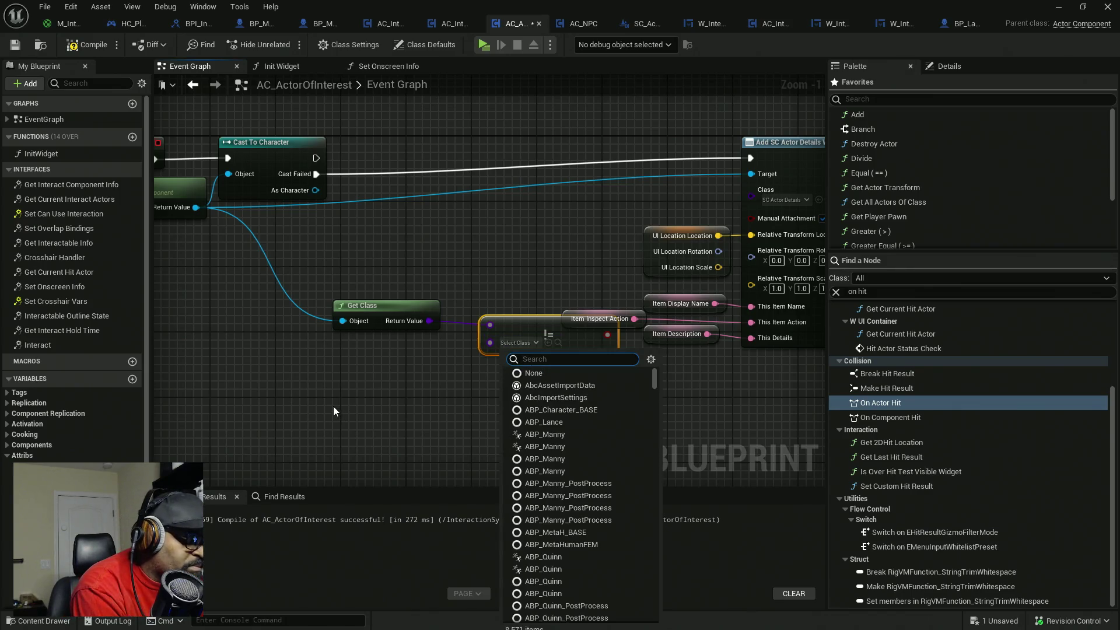
pyautogui.write('skele')
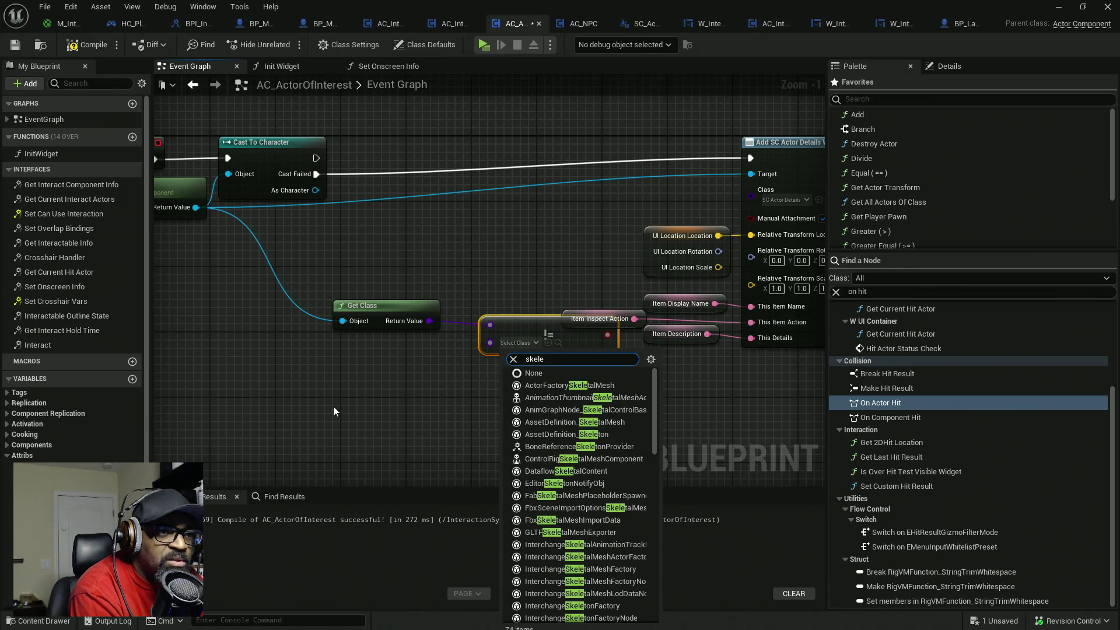
pyautogui.write('tal')
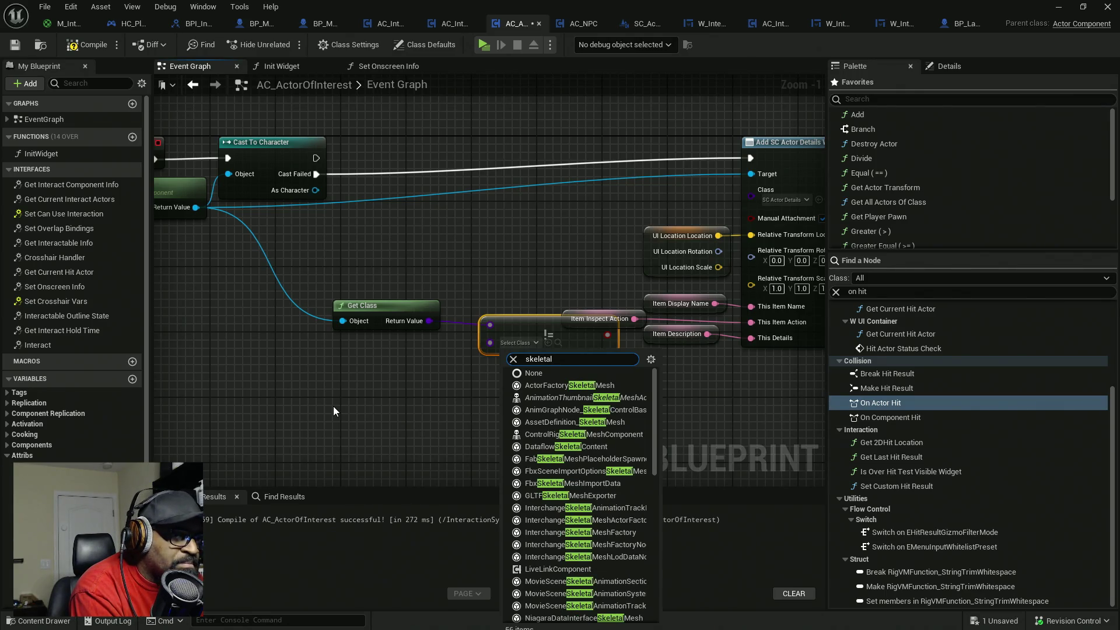
pyautogui.press('BackSpace')
pyautogui.press('BackSpace')
pyautogui.press('BackSpace')
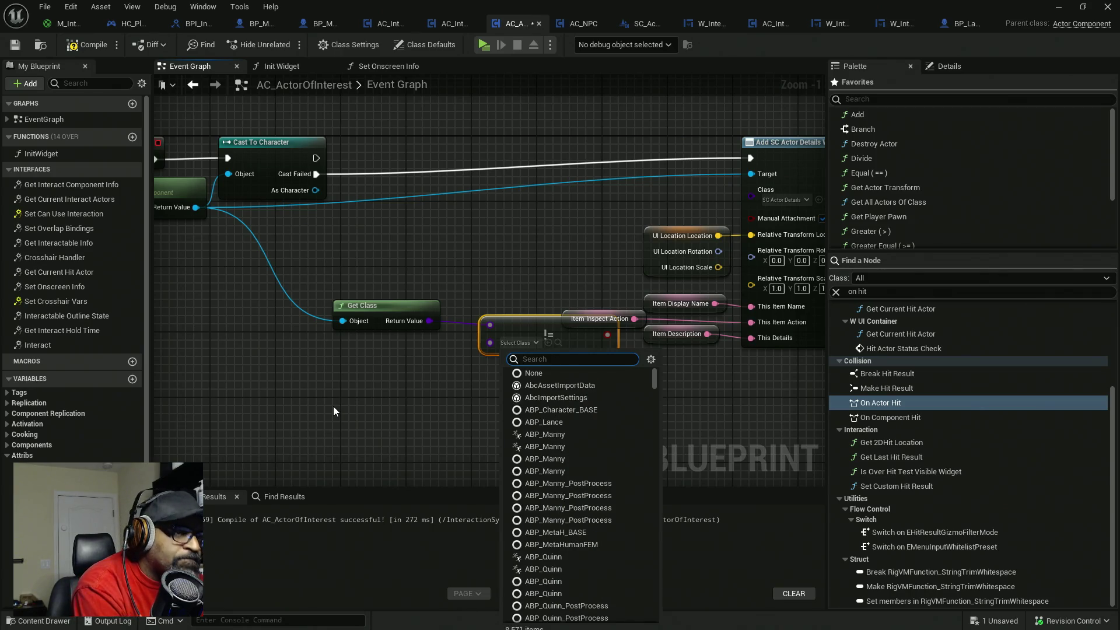
pyautogui.write('char')
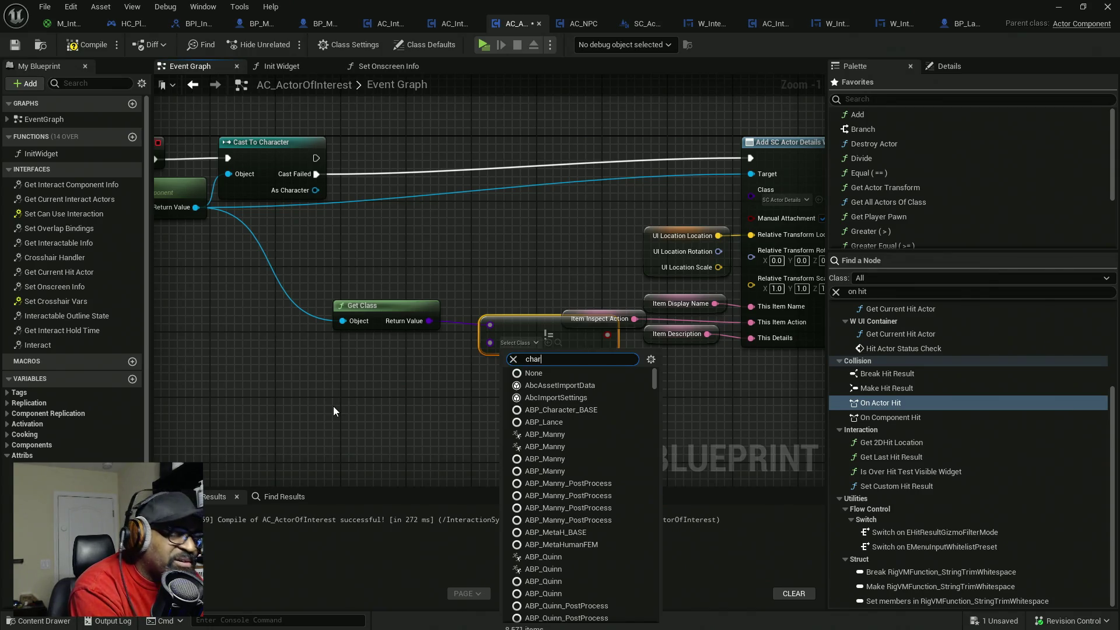
pyautogui.write('acter')
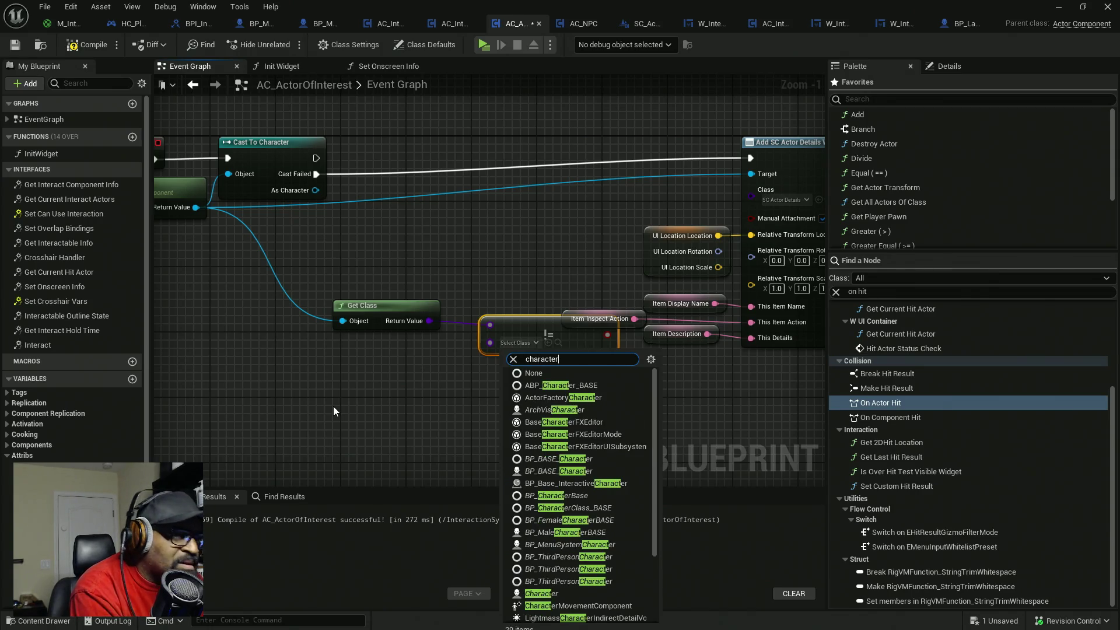
pyautogui.click(541, 593)
pyautogui.moveTo(562, 347); pyautogui.dragTo(536, 344)
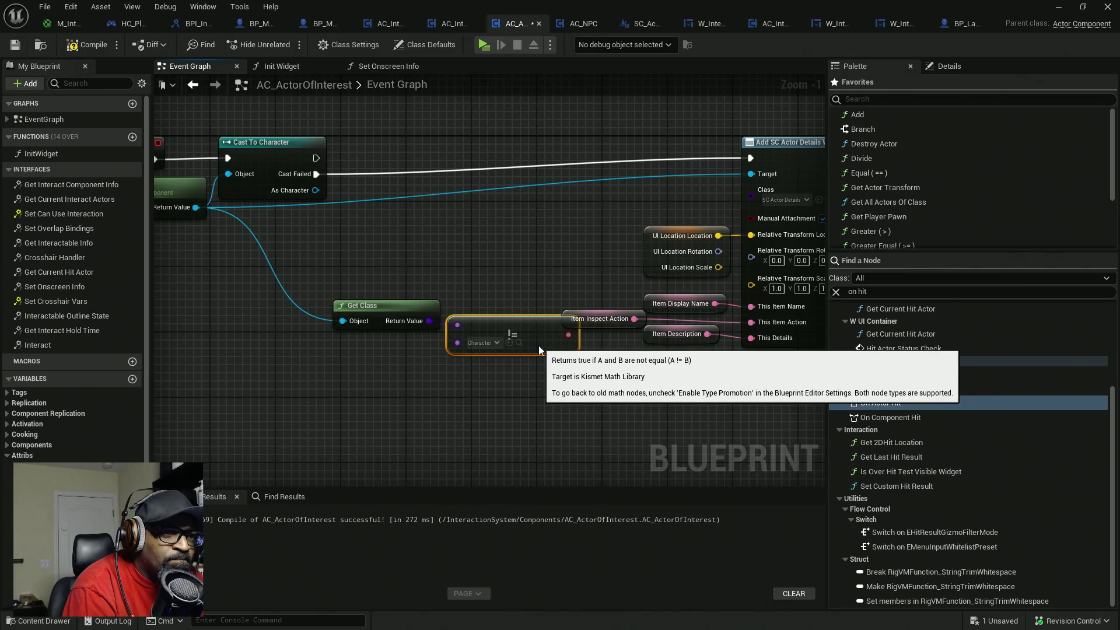
pyautogui.keyDown('ctrl'); pyautogui.click(385, 307); pyautogui.keyUp('ctrl')
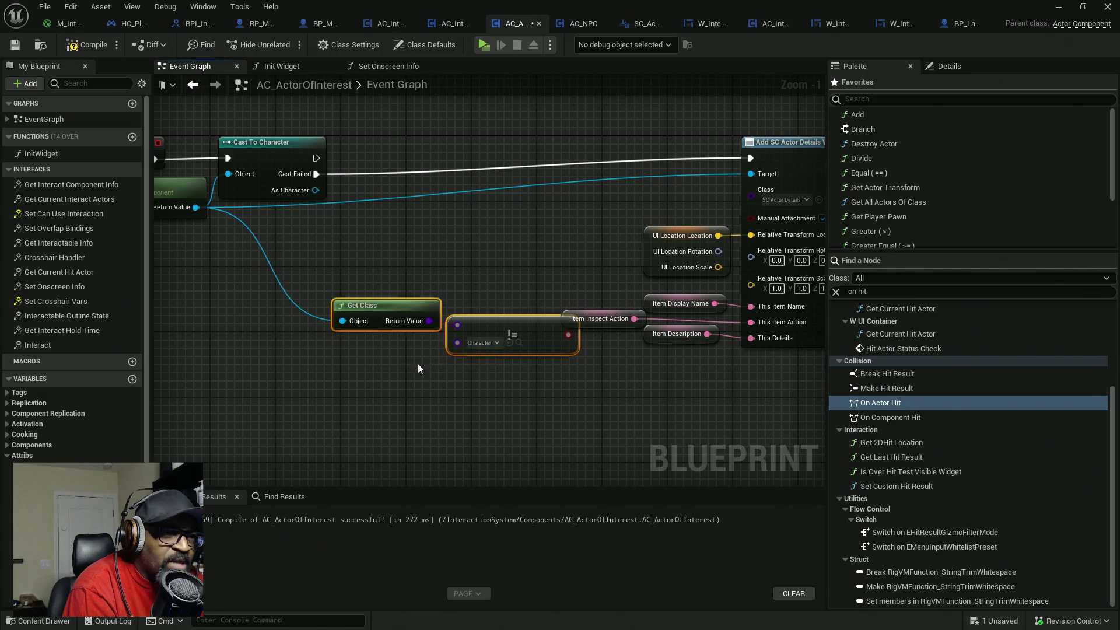
pyautogui.moveTo(491, 328); pyautogui.dragTo(418, 326)
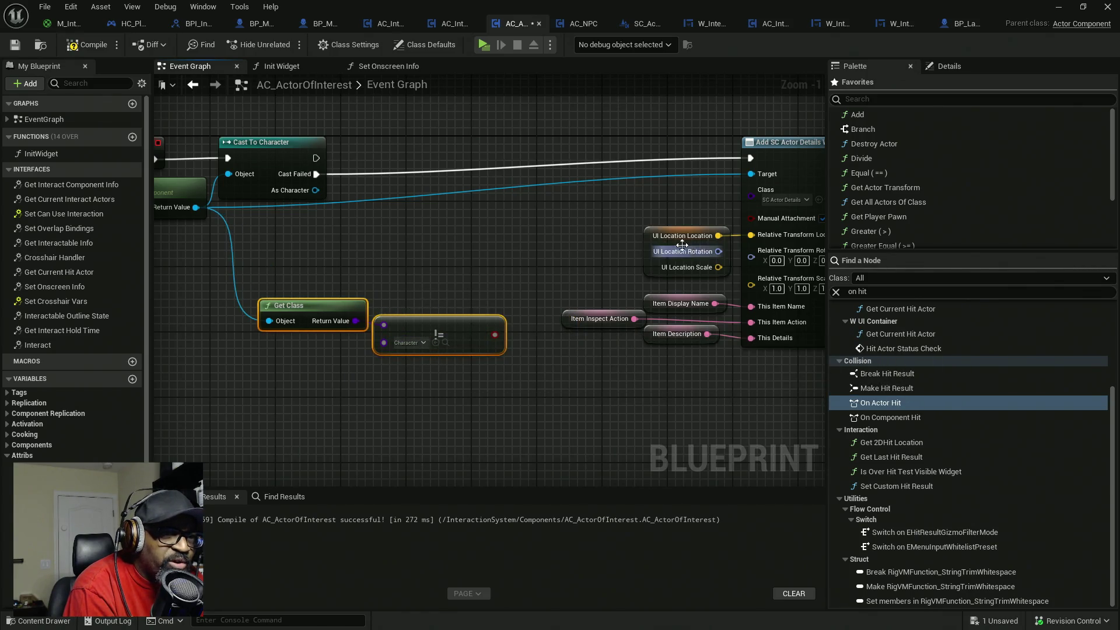
# - Wire Event Begin Play straight to Add SC Actor Details and delete Cast To Character
pyautogui.moveTo(409, 264)
pyautogui.mouseDown()
pyautogui.moveTo(327, 278)
pyautogui.moveTo(315, 251)
pyautogui.moveTo(375, 257)
pyautogui.mouseUp()
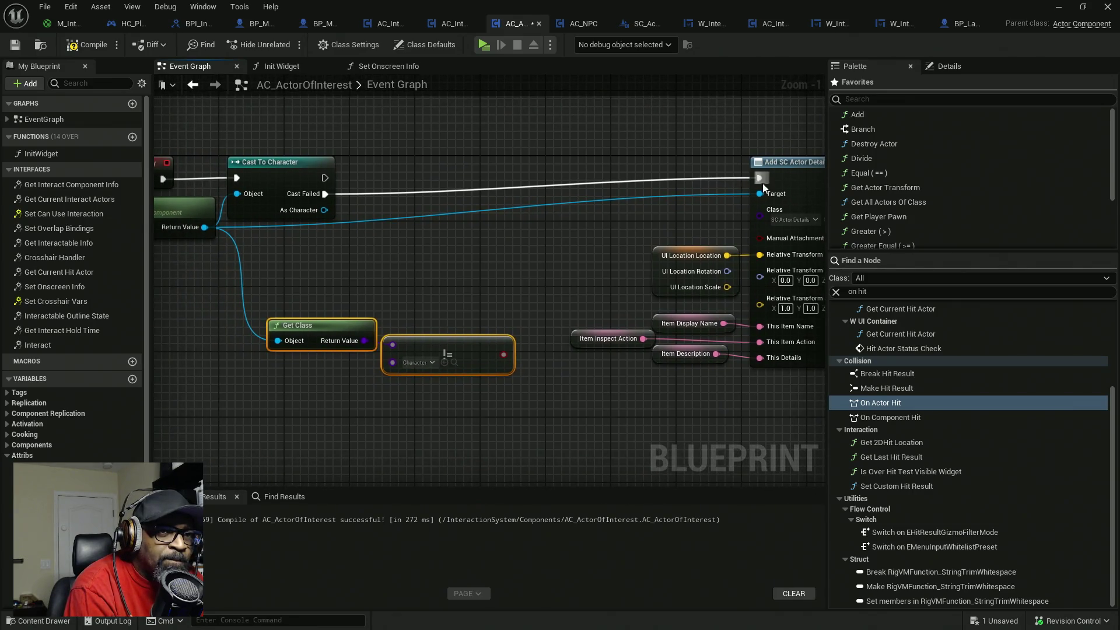
pyautogui.moveTo(762, 184)
pyautogui.mouseDown()
pyautogui.moveTo(166, 180)
pyautogui.moveTo(219, 182)
pyautogui.mouseUp()
pyautogui.moveTo(348, 132); pyautogui.dragTo(370, 242)
pyautogui.press('Delete')
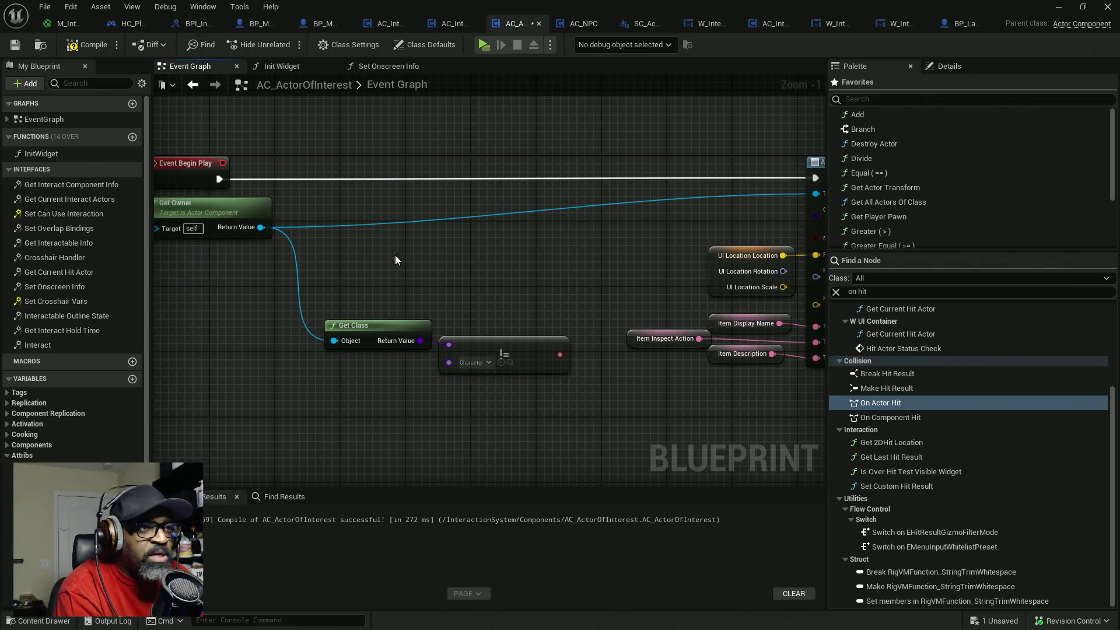
# - Gather the class-check and UI Location nodes, then search 'select' from UI Location's Location output
pyautogui.moveTo(435, 330); pyautogui.dragTo(438, 333)
pyautogui.moveTo(545, 348); pyautogui.dragTo(504, 332)
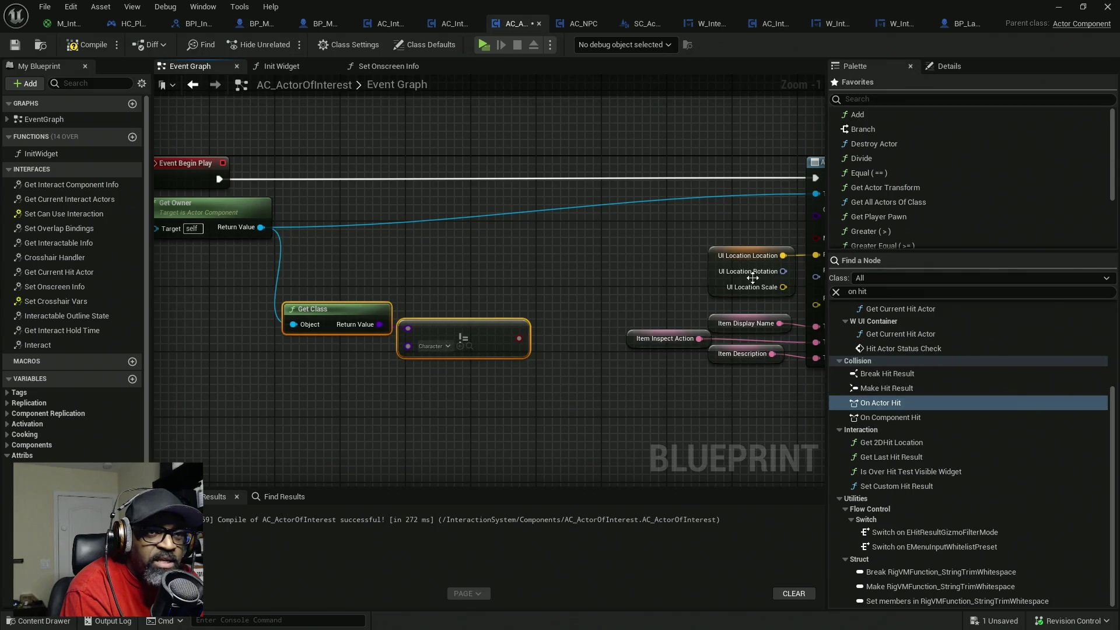
pyautogui.moveTo(718, 286); pyautogui.dragTo(492, 284)
pyautogui.moveTo(815, 255)
pyautogui.mouseDown()
pyautogui.moveTo(694, 268)
pyautogui.moveTo(608, 258)
pyautogui.mouseUp()
pyautogui.write('select')
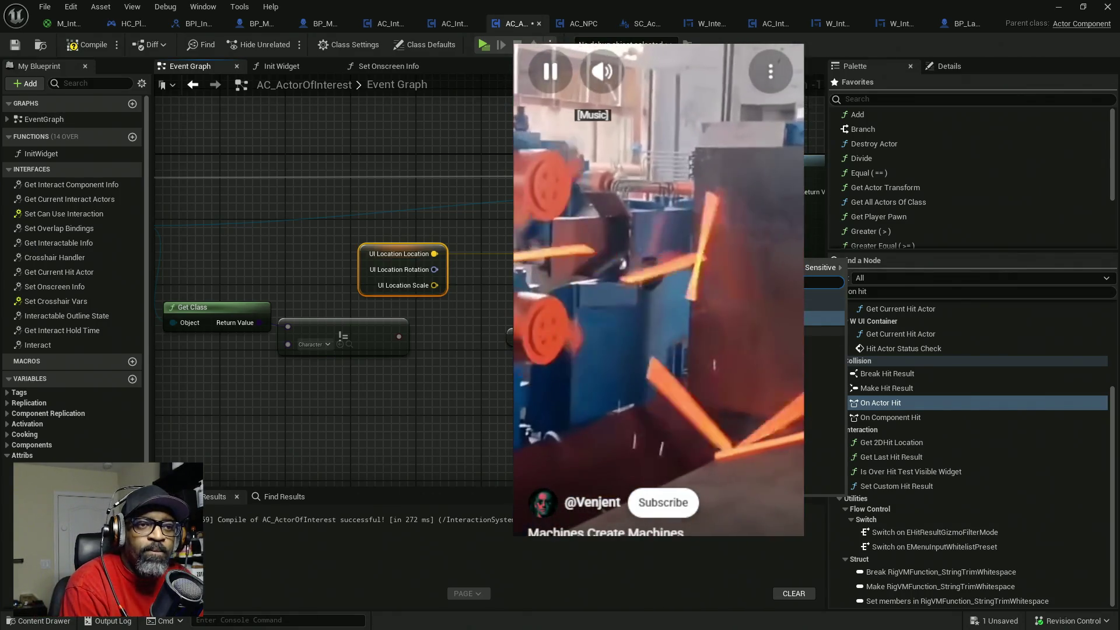
# - Add the Select node and arrange it beside the class-check and UI Location nodes
pyautogui.press('Return')
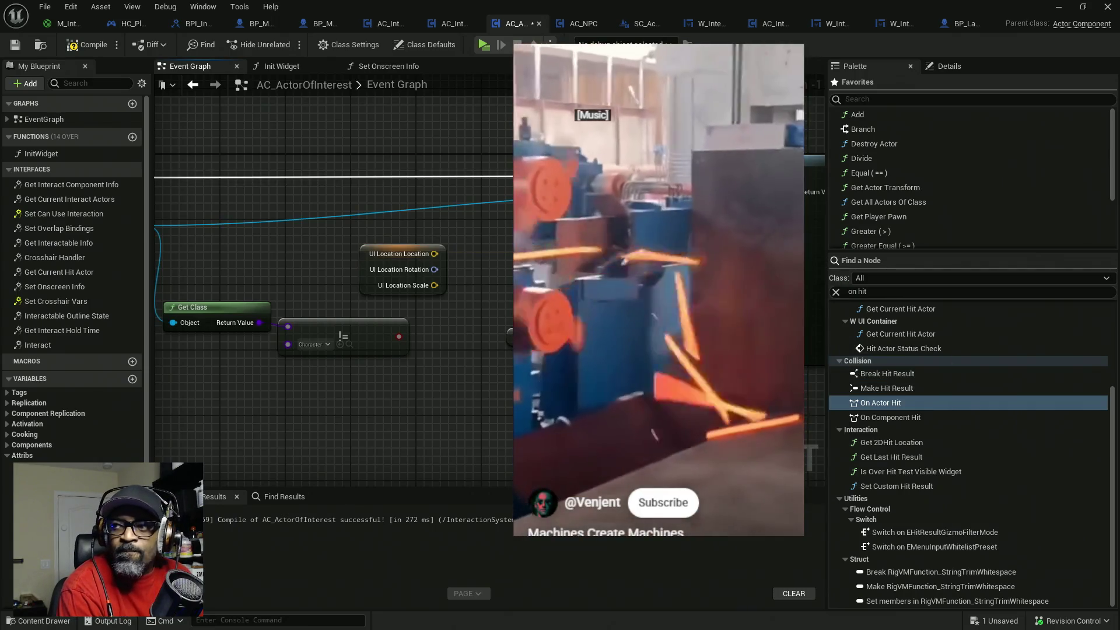
pyautogui.moveTo(540, 334); pyautogui.dragTo(482, 244)
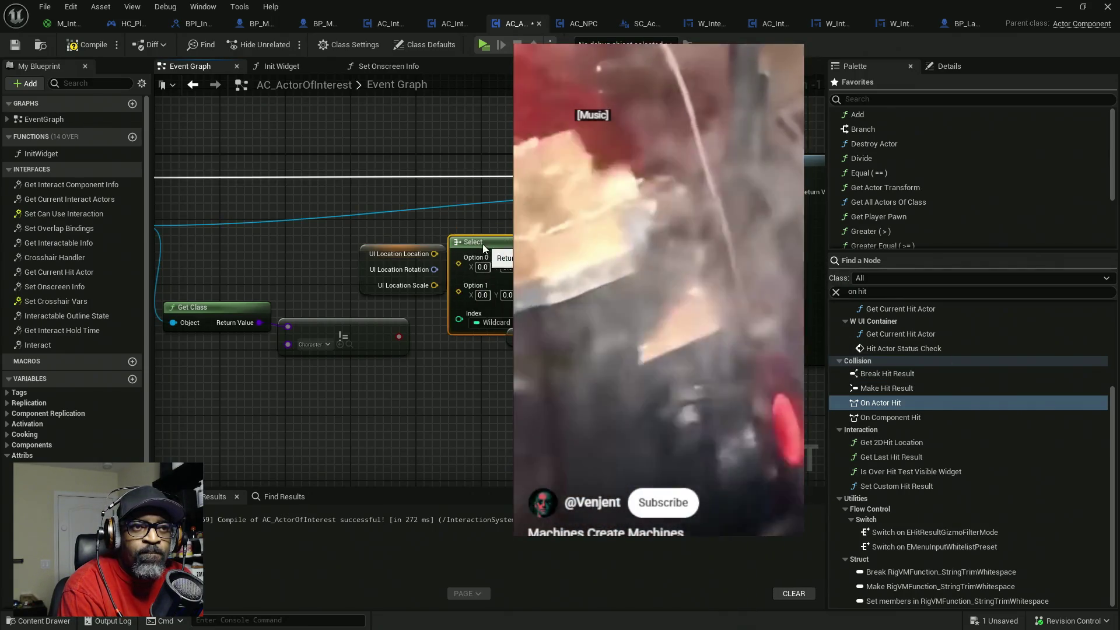
pyautogui.moveTo(462, 317); pyautogui.dragTo(517, 342)
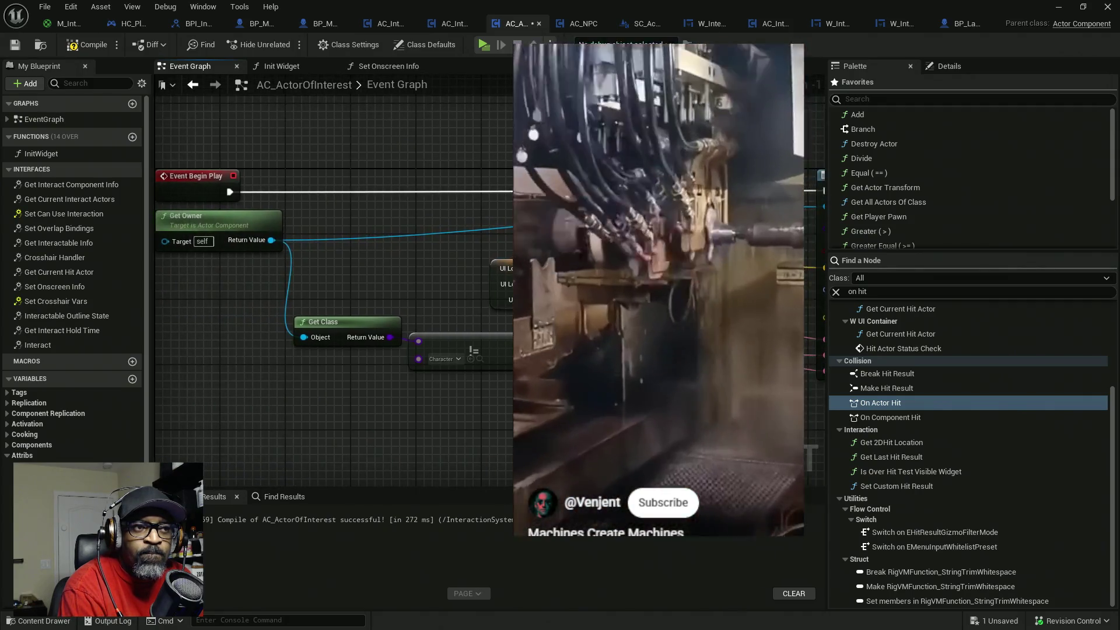
pyautogui.moveTo(395, 302); pyautogui.dragTo(234, 362)
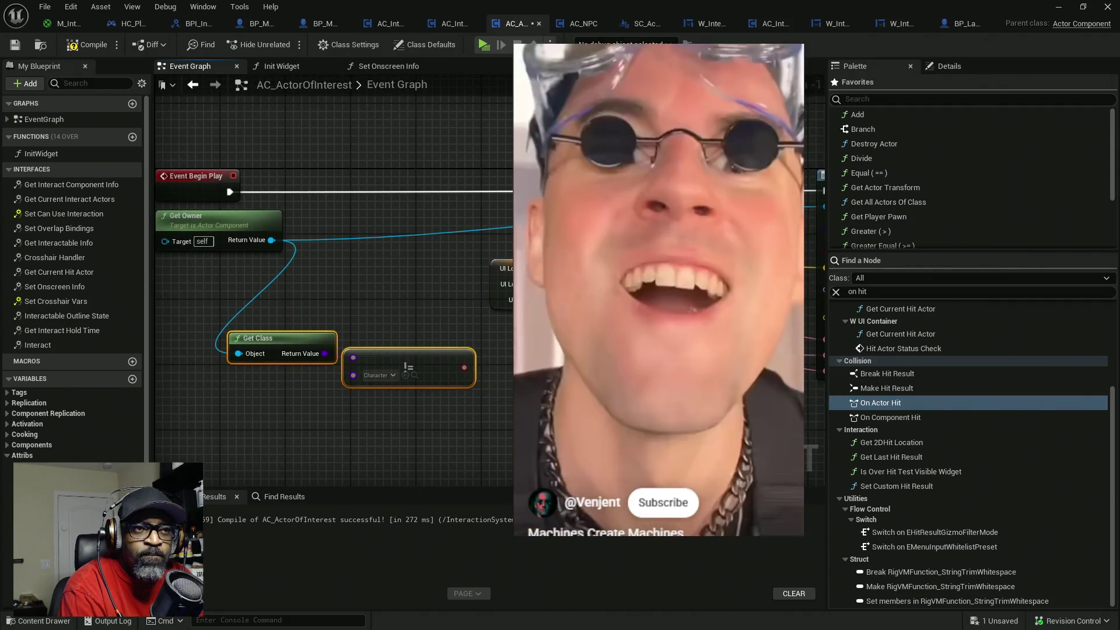
pyautogui.moveTo(501, 284); pyautogui.dragTo(419, 284)
pyautogui.click(793, 257)
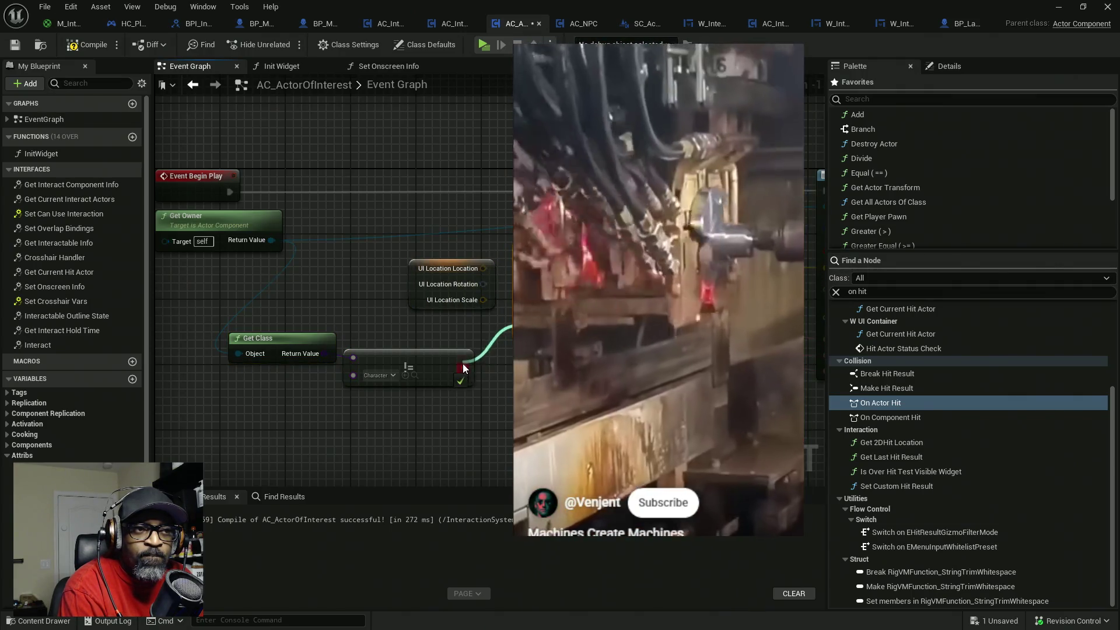
# - Wire the != result into Select's Index and UI Location's Location into its True input
pyautogui.moveTo(464, 368); pyautogui.dragTo(583, 274)
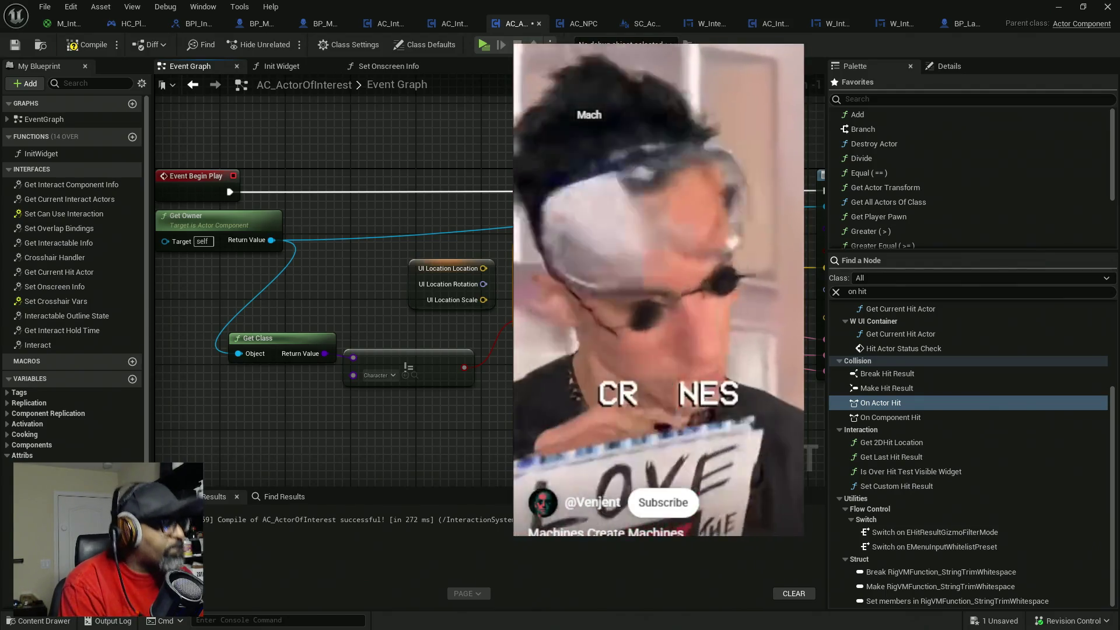
pyautogui.moveTo(560, 303); pyautogui.dragTo(487, 270)
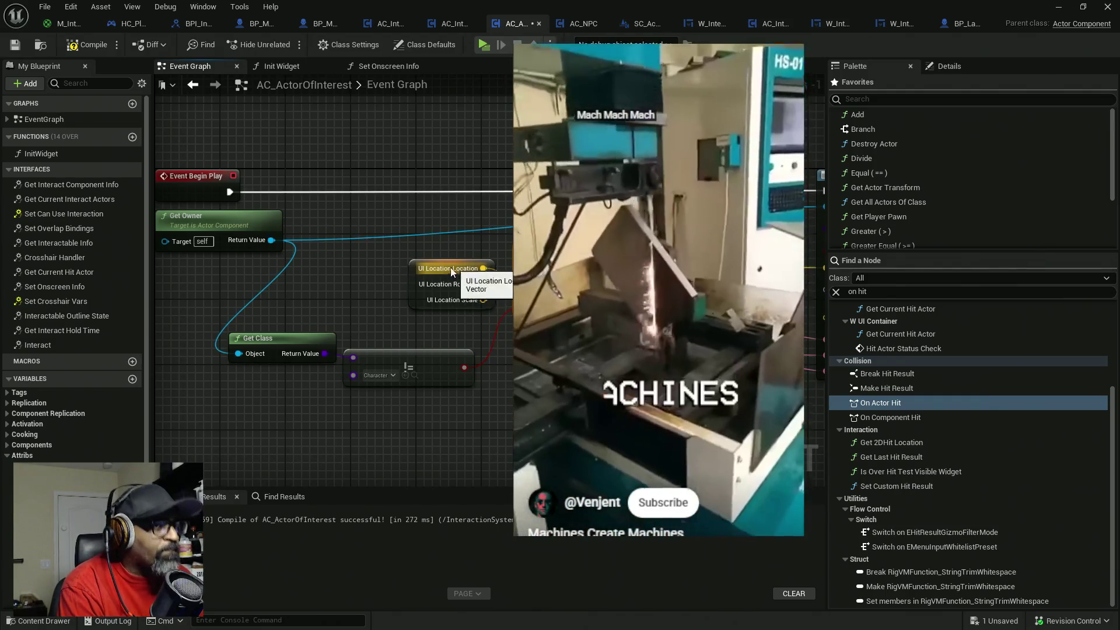
pyautogui.moveTo(417, 262); pyautogui.dragTo(418, 286)
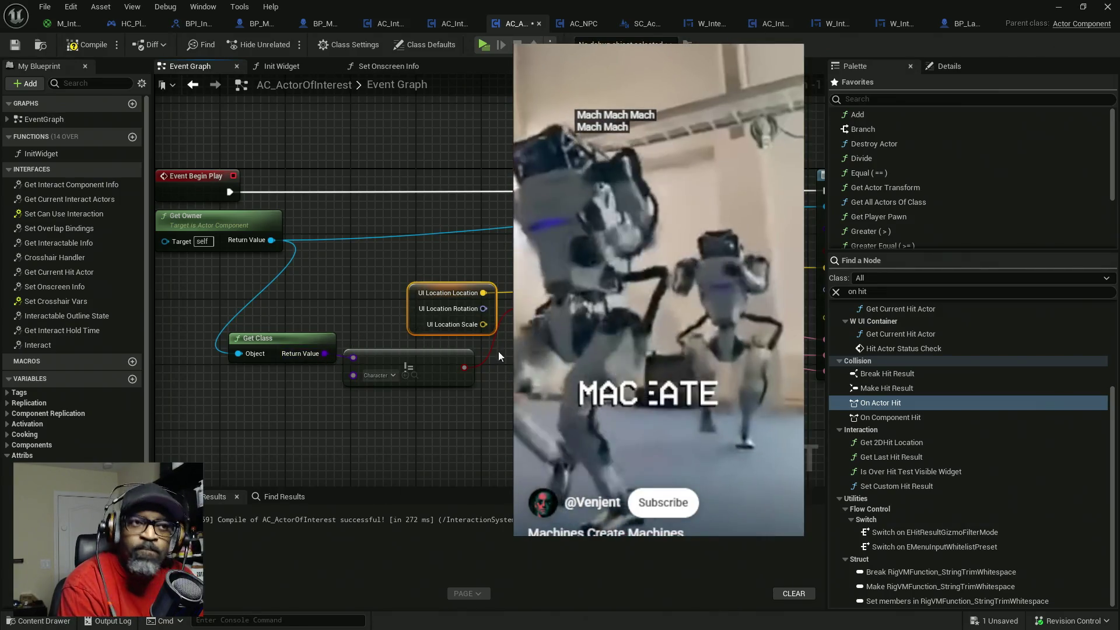
pyautogui.moveTo(498, 351)
pyautogui.mouseDown()
pyautogui.moveTo(425, 355)
pyautogui.moveTo(492, 363)
pyautogui.mouseUp()
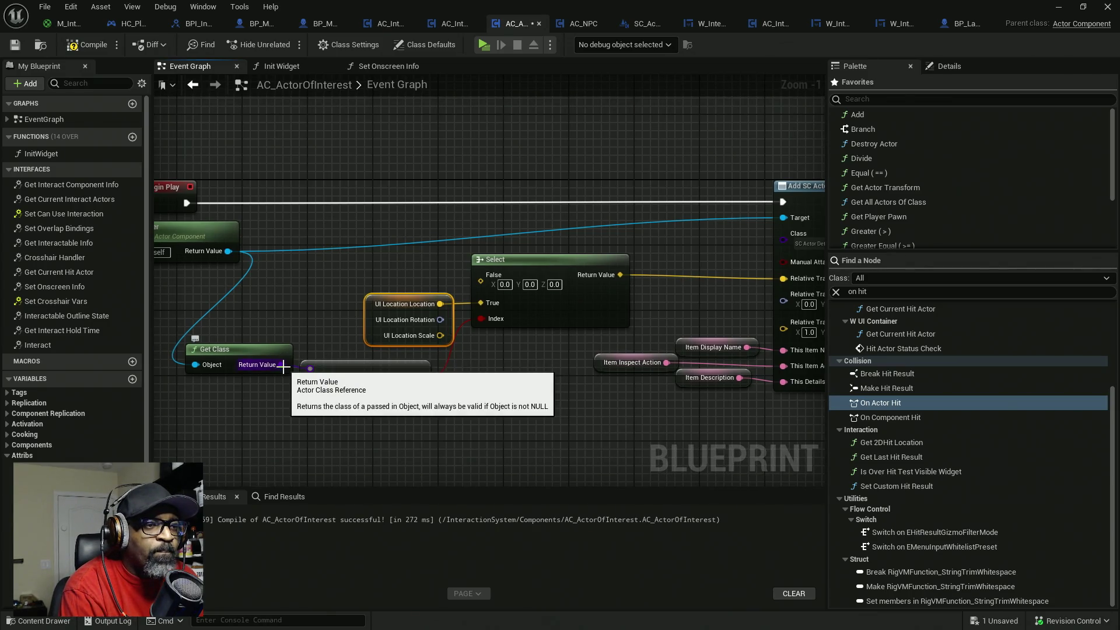
# - Add a Cast To Character Class node from Get Class, then delete it as unwanted
pyautogui.moveTo(283, 366); pyautogui.dragTo(319, 288)
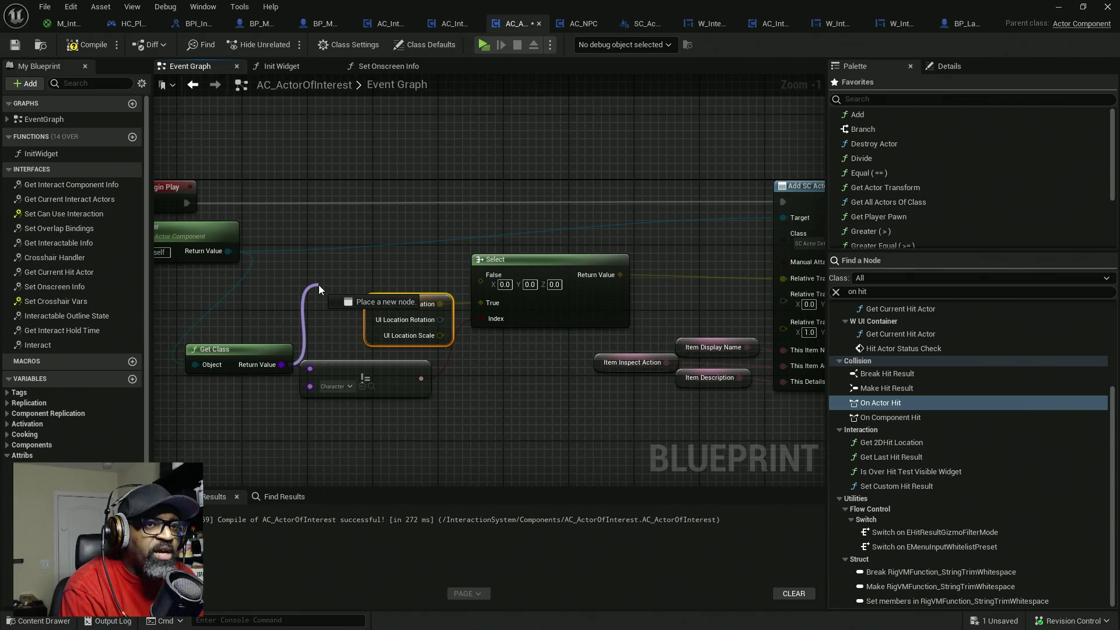
pyautogui.moveTo(318, 285); pyautogui.dragTo(318, 285)
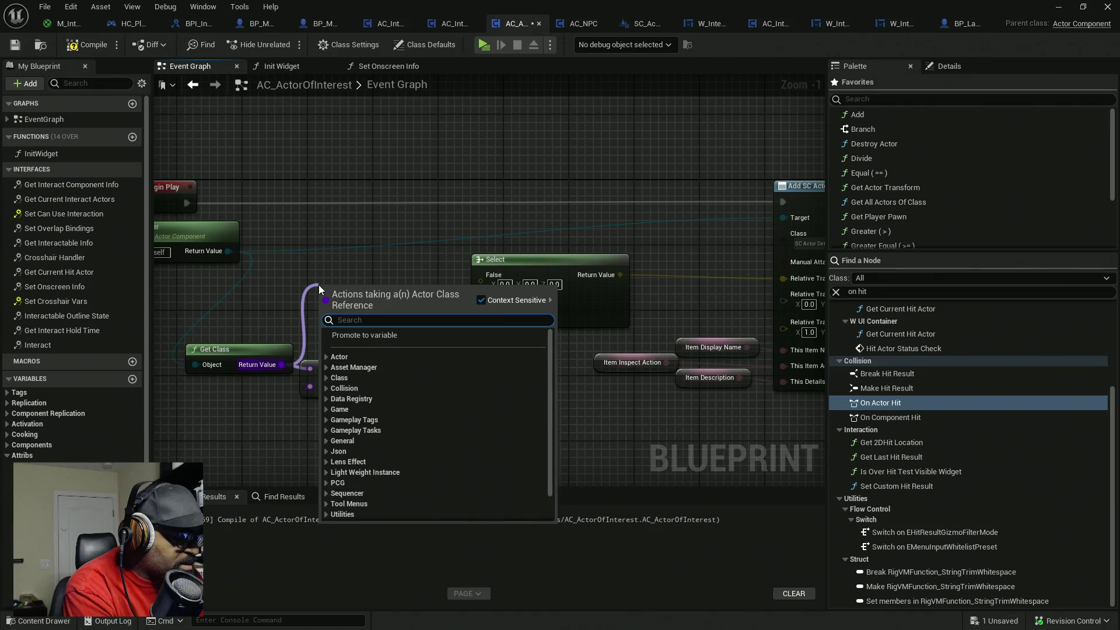
pyautogui.write('cast t')
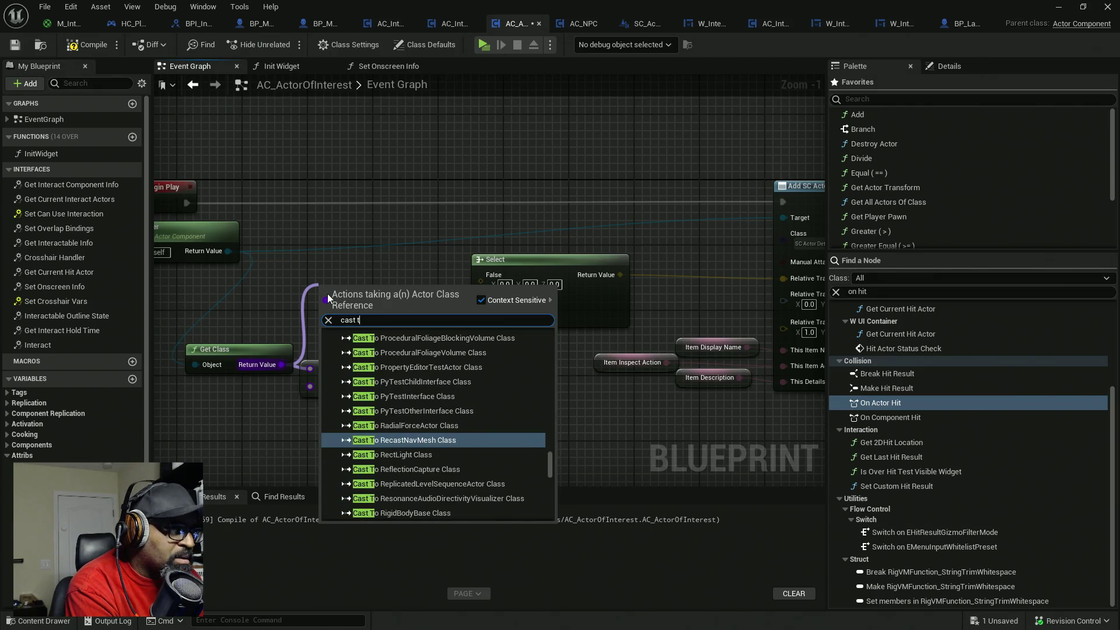
pyautogui.write('o')
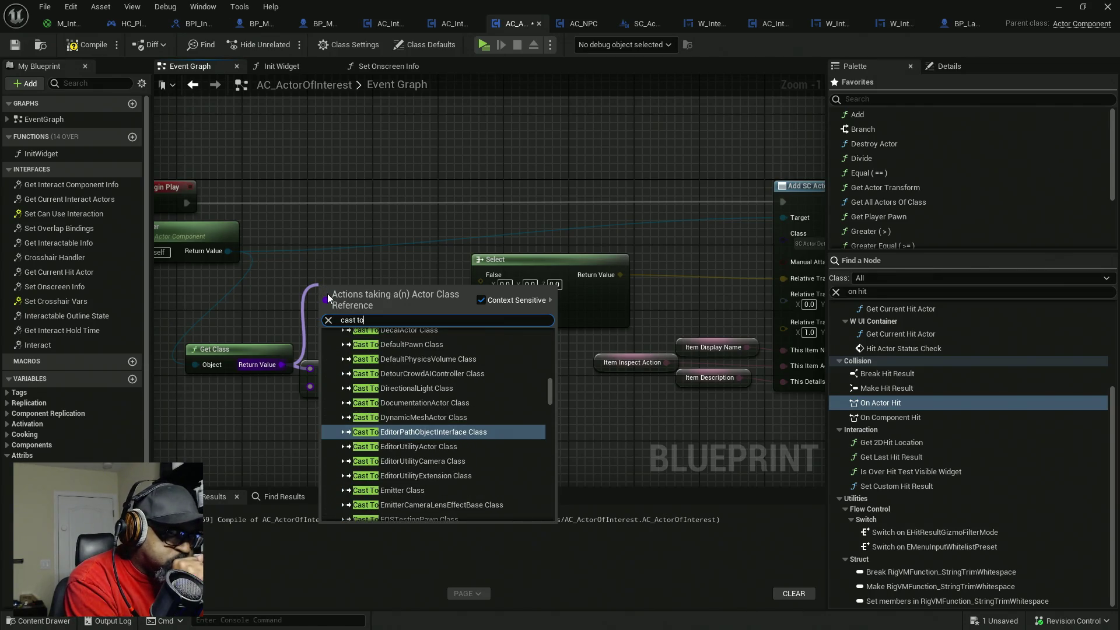
pyautogui.write(' c')
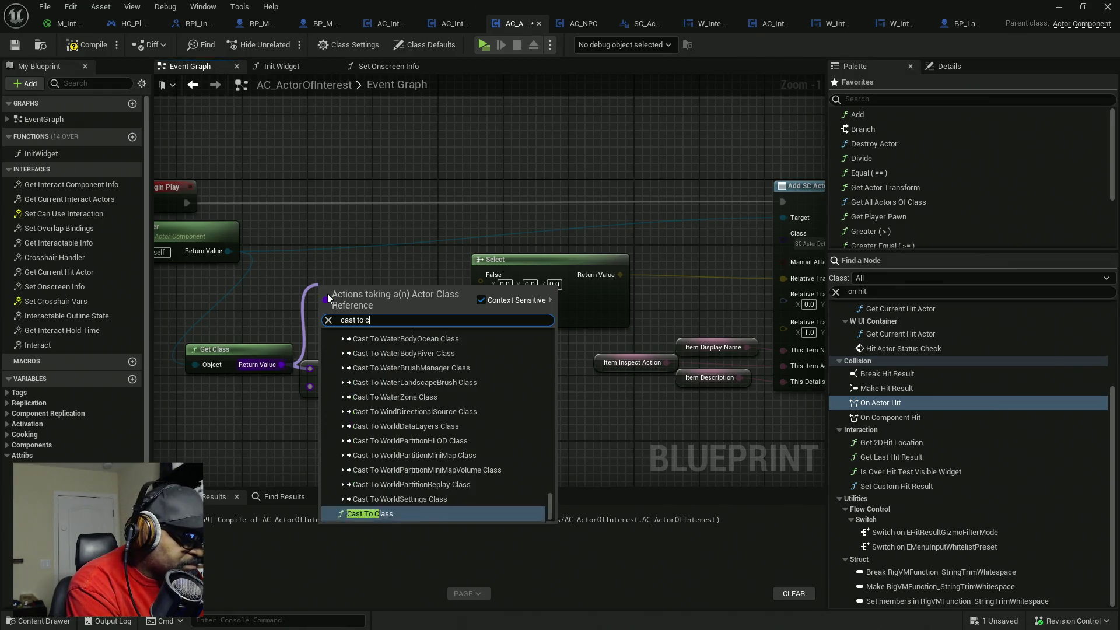
pyautogui.write('haracter')
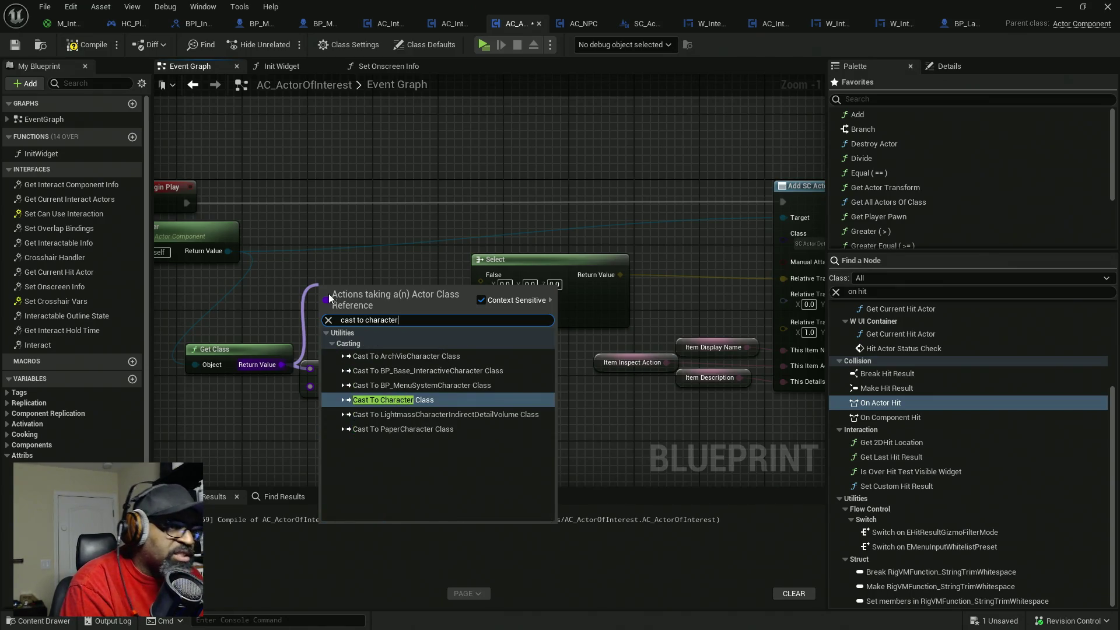
pyautogui.click(411, 400)
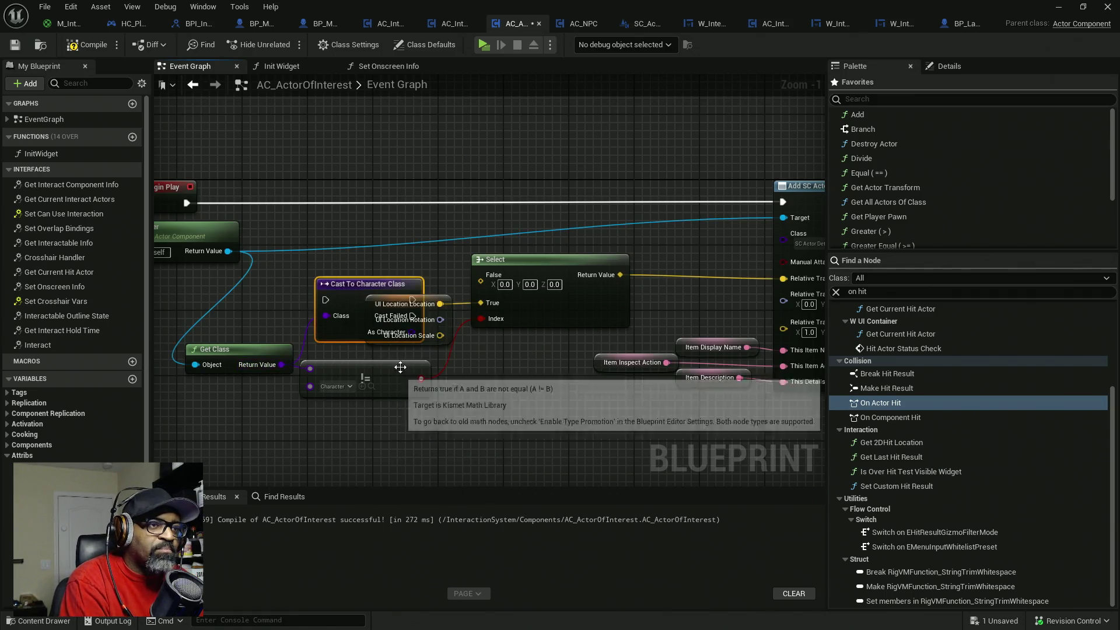
pyautogui.moveTo(350, 295); pyautogui.dragTo(351, 232)
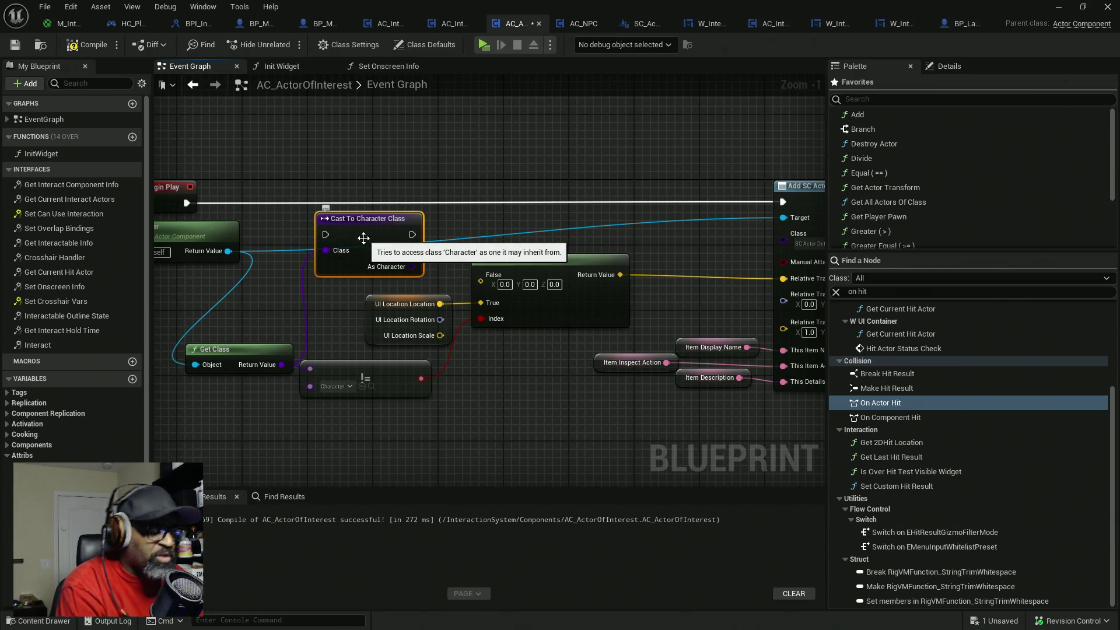
pyautogui.press('Delete')
# - Add Cast To Character on Get Owner and run it right after Event Begin Play
pyautogui.moveTo(232, 257); pyautogui.dragTo(300, 247)
pyautogui.write('cast to character')
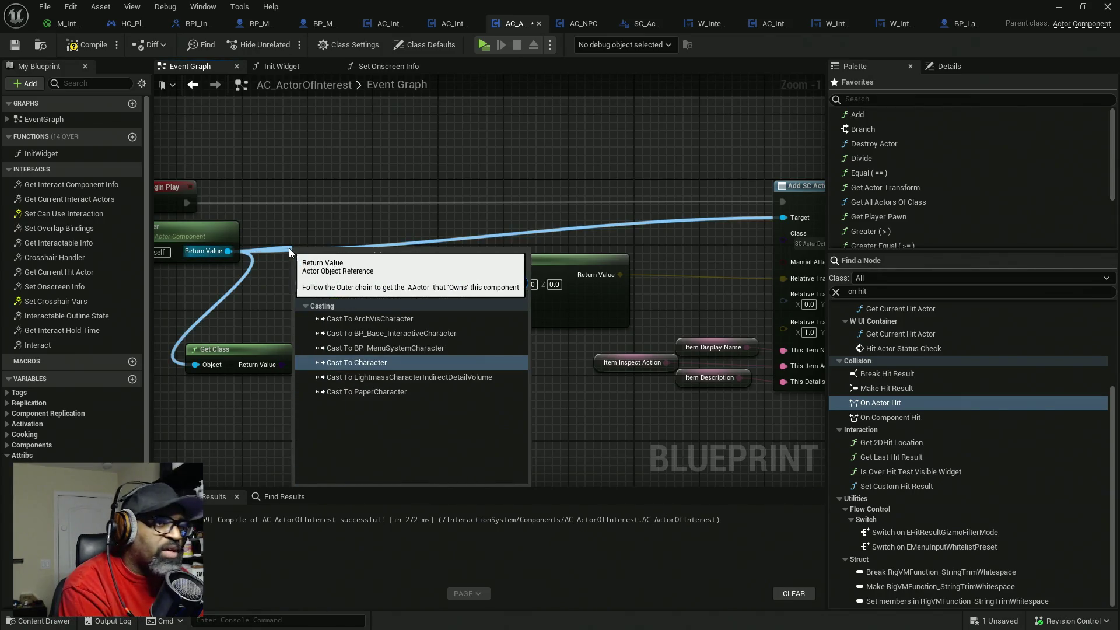
pyautogui.press('Return')
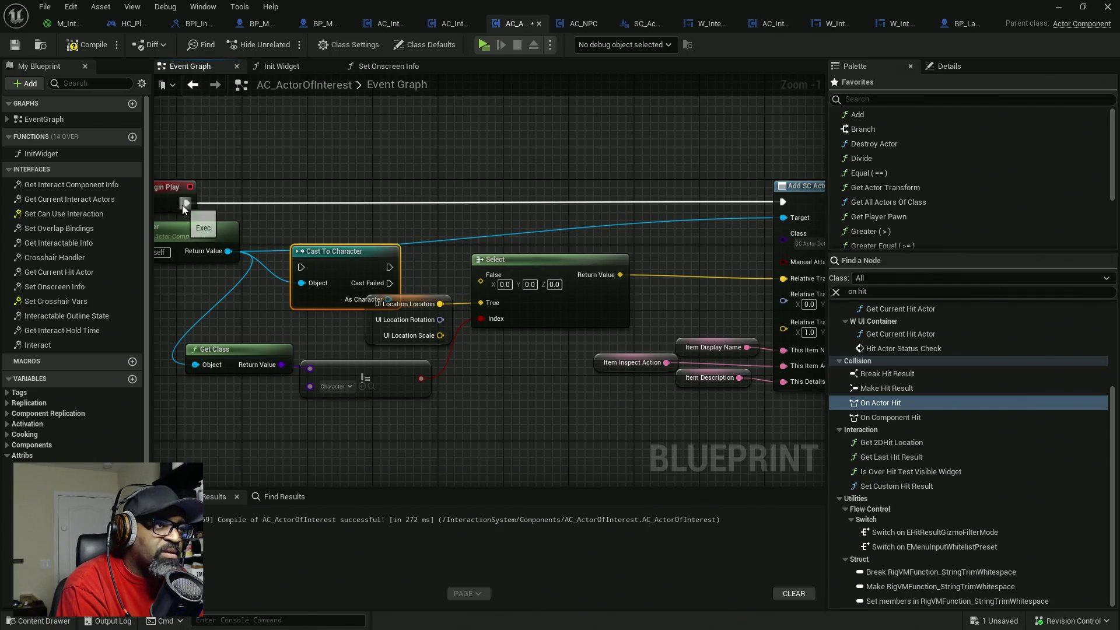
pyautogui.moveTo(183, 203)
pyautogui.mouseDown()
pyautogui.moveTo(455, 256)
pyautogui.moveTo(393, 283)
pyautogui.mouseUp()
pyautogui.moveTo(331, 267)
pyautogui.mouseDown()
pyautogui.moveTo(314, 201)
pyautogui.moveTo(186, 203)
pyautogui.mouseUp()
pyautogui.moveTo(340, 201); pyautogui.dragTo(782, 203)
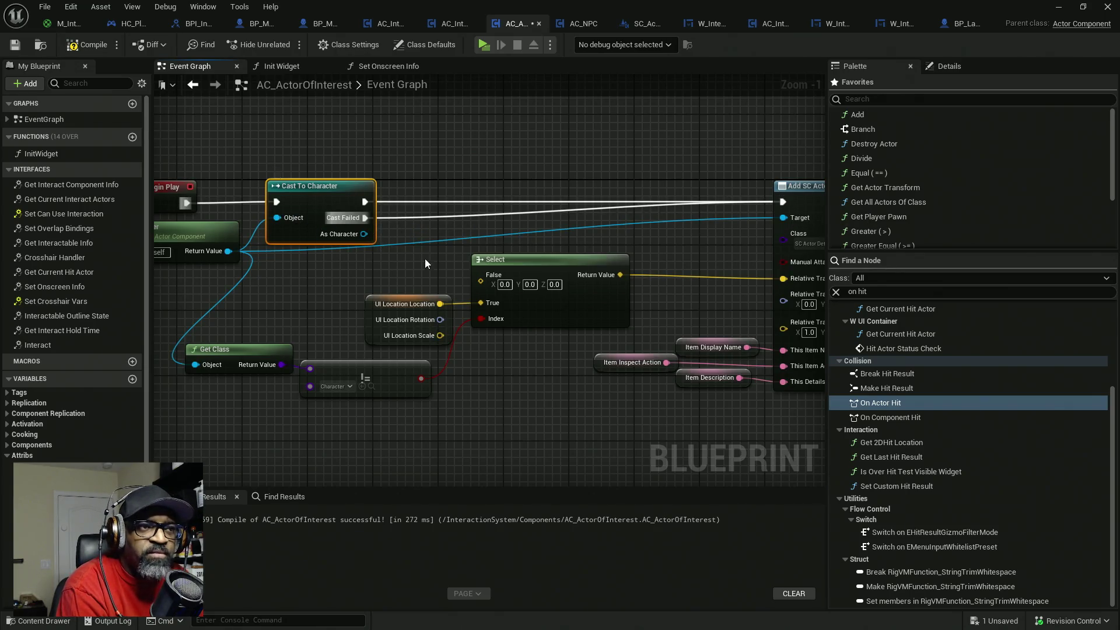
# - From the cast's As Character output, add Get Mesh and then Get Socket Location
pyautogui.moveTo(364, 234)
pyautogui.mouseDown()
pyautogui.moveTo(350, 254)
pyautogui.moveTo(288, 267)
pyautogui.mouseUp()
pyautogui.write('get mesh')
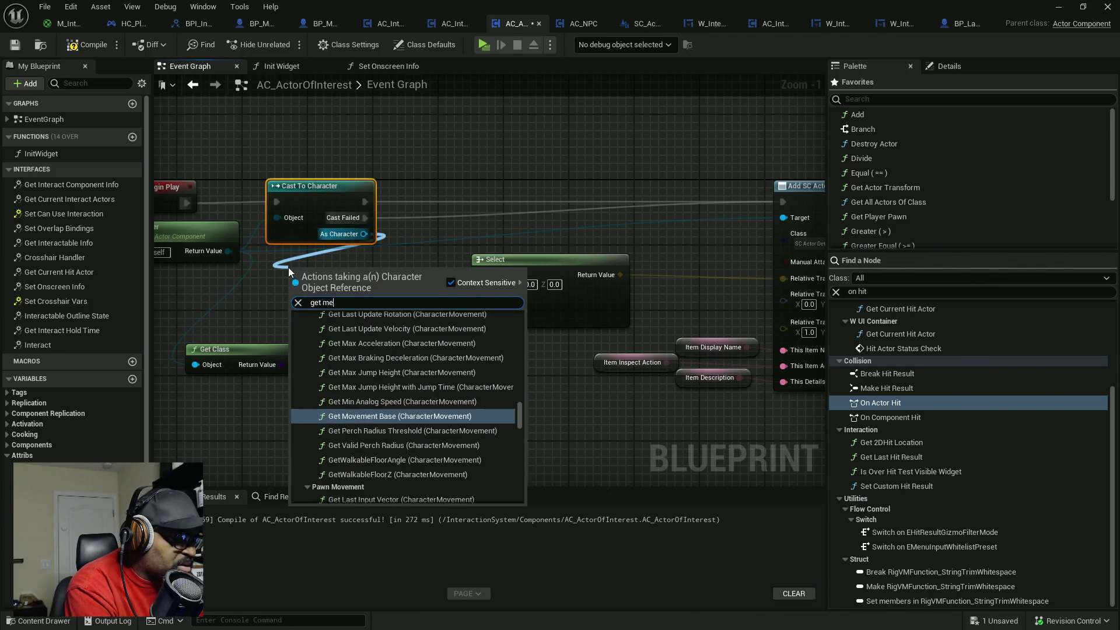
pyautogui.press('Return')
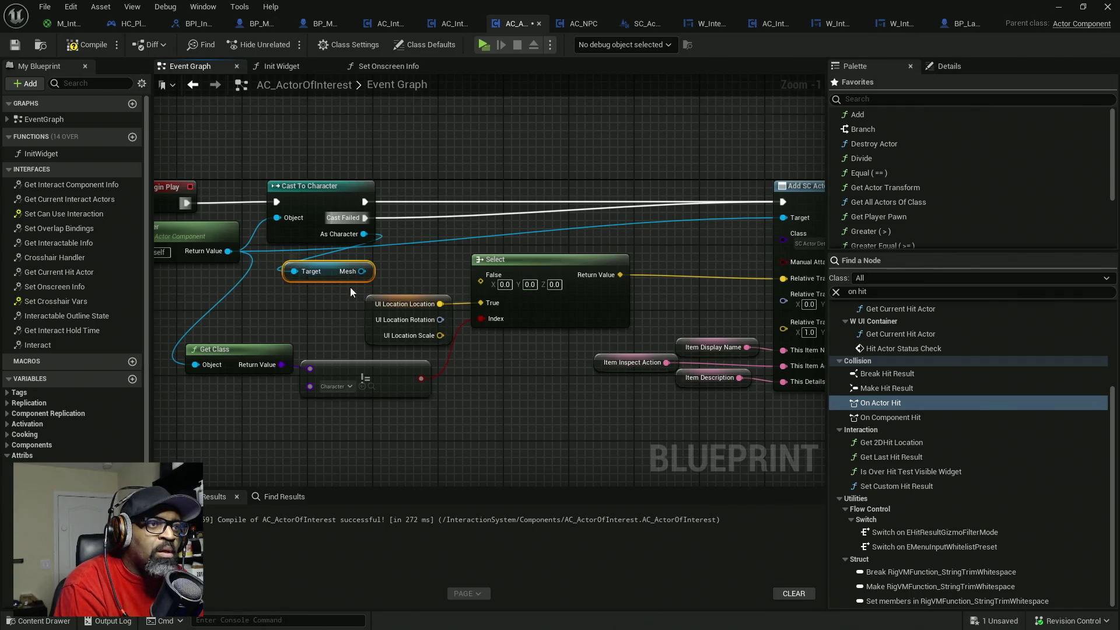
pyautogui.moveTo(329, 276)
pyautogui.mouseDown()
pyautogui.moveTo(305, 267)
pyautogui.moveTo(296, 285)
pyautogui.mouseUp()
pyautogui.write('get')
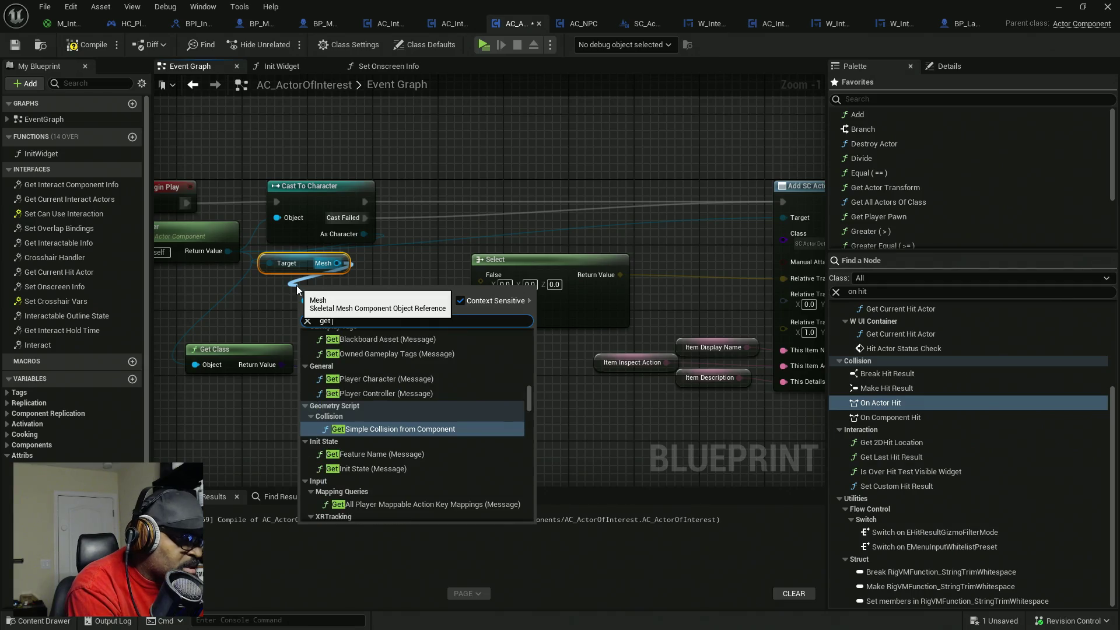
pyautogui.write(' bone loc')
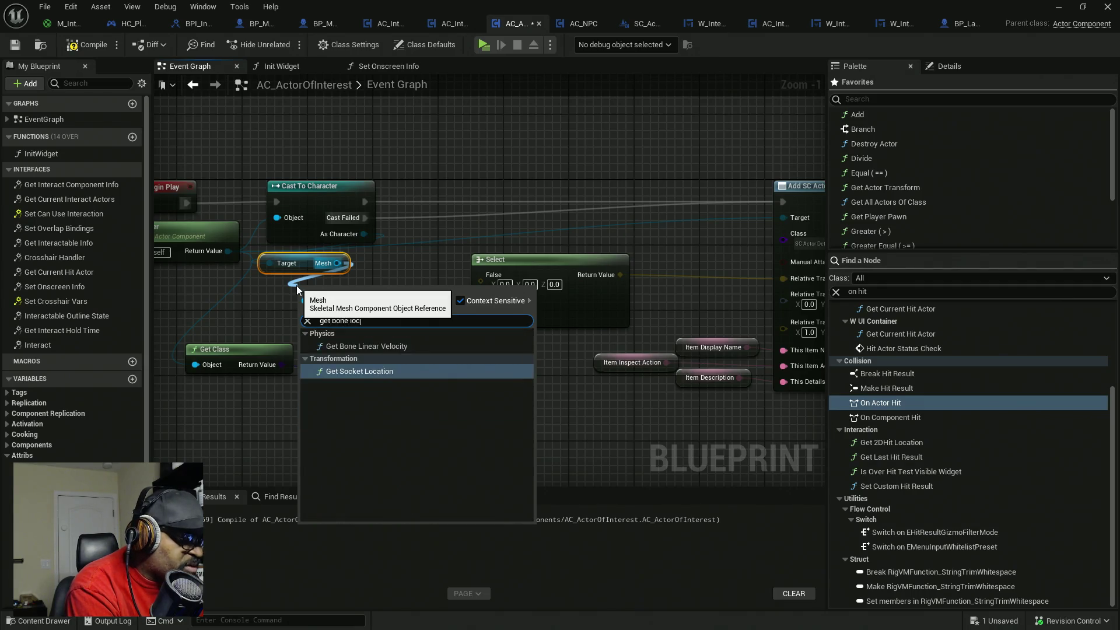
pyautogui.write('ation')
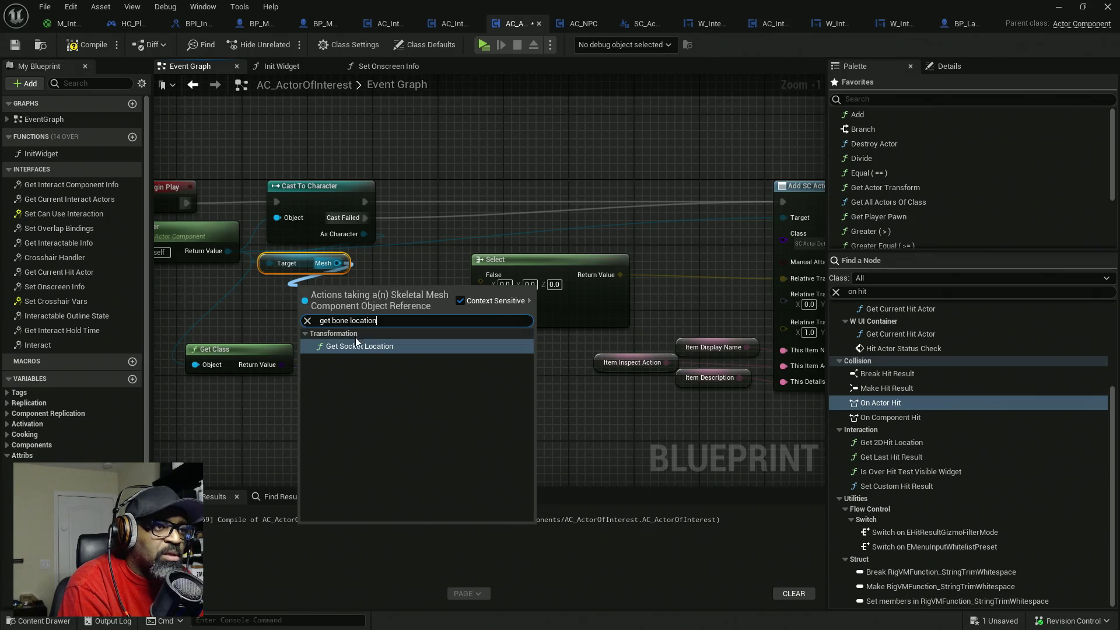
pyautogui.click(359, 346)
pyautogui.moveTo(344, 299); pyautogui.dragTo(303, 299)
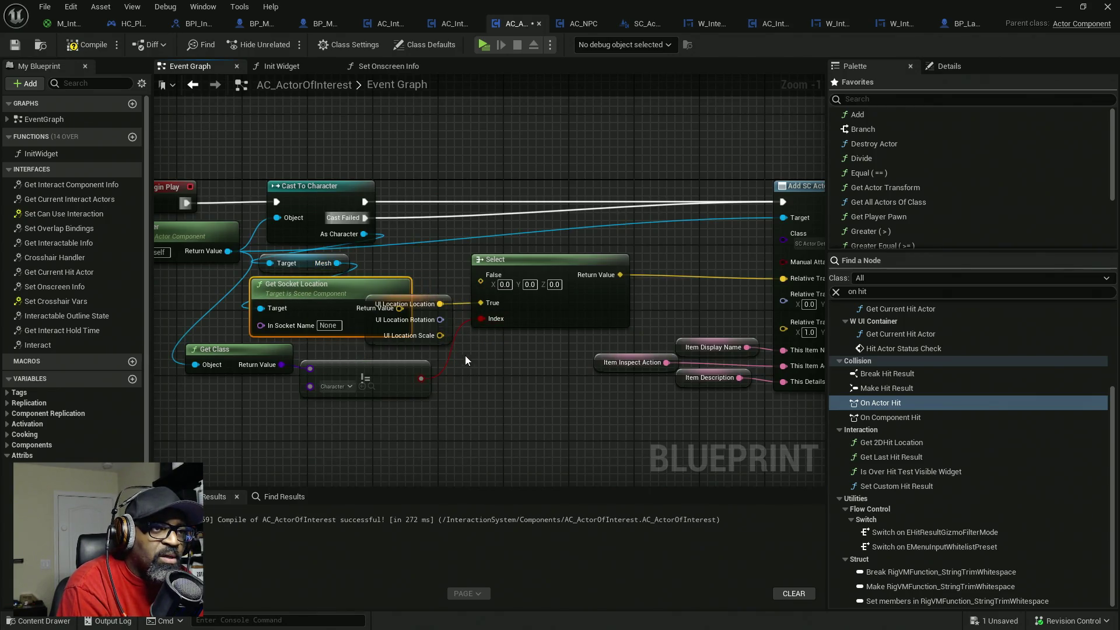
# - Wire the socket location into Select's False input and compile and save with Ctrl+S
pyautogui.moveTo(529, 359); pyautogui.dragTo(445, 284)
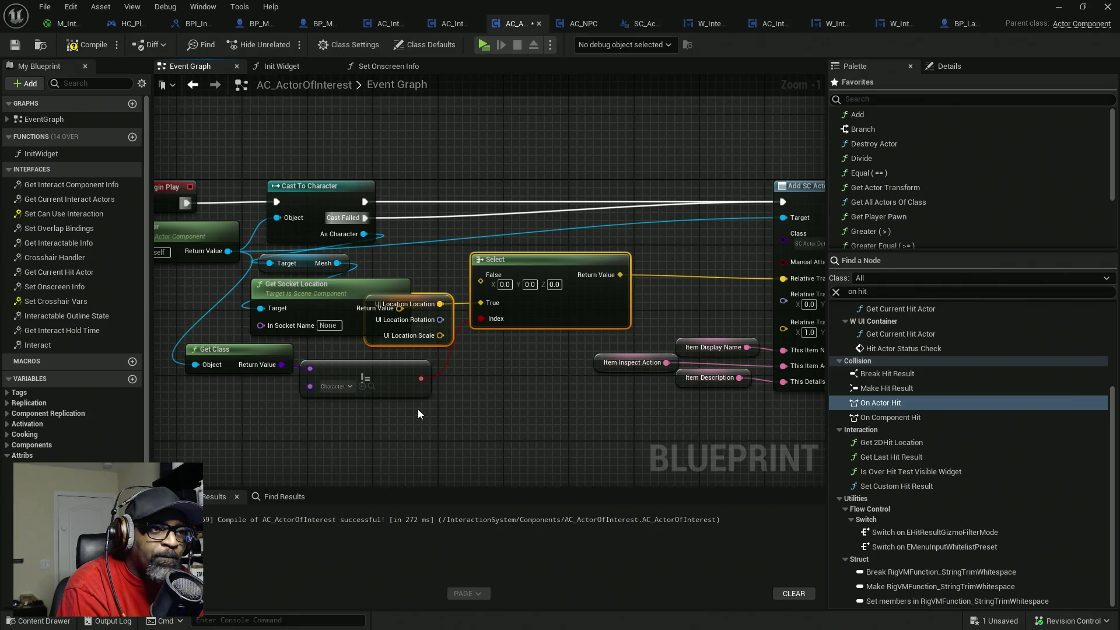
pyautogui.moveTo(418, 409); pyautogui.dragTo(182, 341)
pyautogui.moveTo(392, 376)
pyautogui.mouseDown()
pyautogui.moveTo(383, 424)
pyautogui.moveTo(332, 425)
pyautogui.mouseUp()
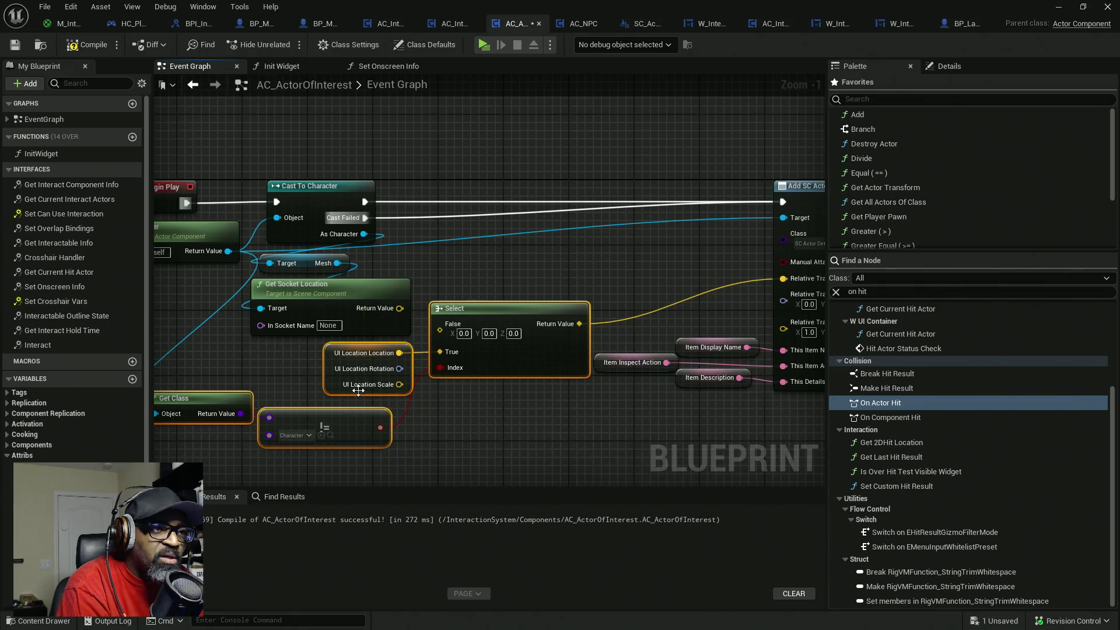
pyautogui.moveTo(362, 388); pyautogui.dragTo(418, 383)
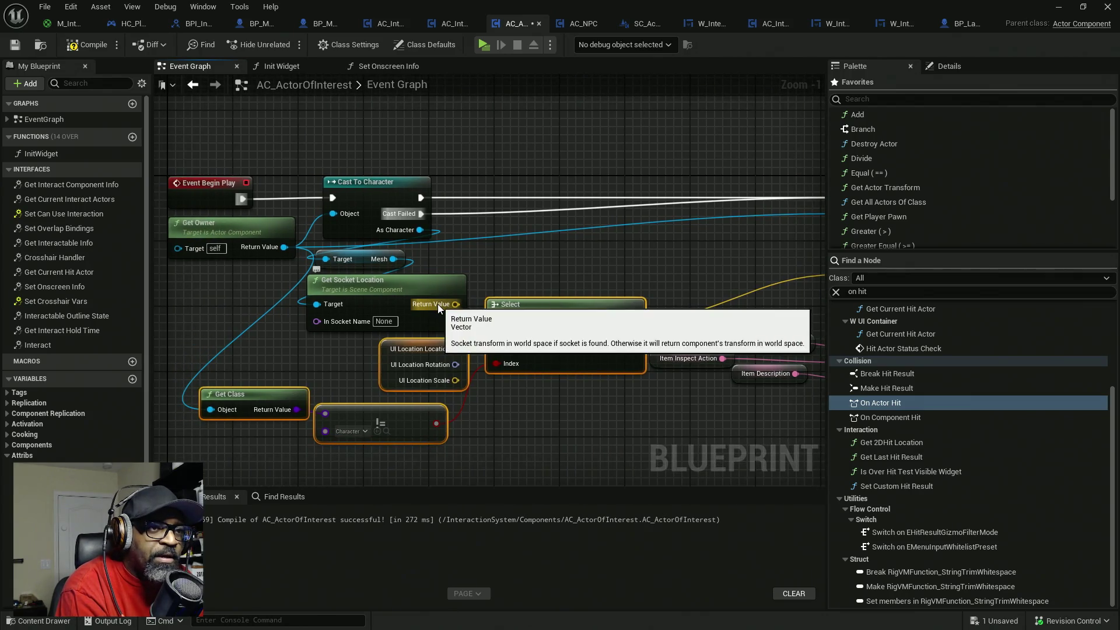
pyautogui.moveTo(438, 304)
pyautogui.mouseDown()
pyautogui.moveTo(488, 261)
pyautogui.moveTo(496, 328)
pyautogui.mouseUp()
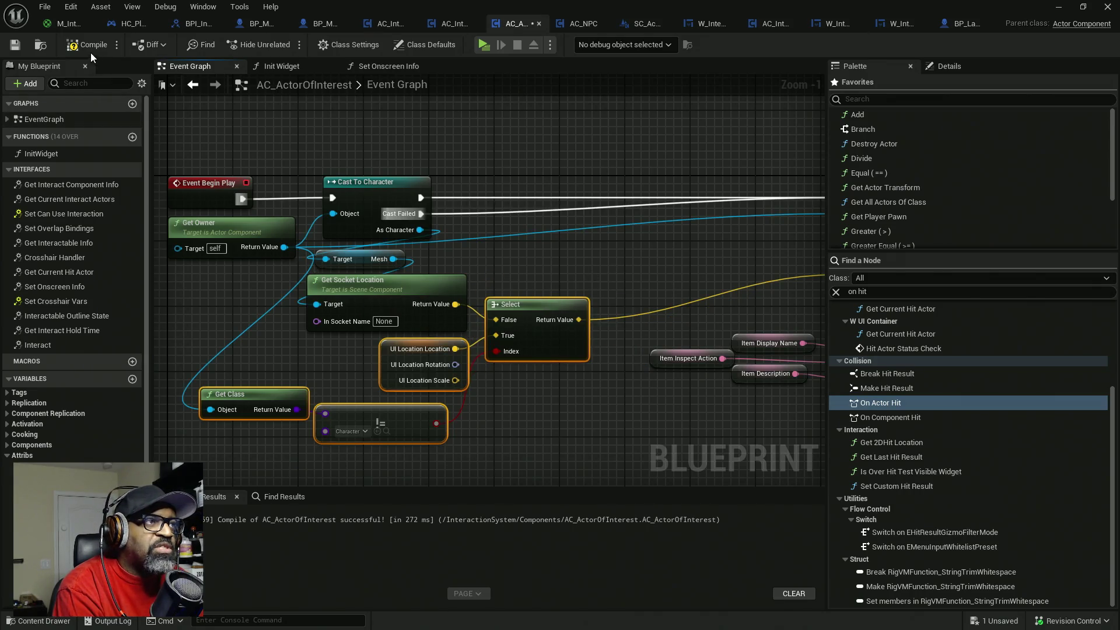
pyautogui.hotkey('ctrl', 's')
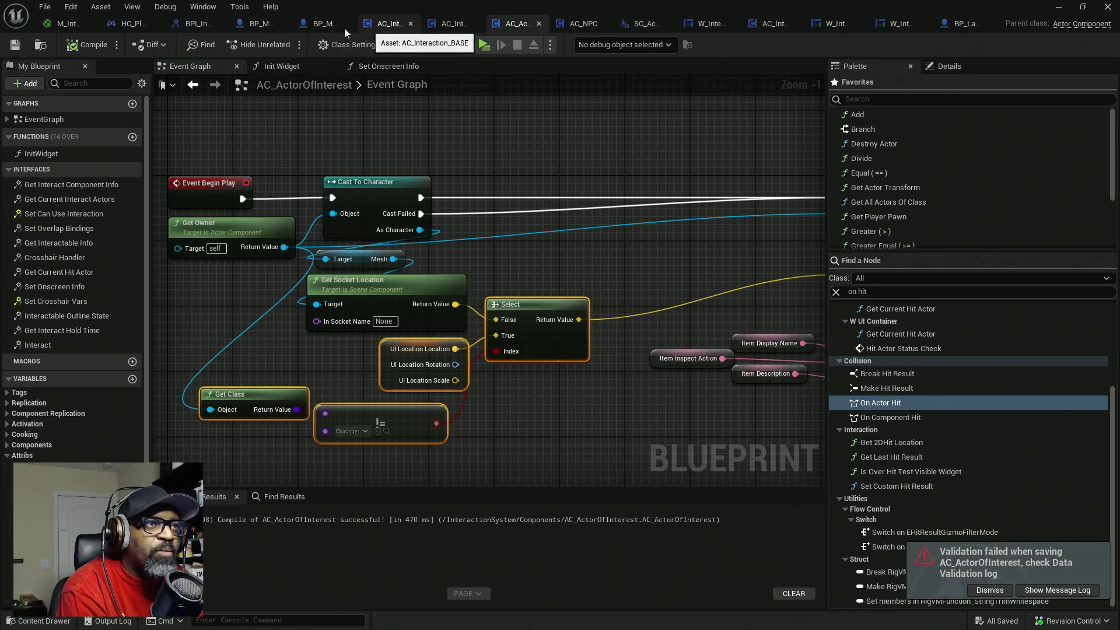
# - Open the SKM_Manny_Simple skeletal mesh from BP_MaleCharacterBASE's Mesh component
pyautogui.click(315, 26)
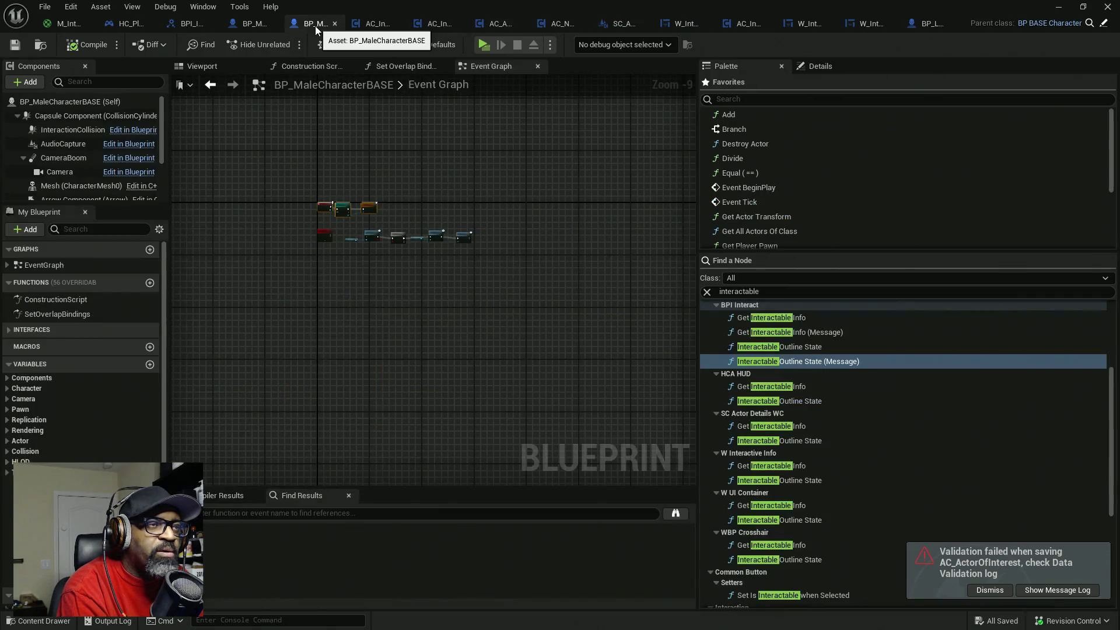
pyautogui.click(201, 66)
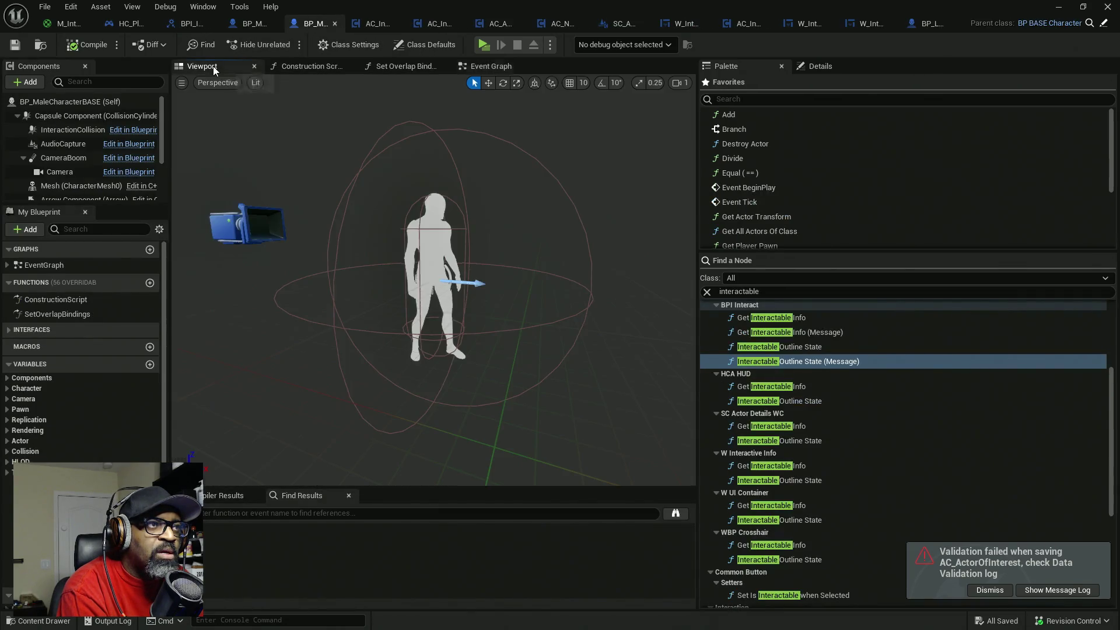
pyautogui.click(431, 217)
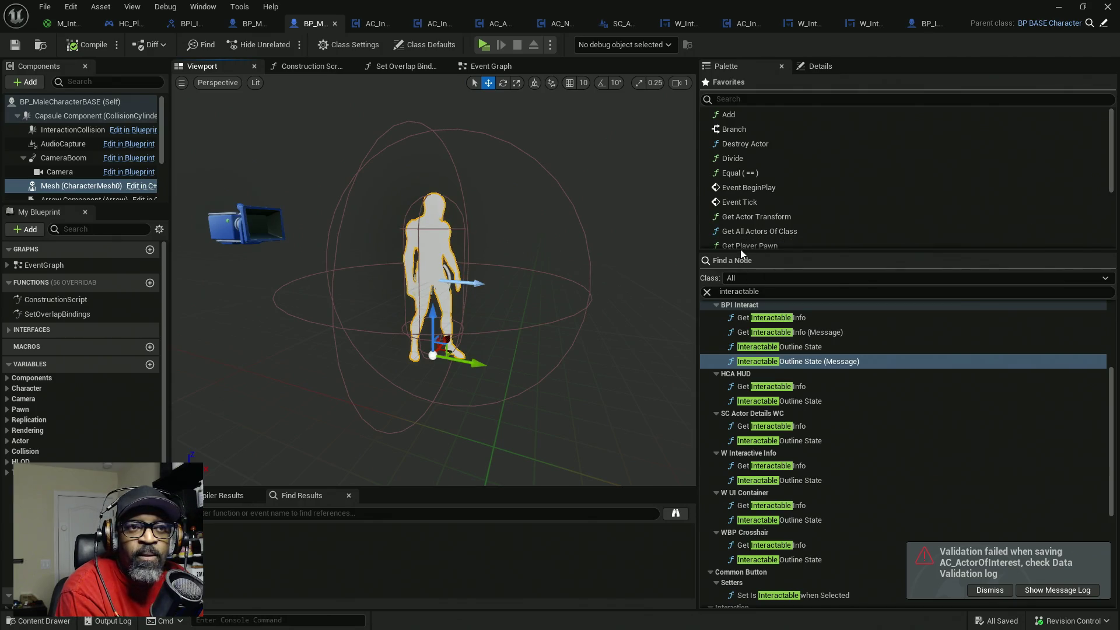
pyautogui.click(816, 67)
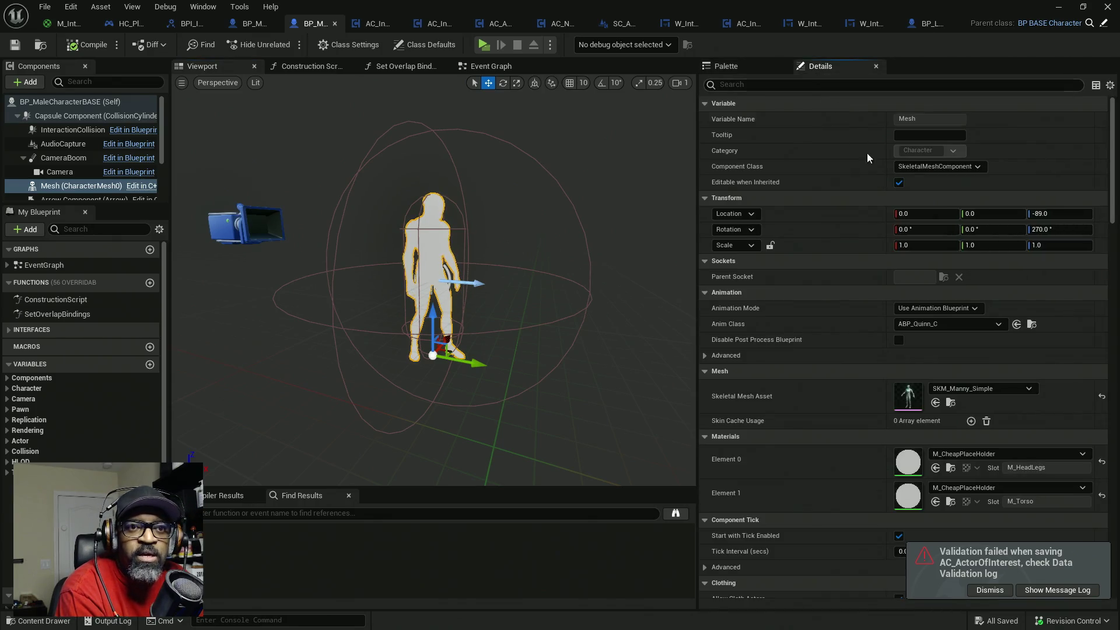
pyautogui.doubleClick(912, 395)
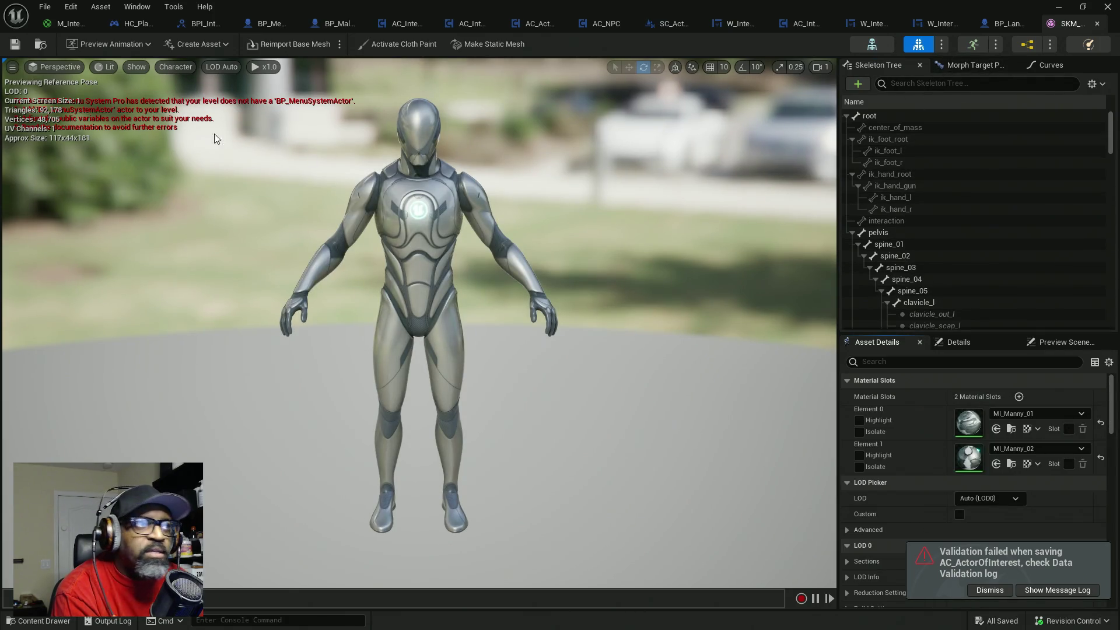
# - Show all bones, select upperarm_l to read its name, and return to AC_ActorOfInterest
pyautogui.click(176, 66)
pyautogui.moveTo(220, 126)
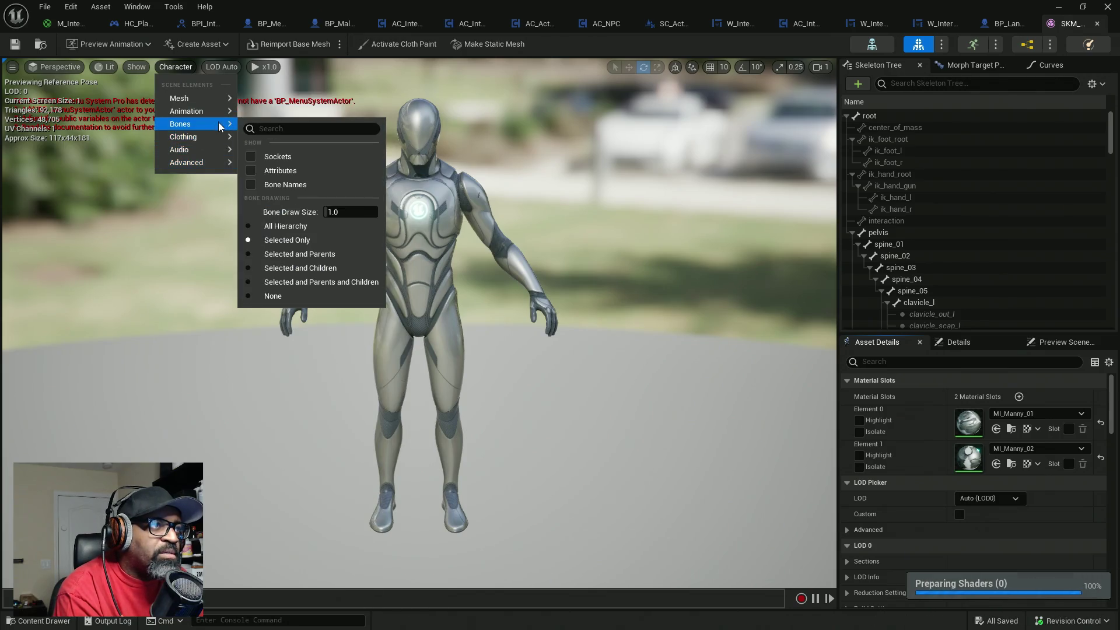
pyautogui.click(246, 227)
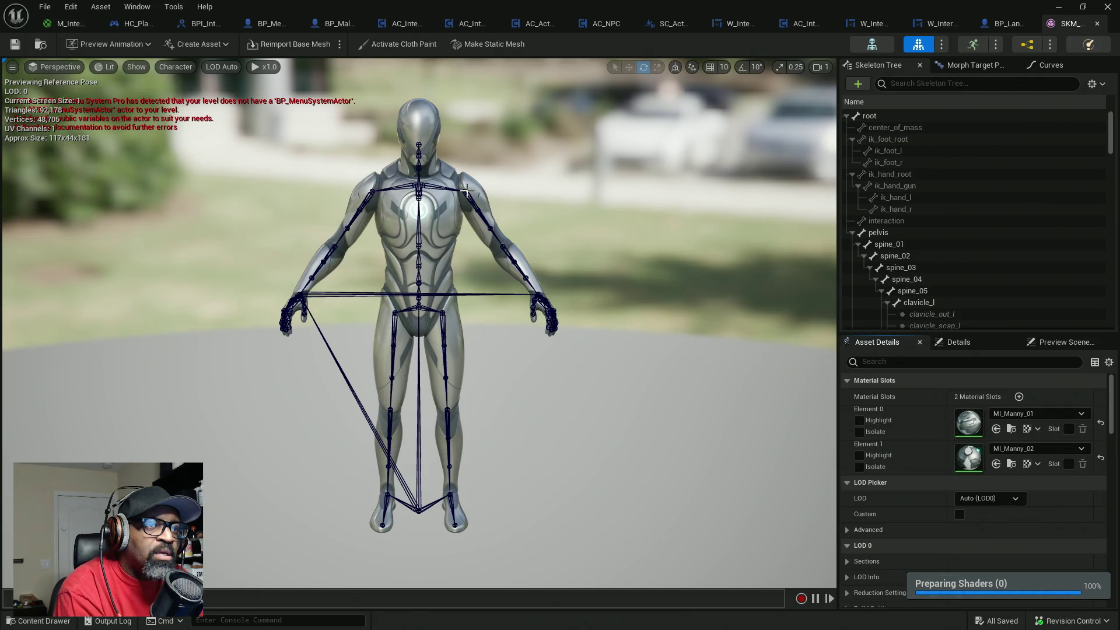
pyautogui.click(465, 190)
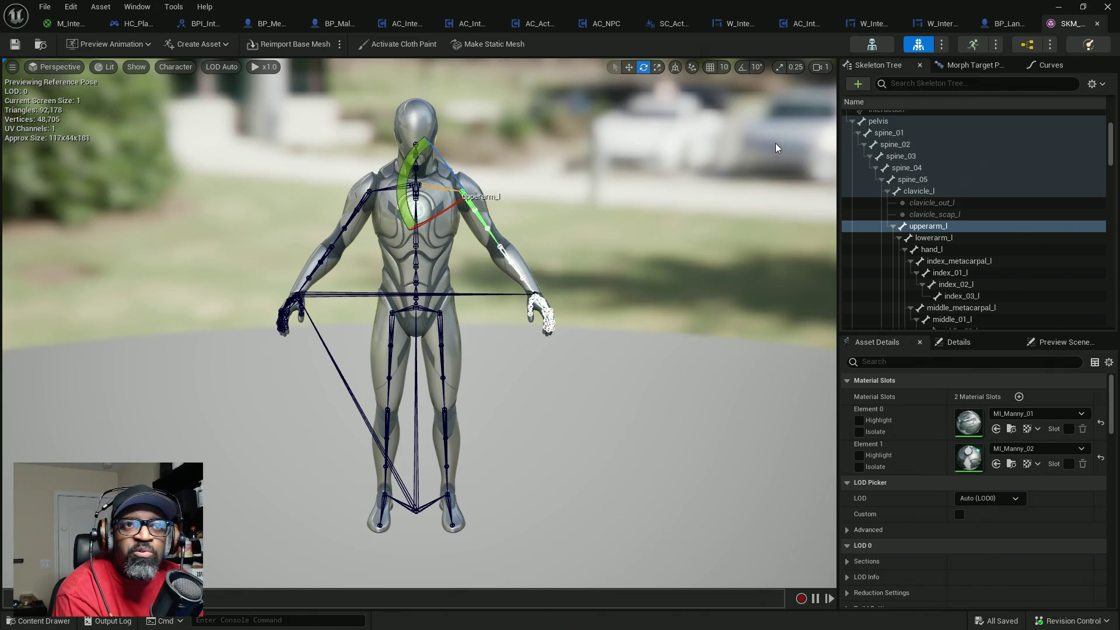
pyautogui.click(542, 28)
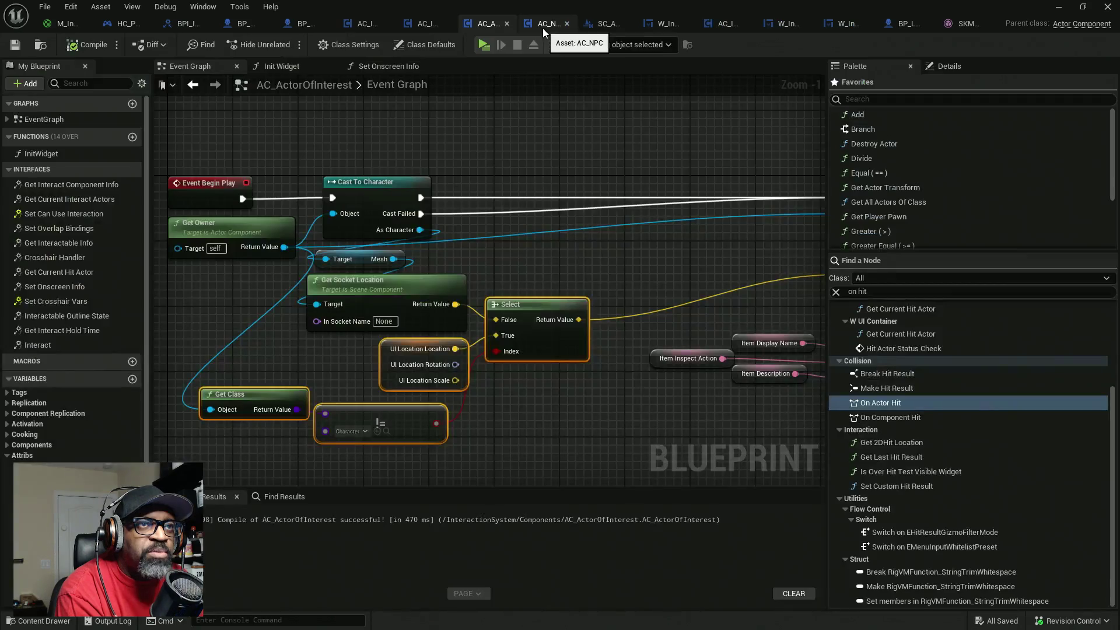
# - Set Get Socket Location's socket name to upperarm_l, compile with F7, and start a play preview
pyautogui.click(385, 321)
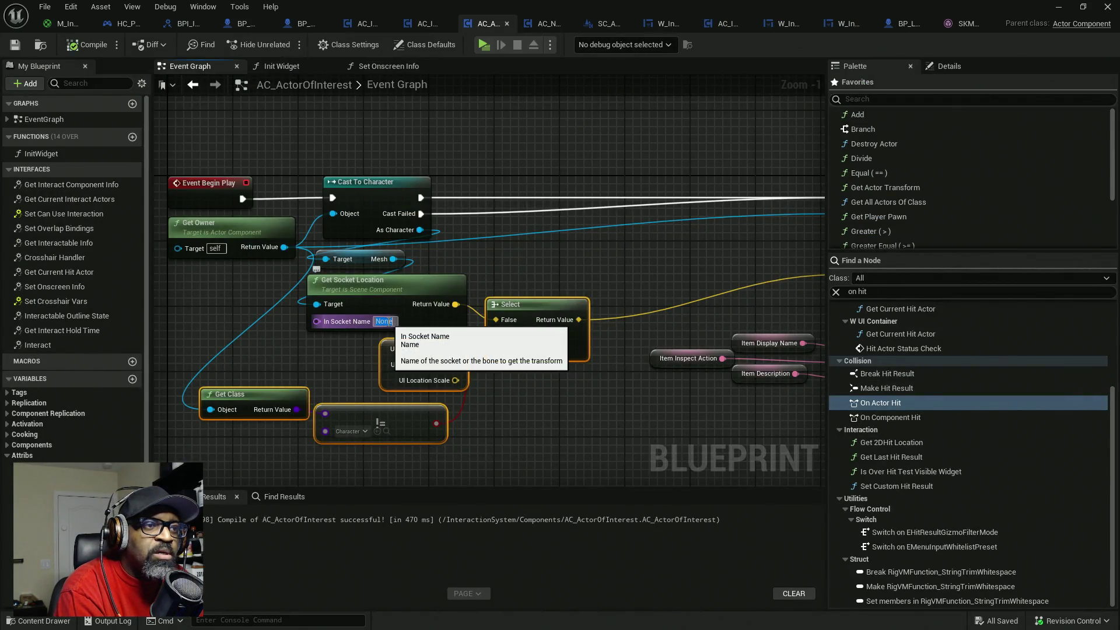
pyautogui.write('upp')
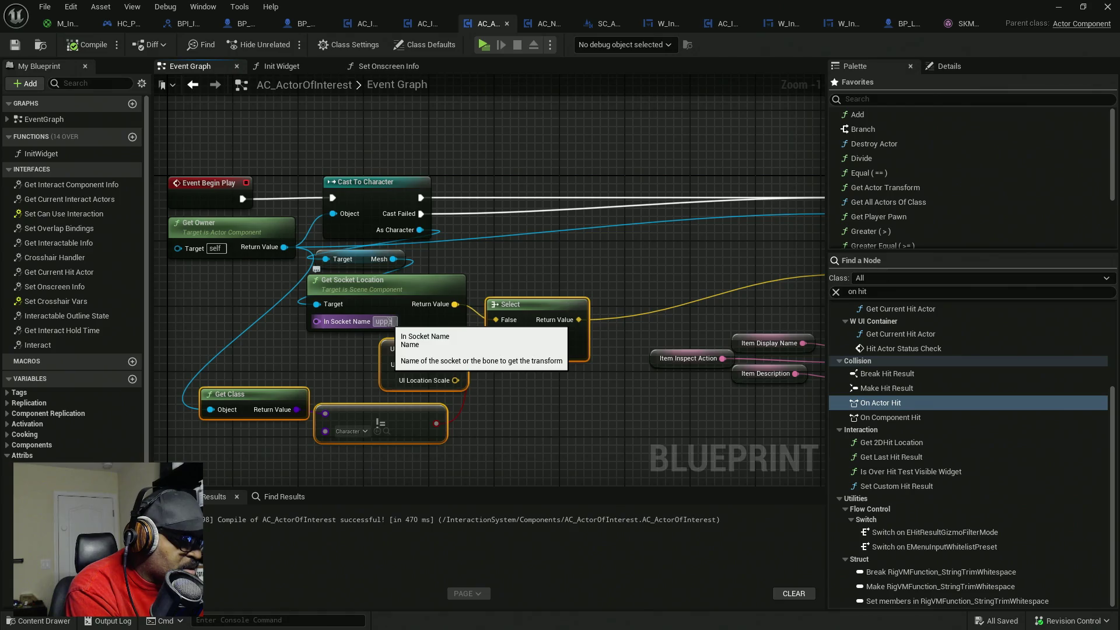
pyautogui.write('eroam')
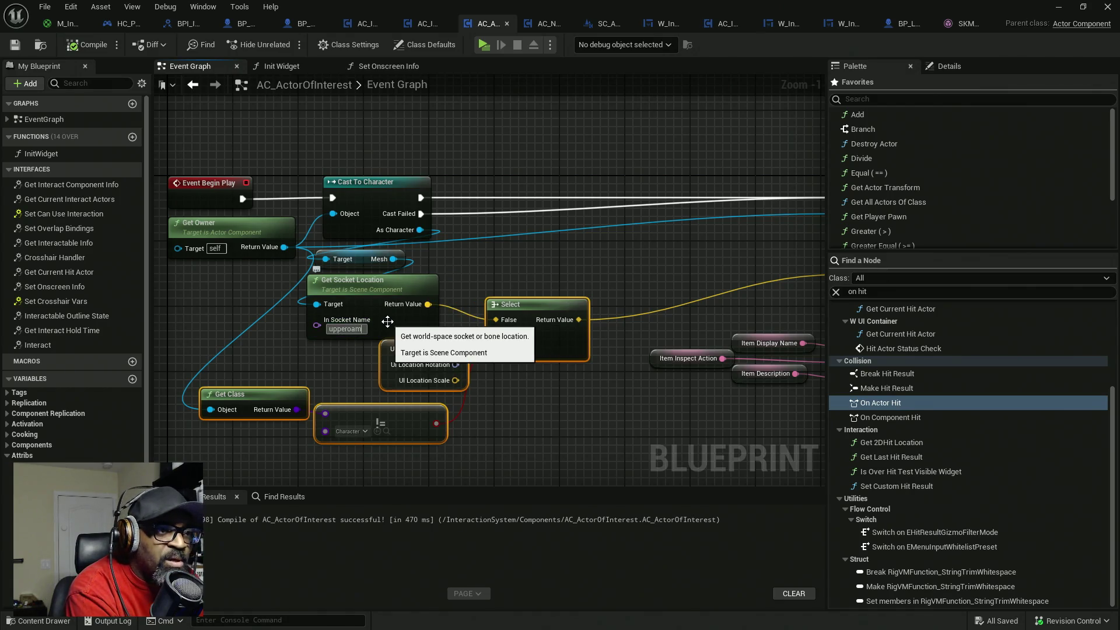
pyautogui.press('Return')
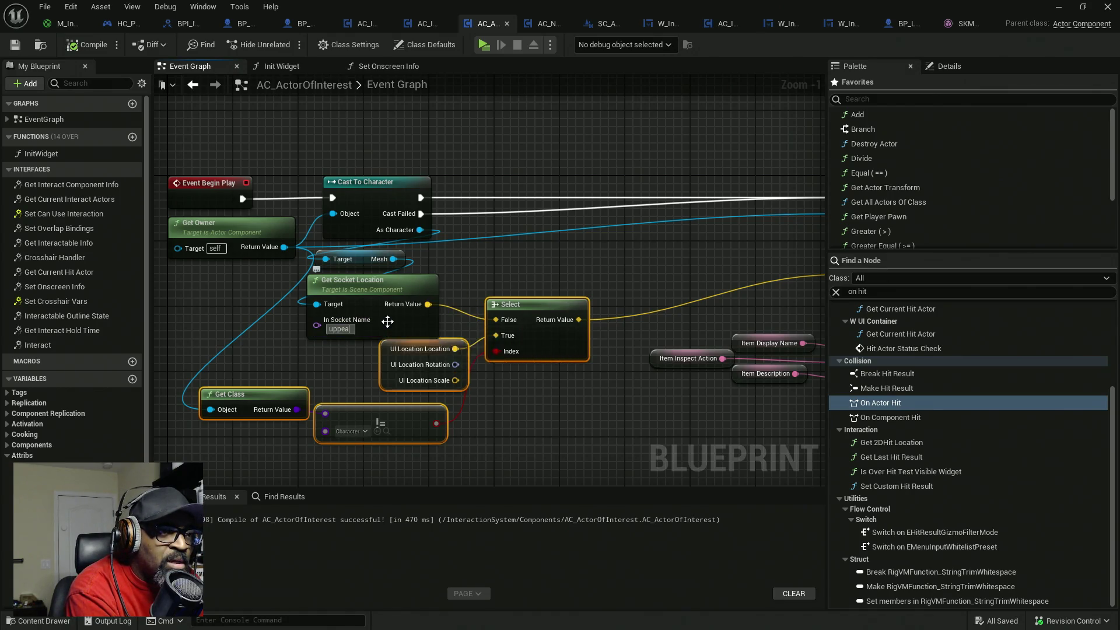
pyautogui.click(388, 322)
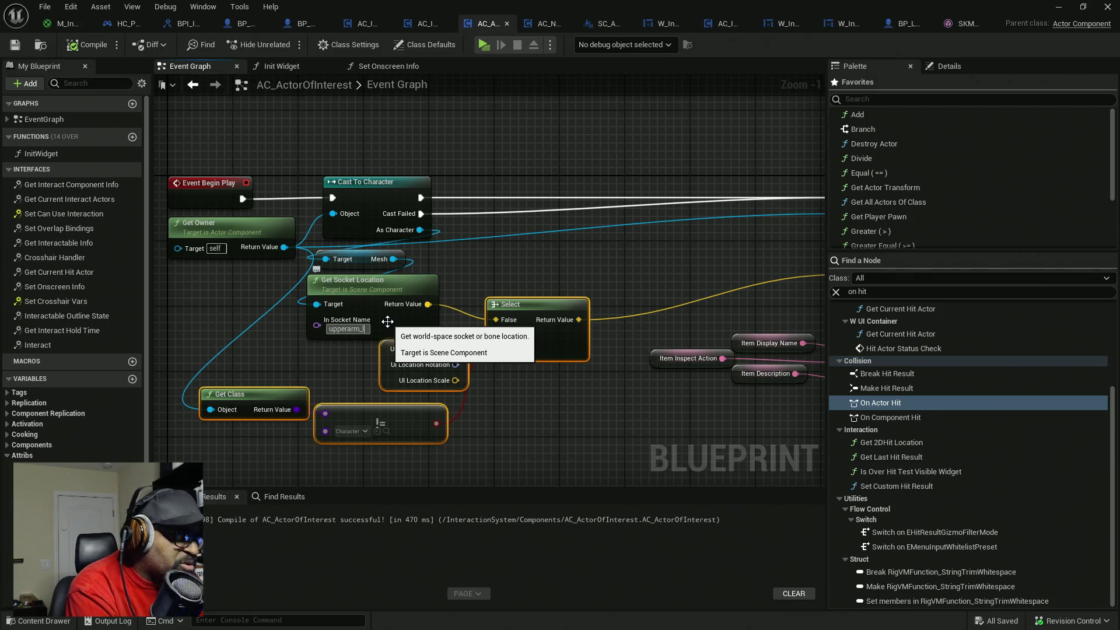
pyautogui.press('Return')
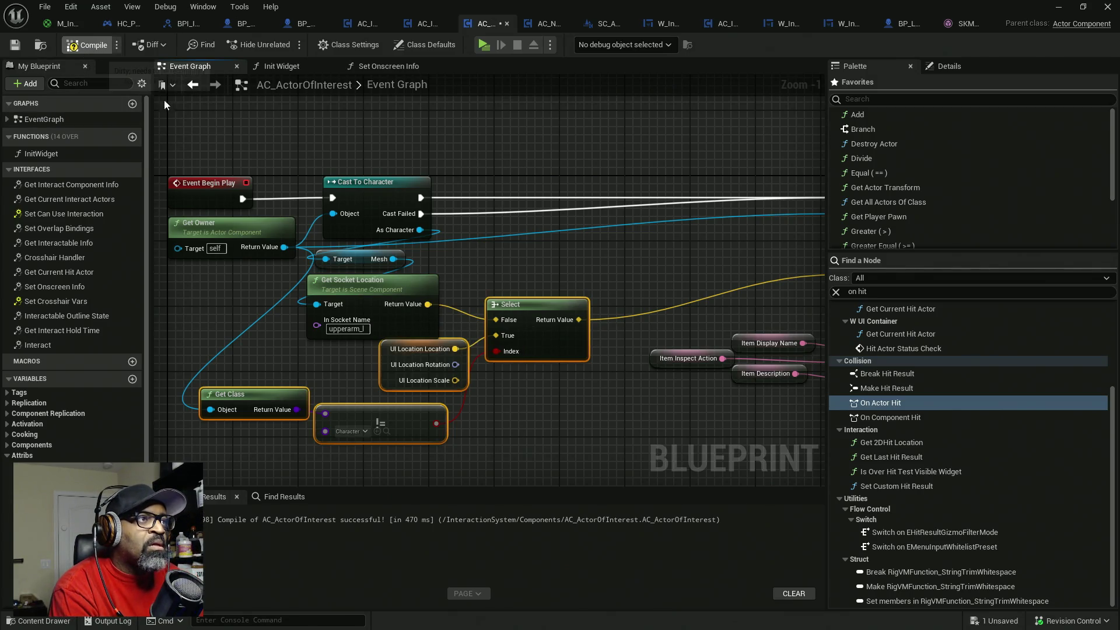
pyautogui.press('F7')
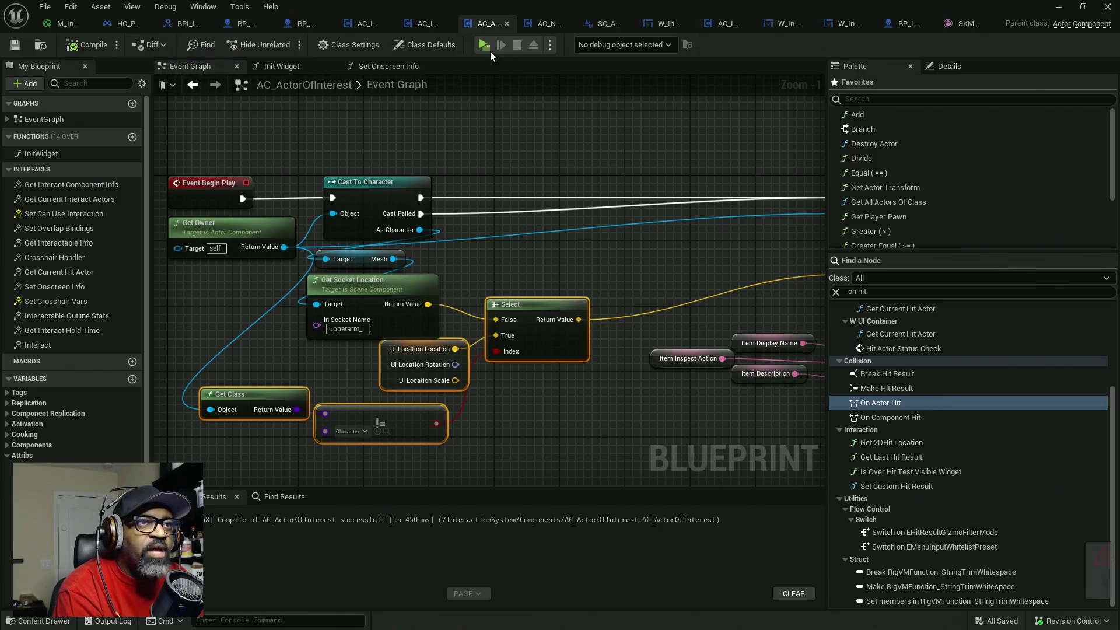
pyautogui.click(488, 48)
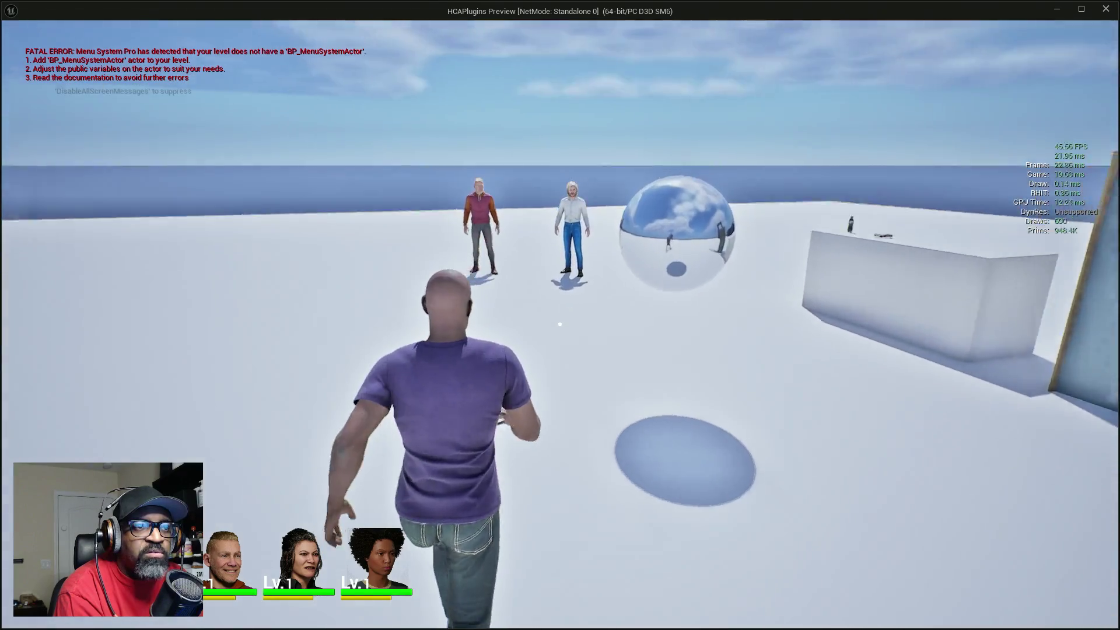
pyautogui.press('w')
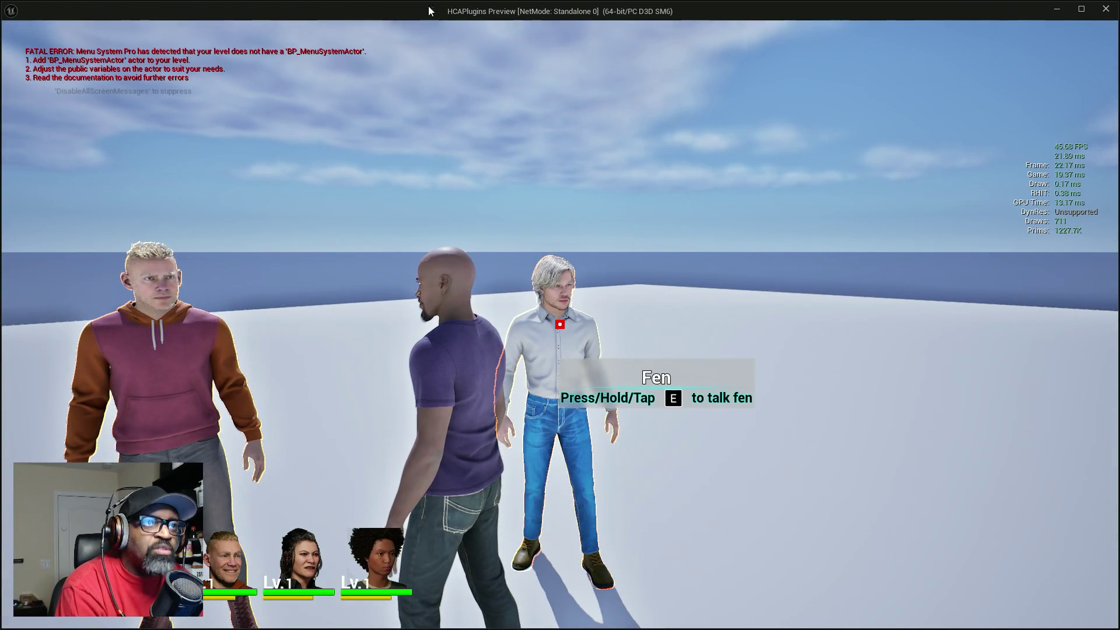
pyautogui.press('Escape')
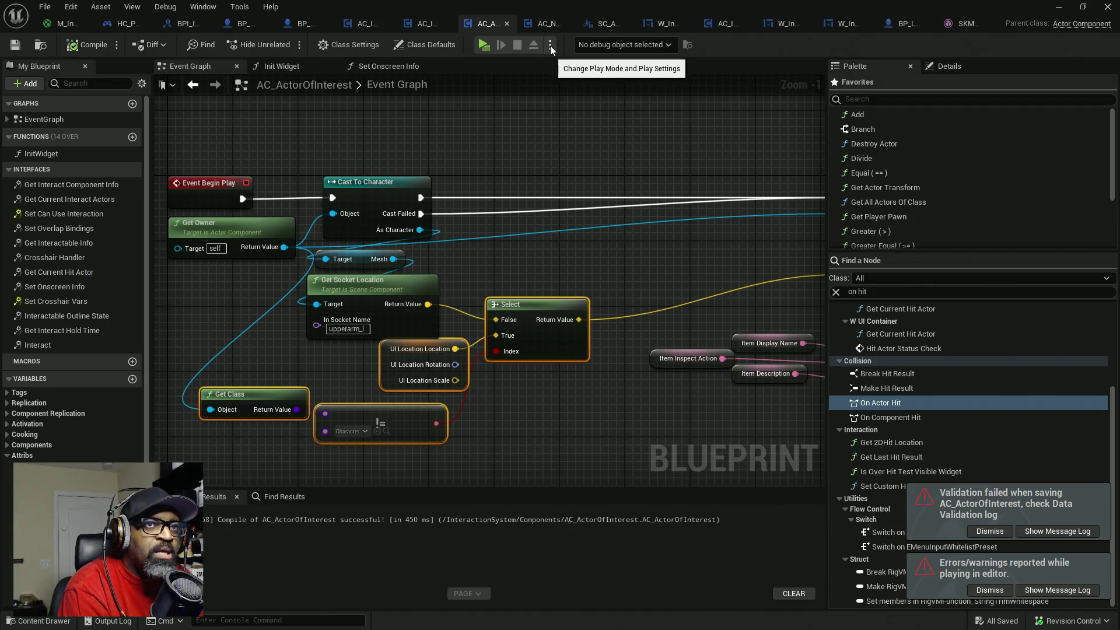
# - In the other male character blueprint, open the Torso component's skeletal mesh
pyautogui.click(902, 27)
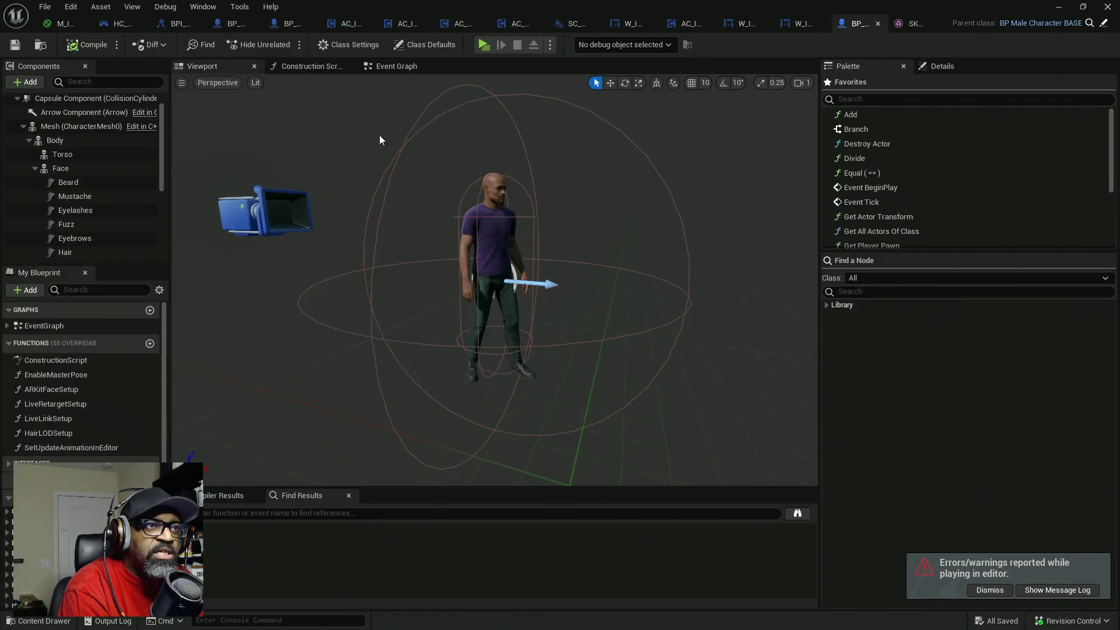
pyautogui.click(54, 142)
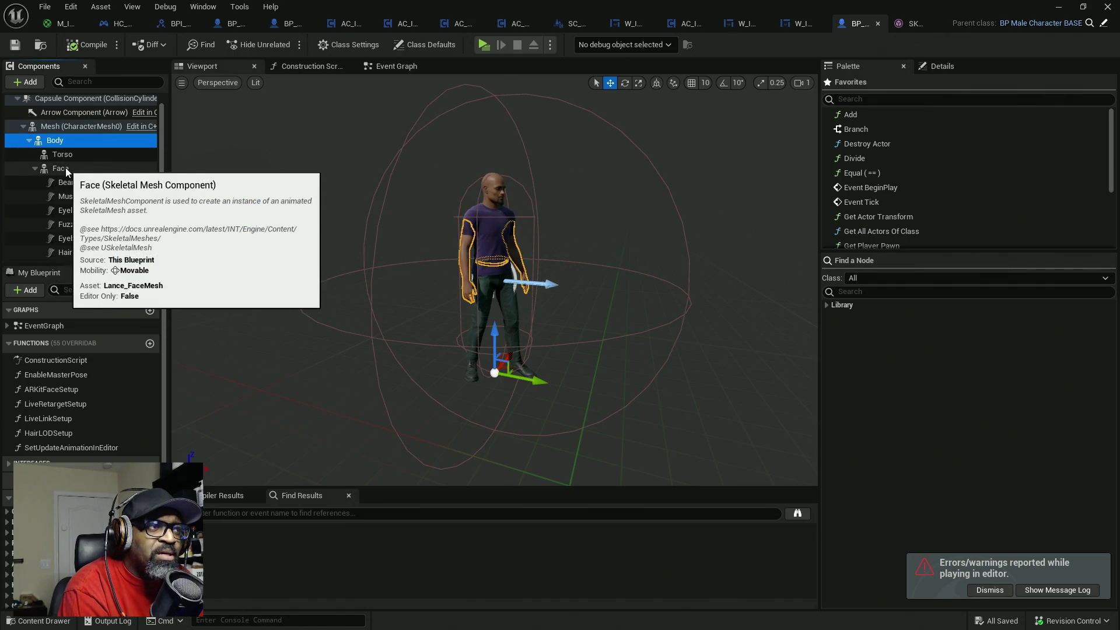
pyautogui.click(62, 158)
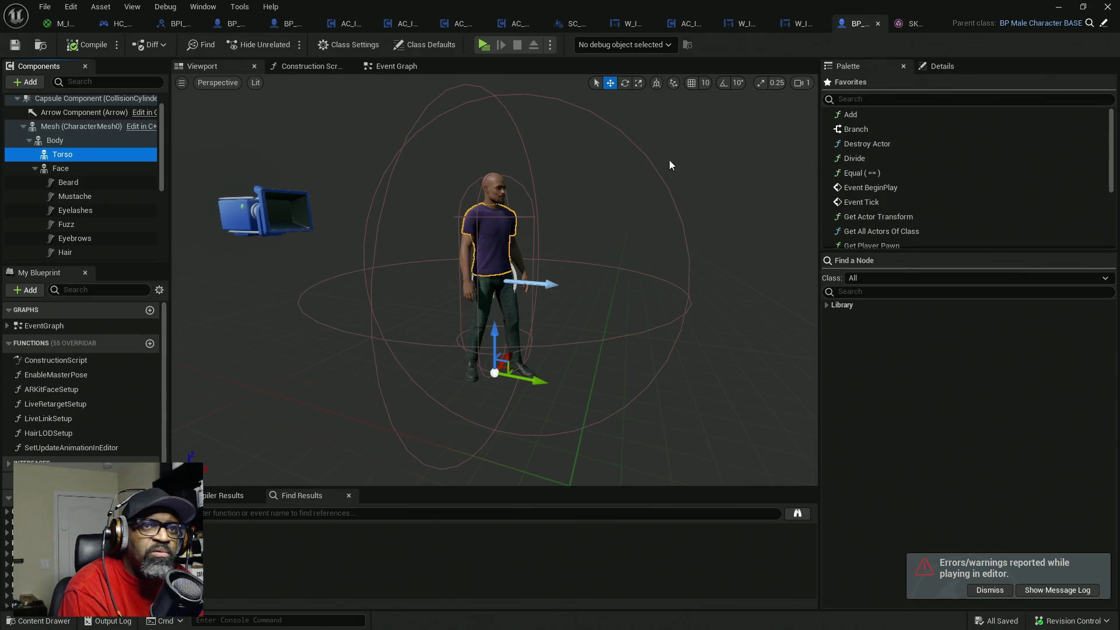
pyautogui.click(942, 67)
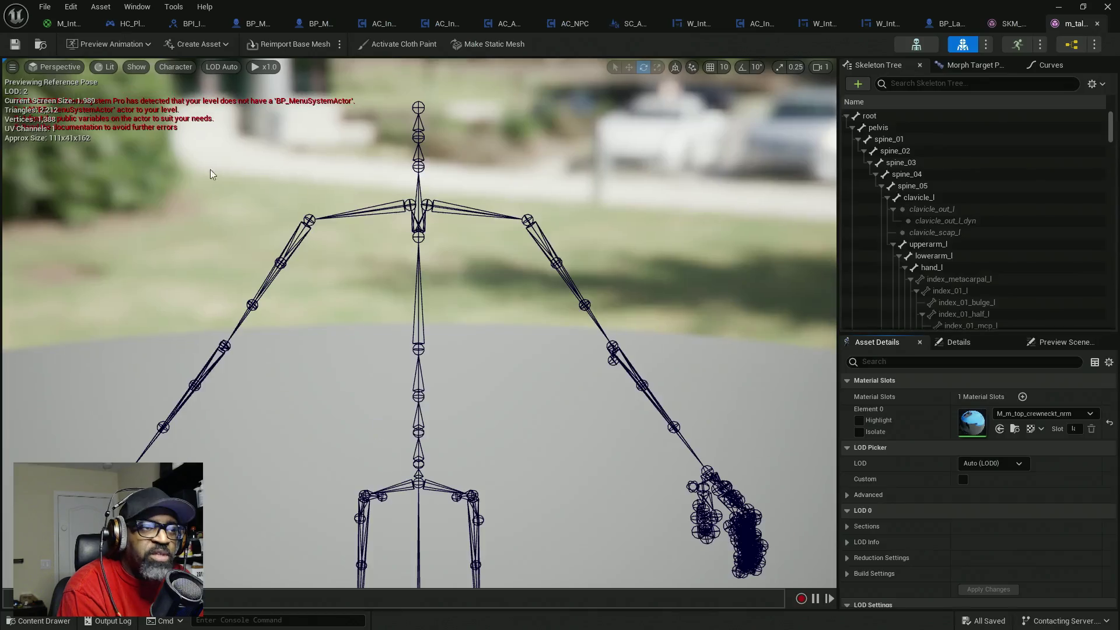
# - Find the upperarm_l bone in the Skeleton Tree, then return to AC_ActorOfInterest
pyautogui.click(527, 219)
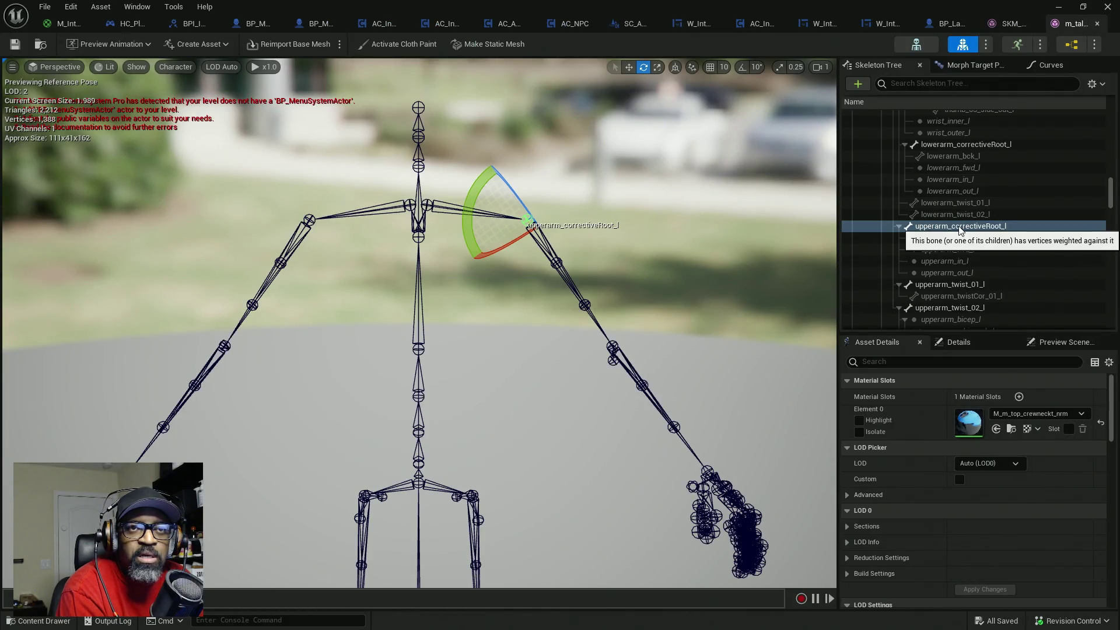
pyautogui.scroll(10, 959, 230)
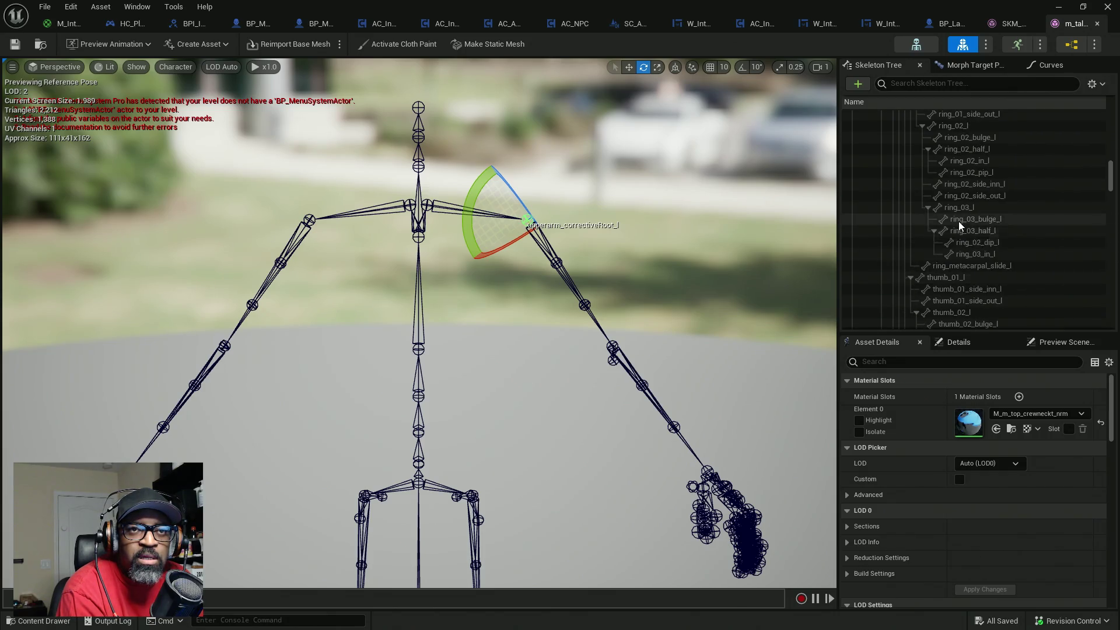
pyautogui.scroll(8, 958, 222)
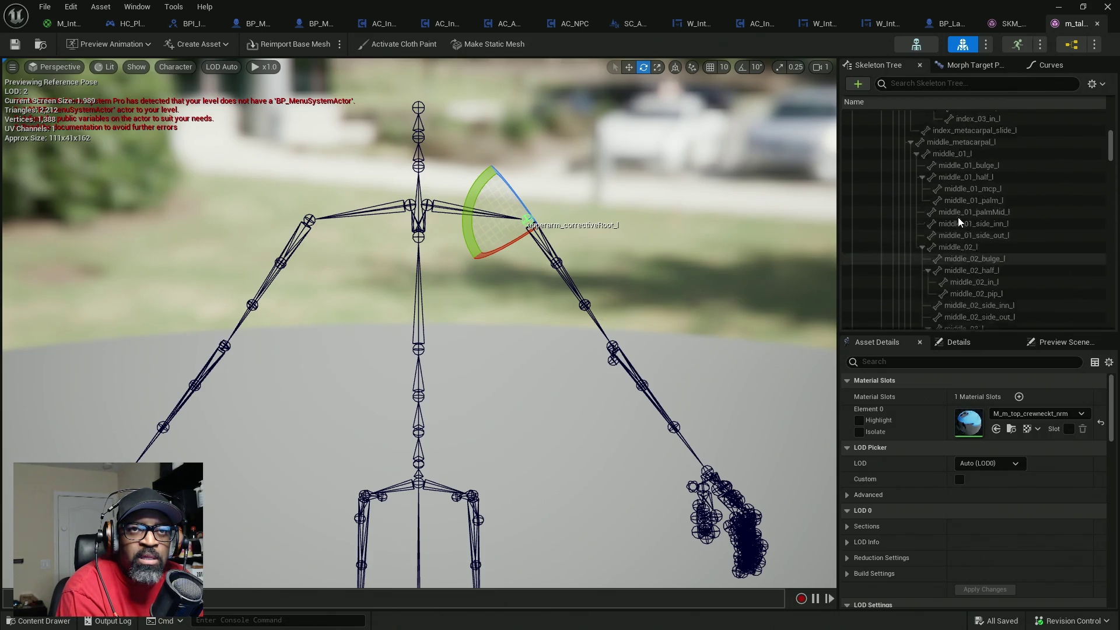
pyautogui.scroll(8, 957, 221)
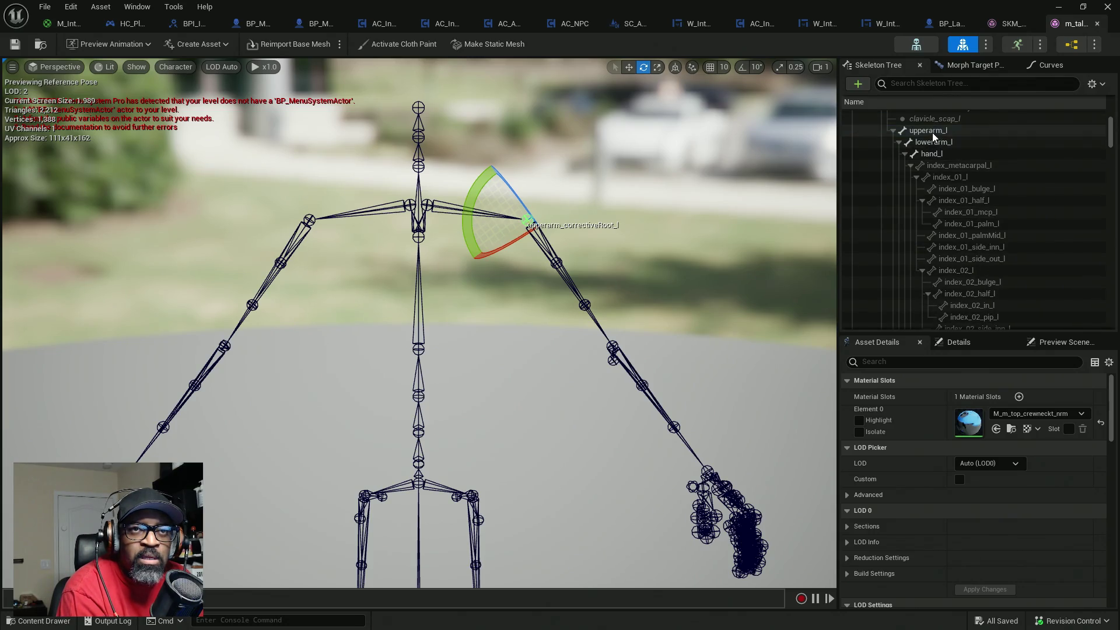
pyautogui.click(933, 134)
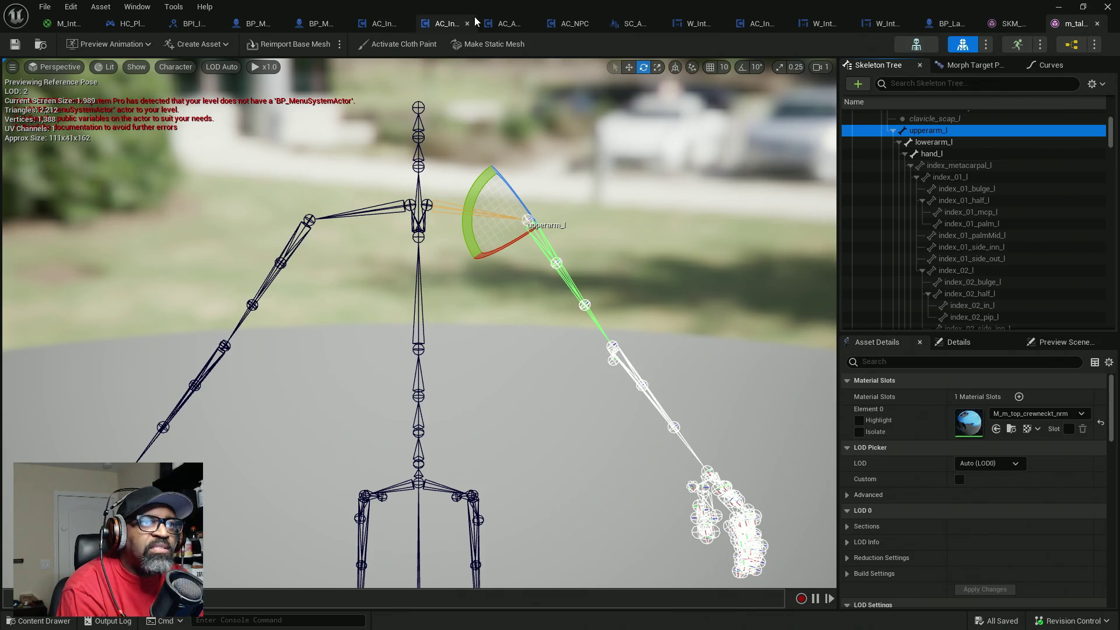
pyautogui.click(508, 25)
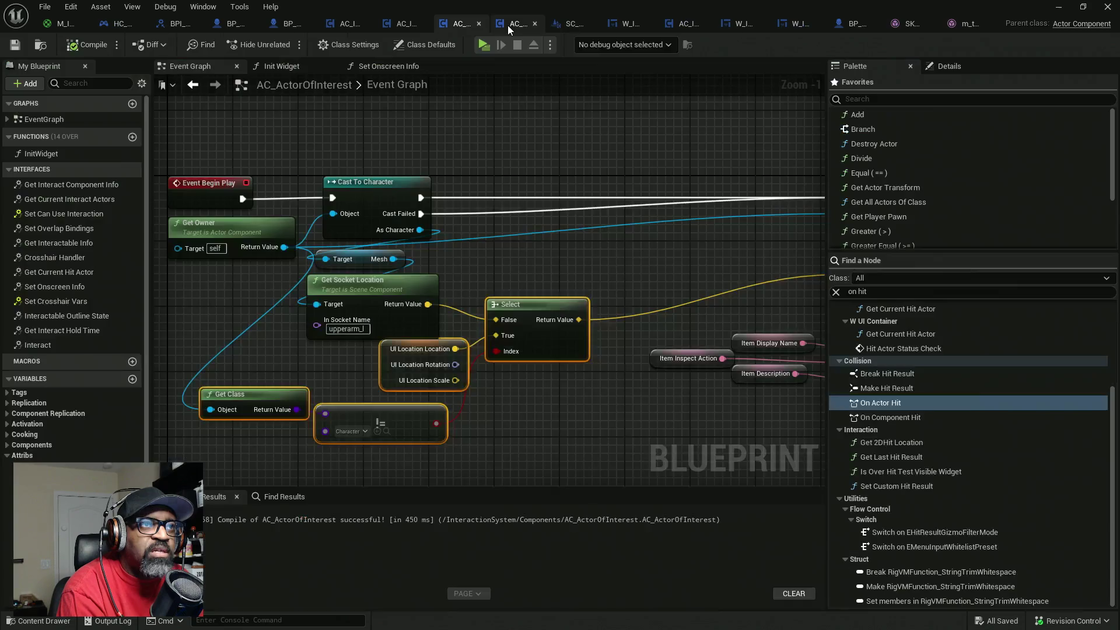
# - Put a breakpoint on the Add SC Actor Details WC node and launch Play so execution halts there
pyautogui.moveTo(565, 217)
pyautogui.mouseDown()
pyautogui.moveTo(429, 199)
pyautogui.moveTo(558, 207)
pyautogui.mouseUp()
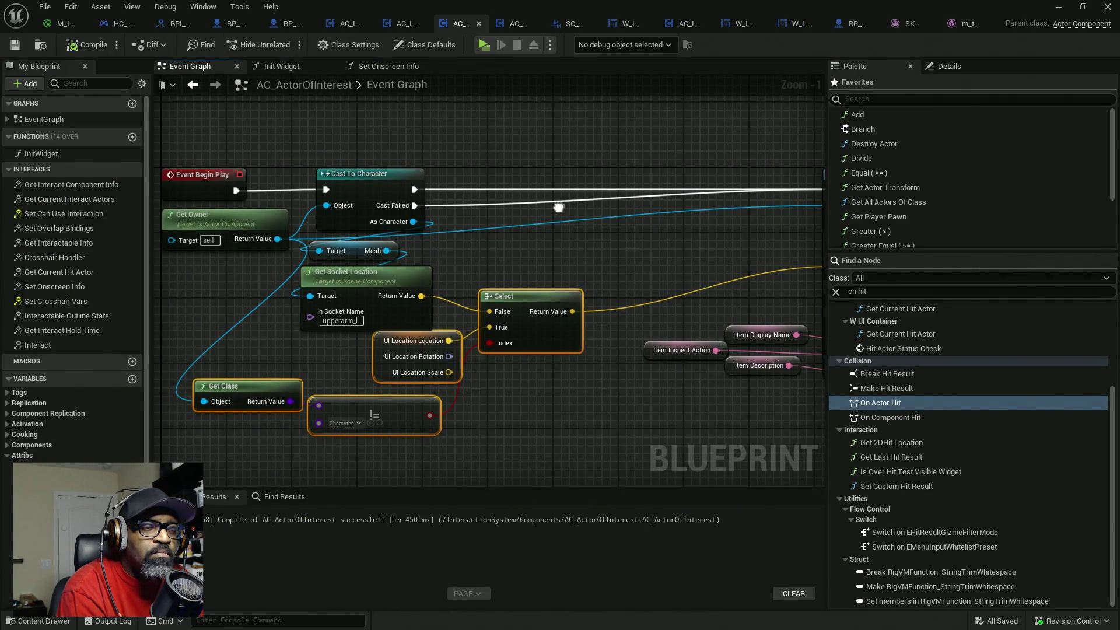
pyautogui.moveTo(558, 207); pyautogui.dragTo(416, 203)
pyautogui.rightClick(723, 189)
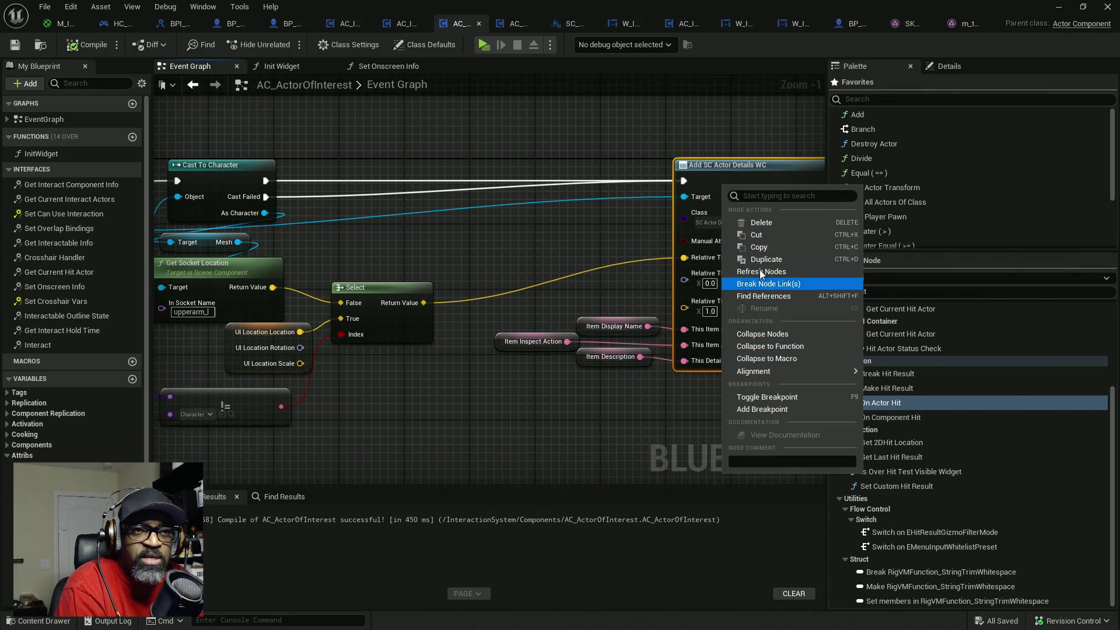
pyautogui.click(759, 408)
pyautogui.click(483, 45)
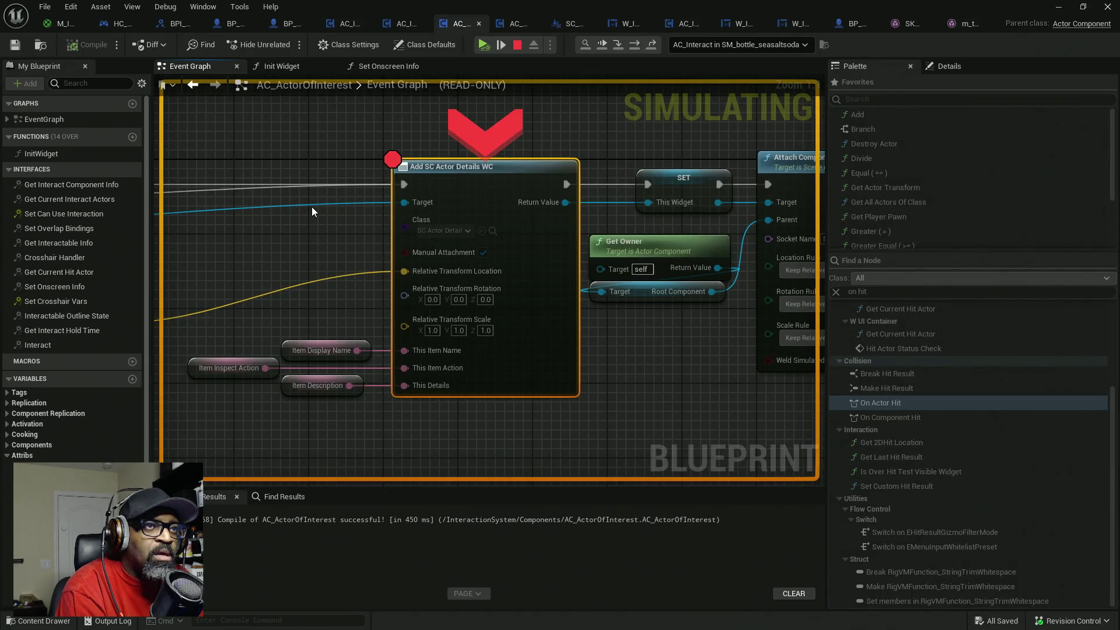
# - Set the debug object to the pretzel's component from the debug dropdown
pyautogui.moveTo(311, 207); pyautogui.dragTo(390, 201)
pyautogui.click(786, 47)
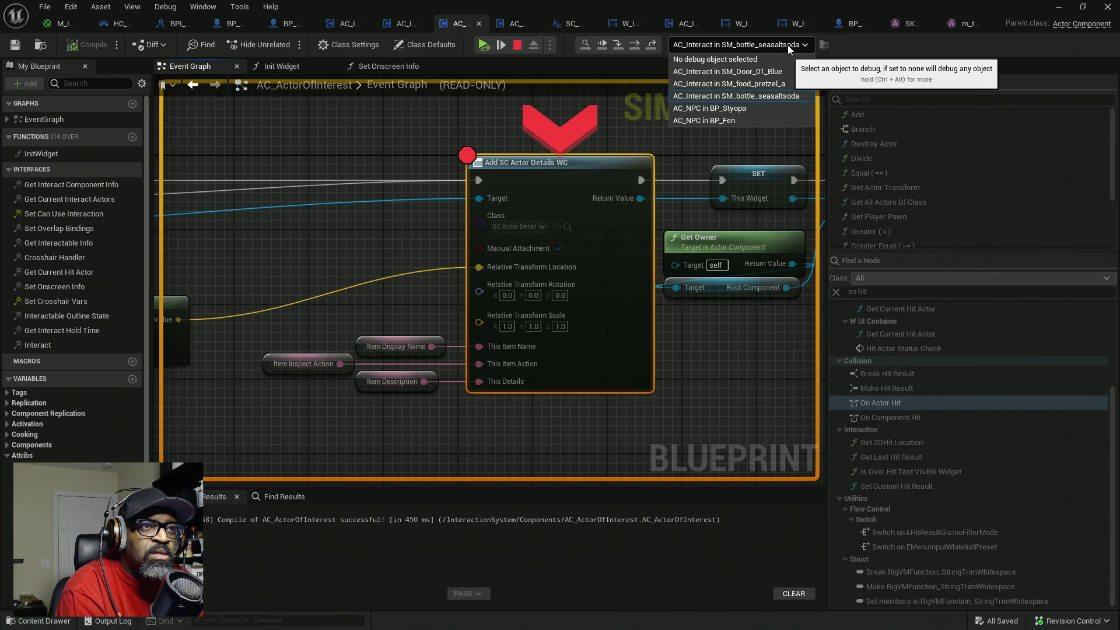
pyautogui.moveTo(406, 166)
pyautogui.mouseDown()
pyautogui.moveTo(689, 172)
pyautogui.moveTo(449, 183)
pyautogui.mouseUp()
pyautogui.click(770, 46)
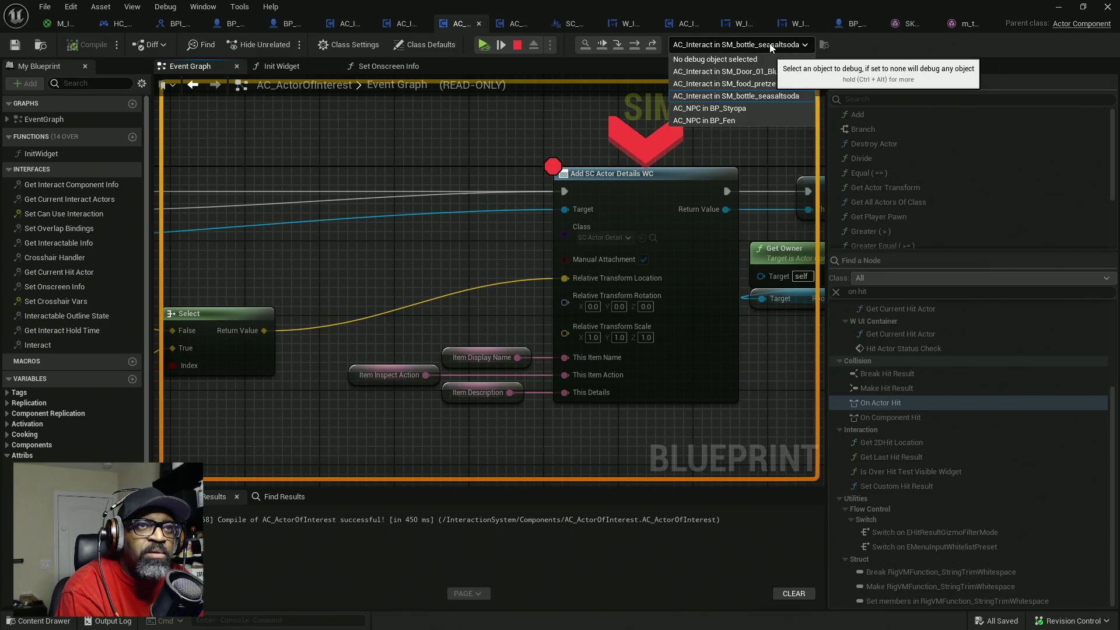
pyautogui.click(724, 83)
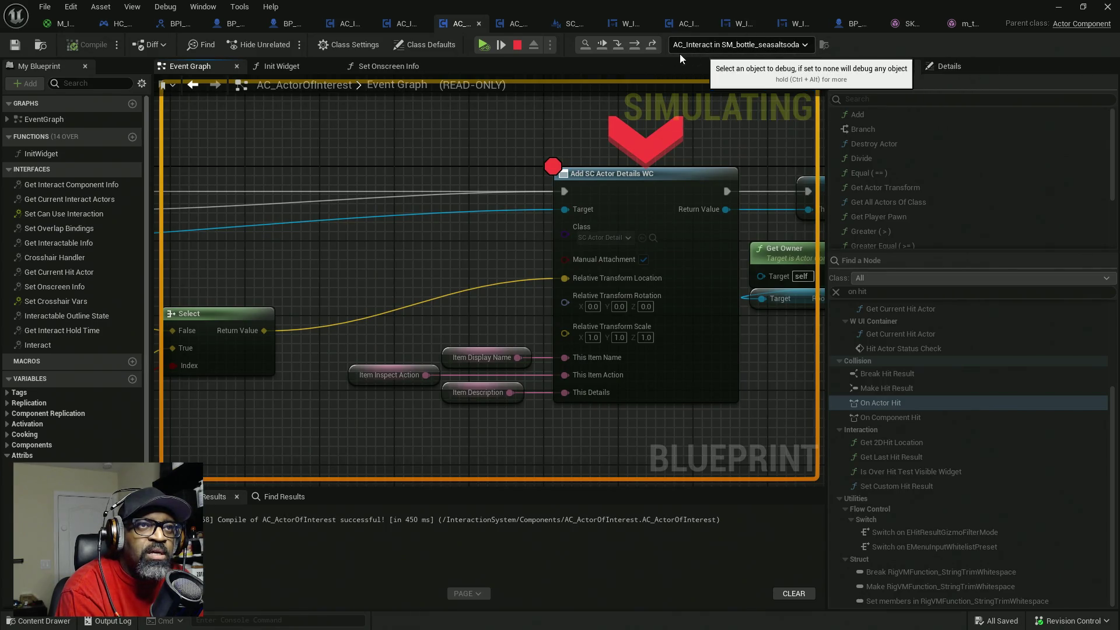
# - Continue execution three times until the breakpoint pauses on BP_Fen's AC_NPC component
pyautogui.click(600, 44)
pyautogui.click(601, 44)
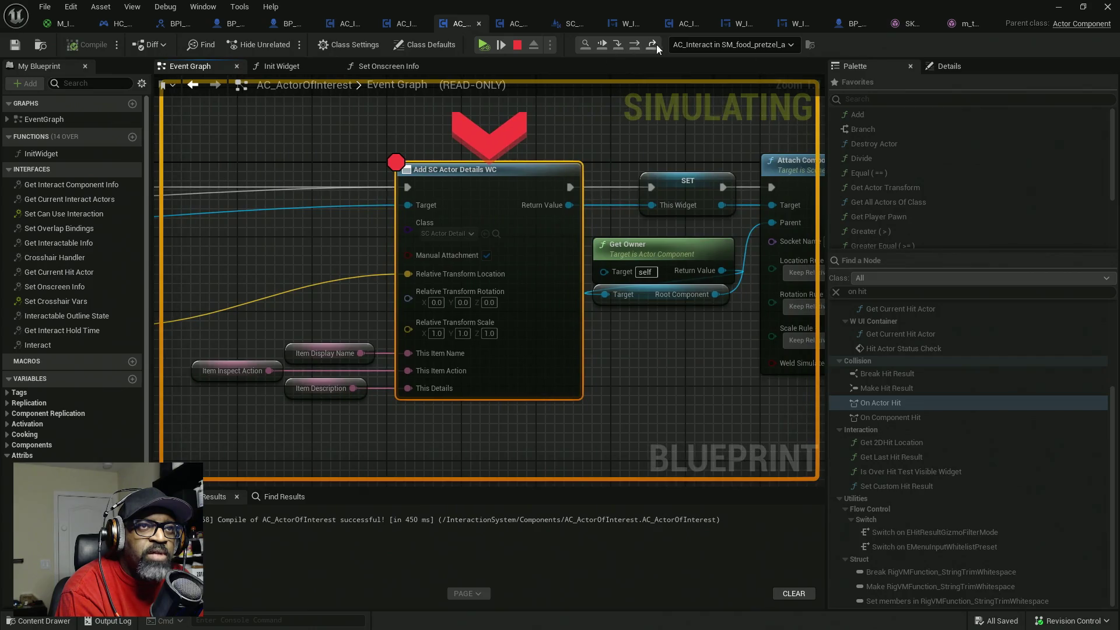
pyautogui.click(604, 47)
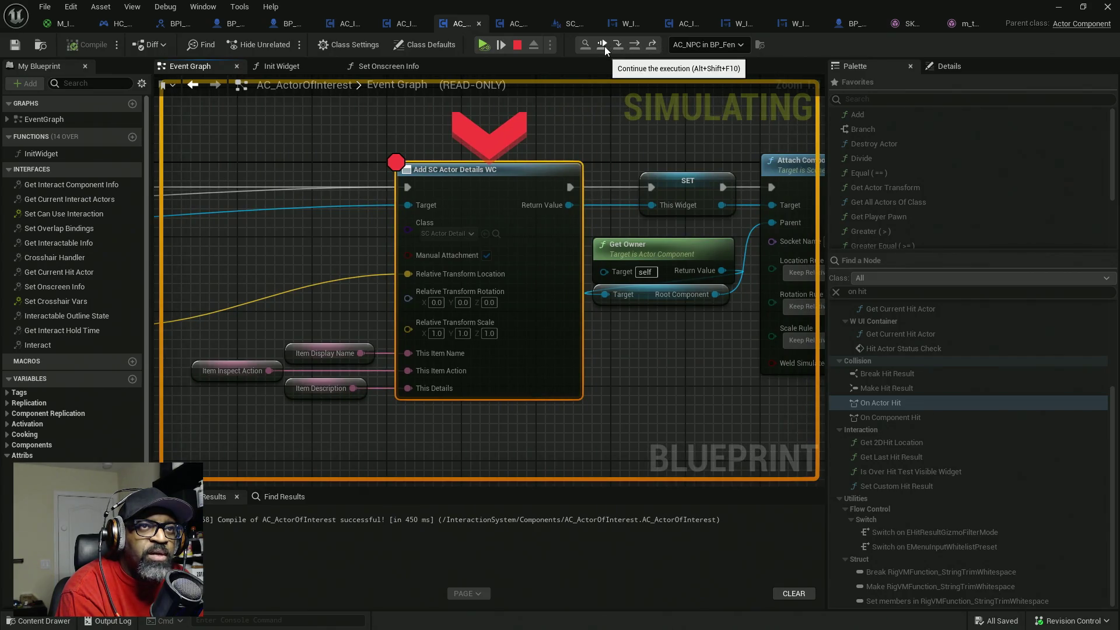
pyautogui.moveTo(327, 195)
pyautogui.mouseDown()
pyautogui.moveTo(642, 180)
pyautogui.moveTo(491, 215)
pyautogui.moveTo(547, 209)
pyautogui.mouseUp()
# - Read the paused values on the cast, mesh, socket location and class pins, then stop the session
pyautogui.moveTo(469, 189)
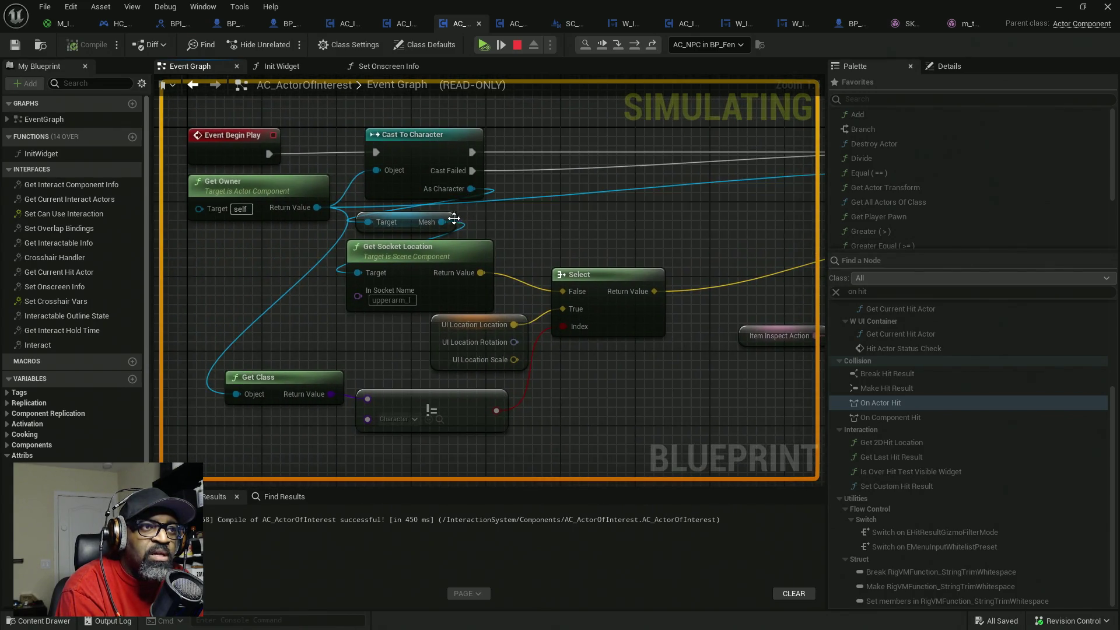
pyautogui.moveTo(442, 223)
pyautogui.moveTo(452, 275)
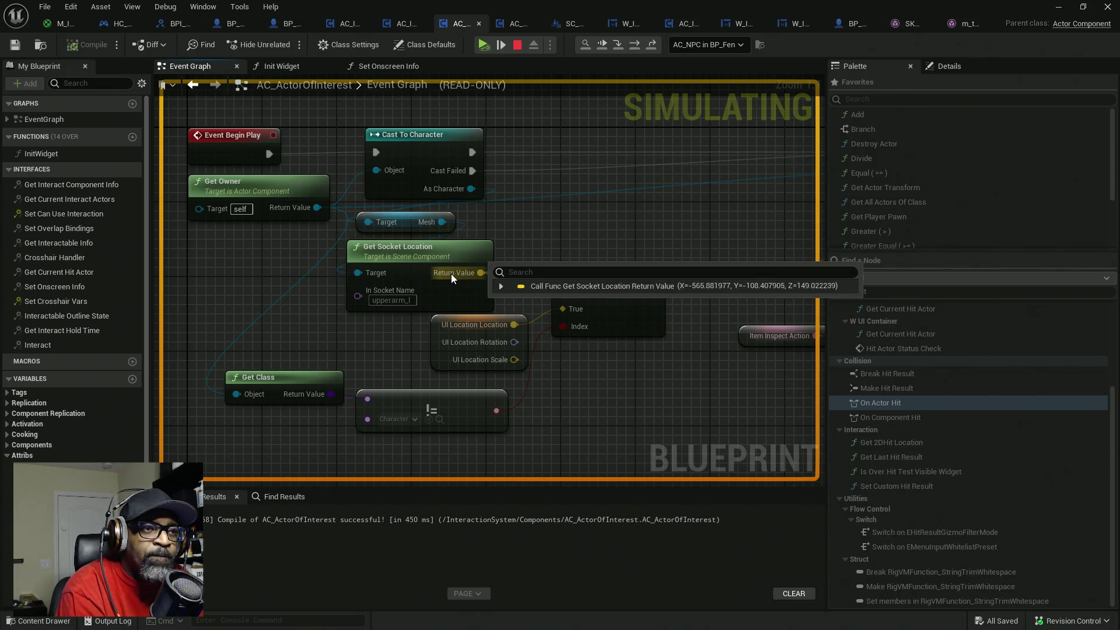
pyautogui.moveTo(310, 391)
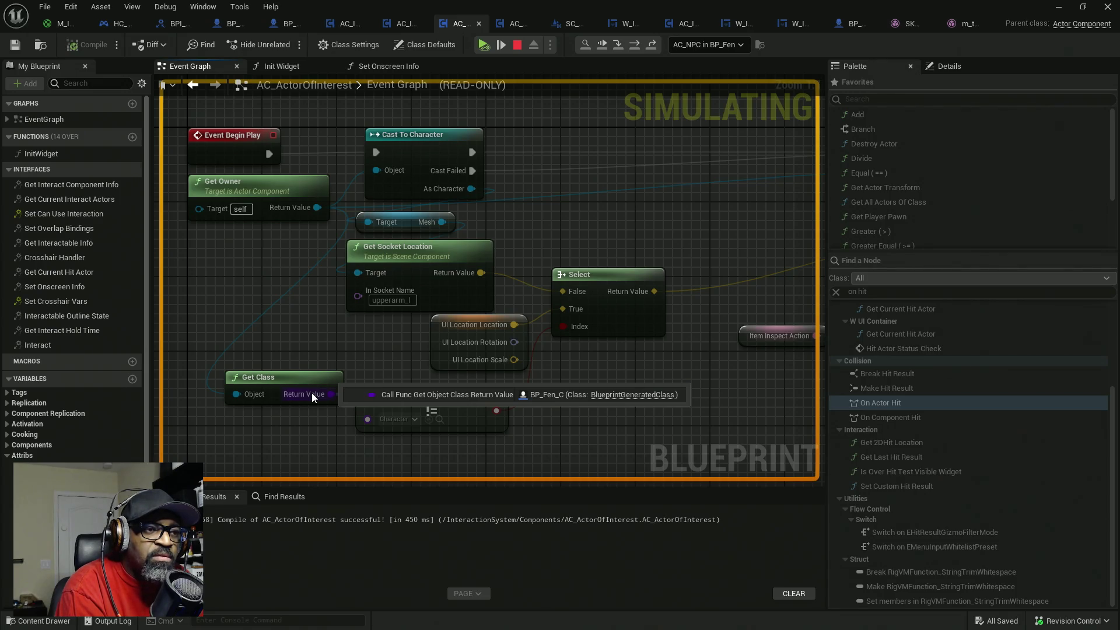
pyautogui.moveTo(499, 410)
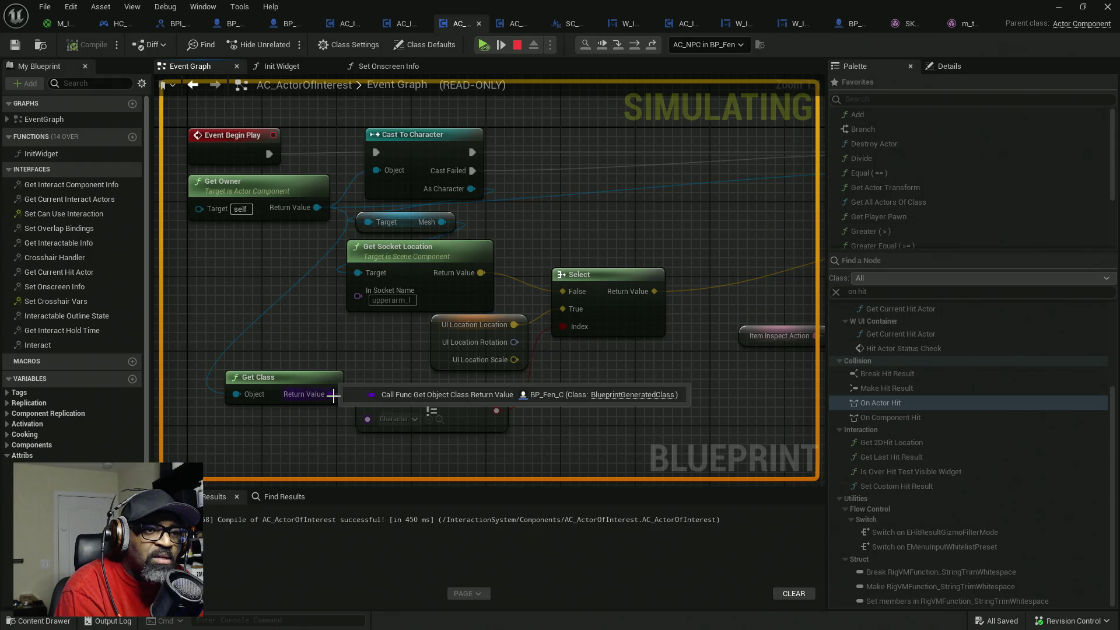
pyautogui.moveTo(313, 210)
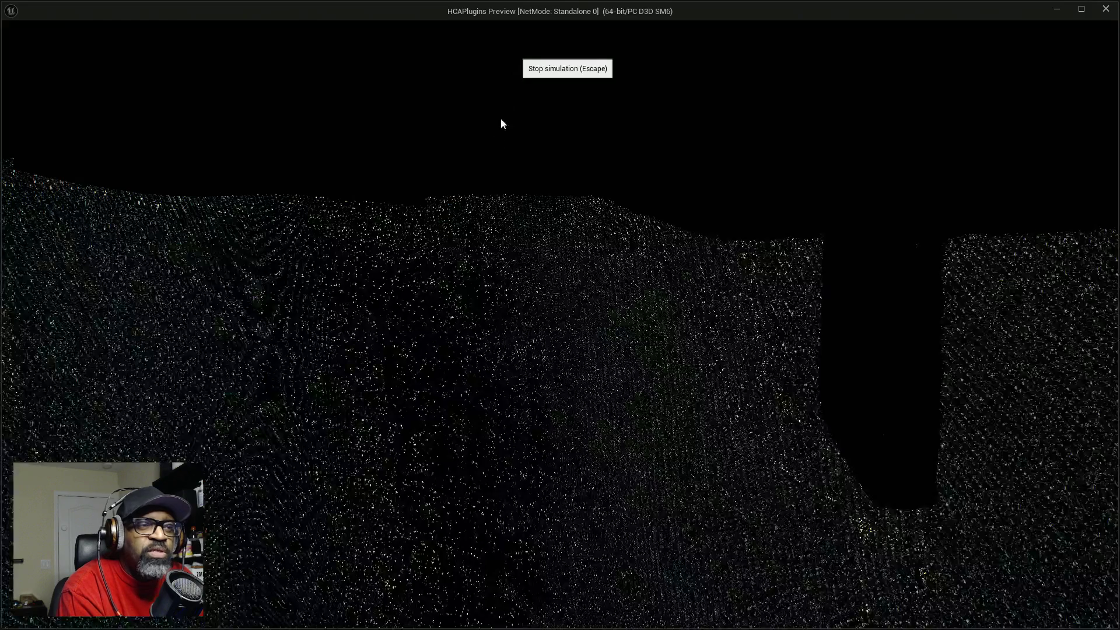
pyautogui.press('Escape')
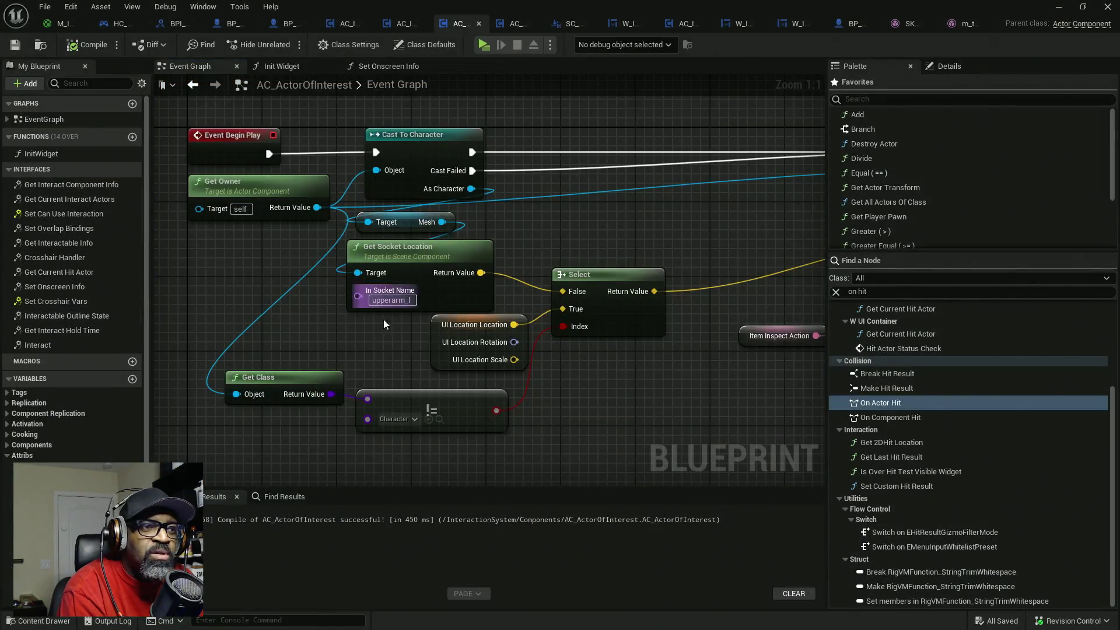
# - Search the node palette for 'child'
pyautogui.moveTo(407, 351)
pyautogui.mouseDown()
pyautogui.moveTo(309, 307)
pyautogui.moveTo(314, 329)
pyautogui.mouseUp()
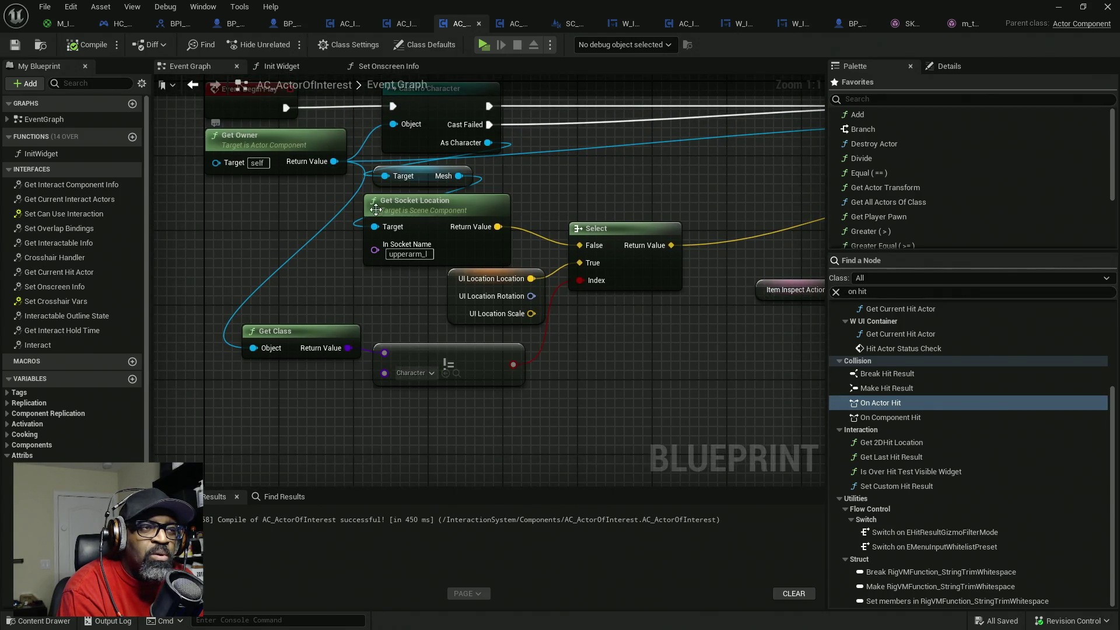
pyautogui.click(880, 292)
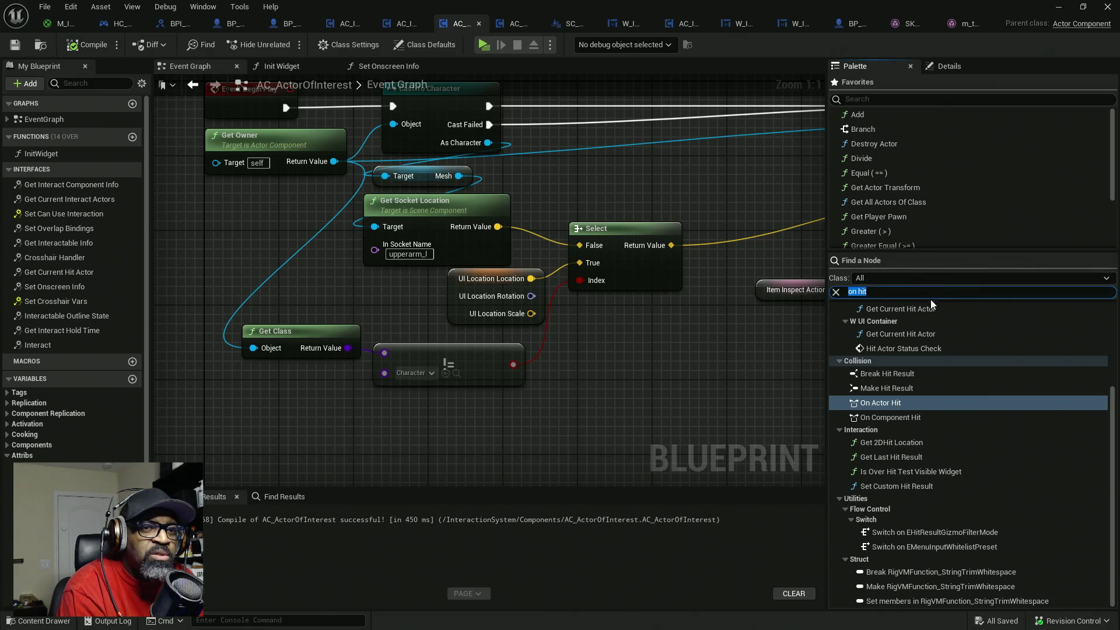
pyautogui.write('child')
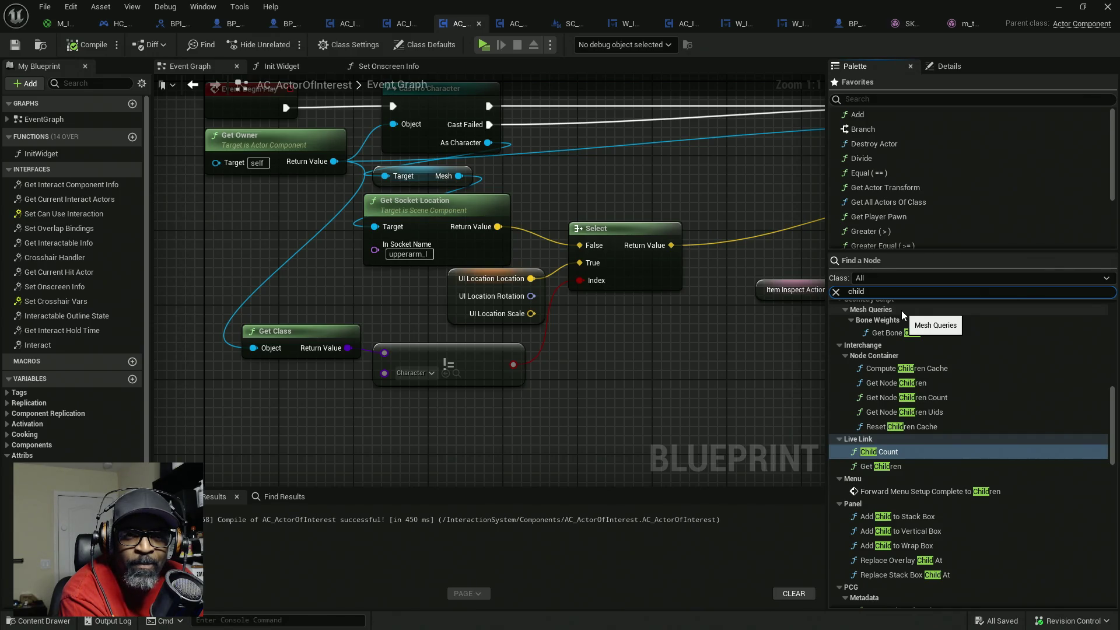
pyautogui.write(']]')
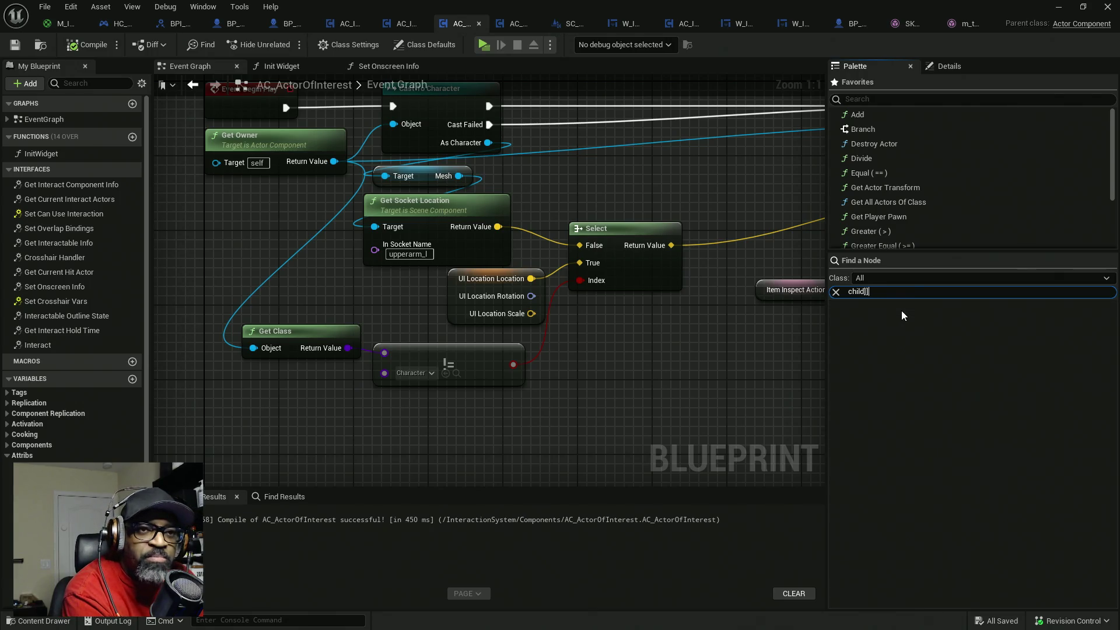
# - Search the palette for 'parent', then 'get parent class', narrowing it to 'parent class'
pyautogui.hotkey('ctrl', 'a')
pyautogui.write('parent')
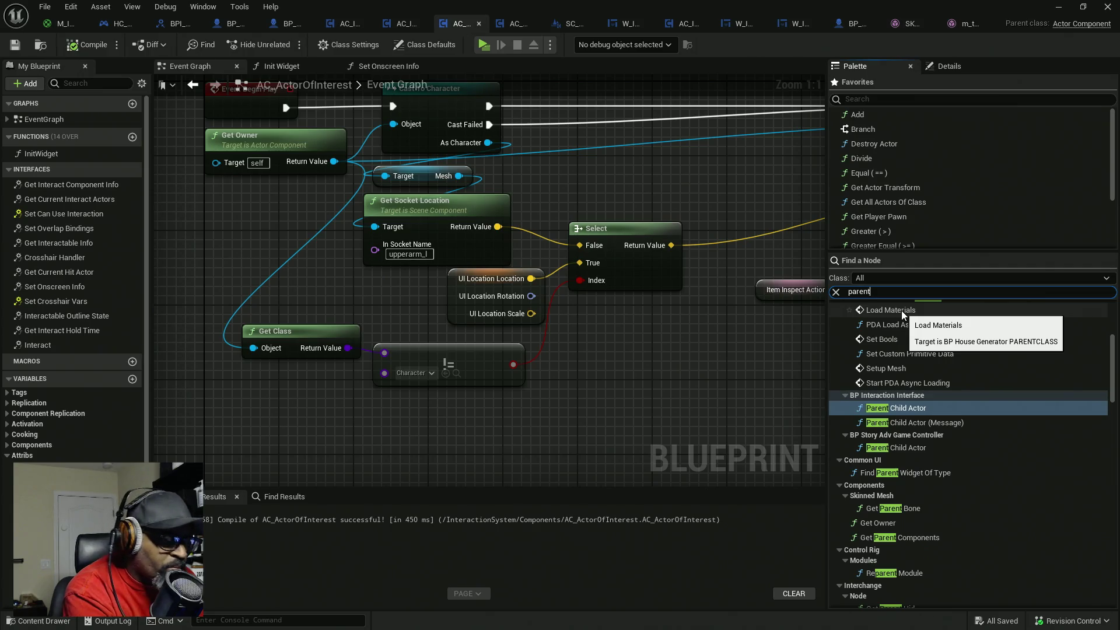
pyautogui.press('Home')
pyautogui.write('get parent')
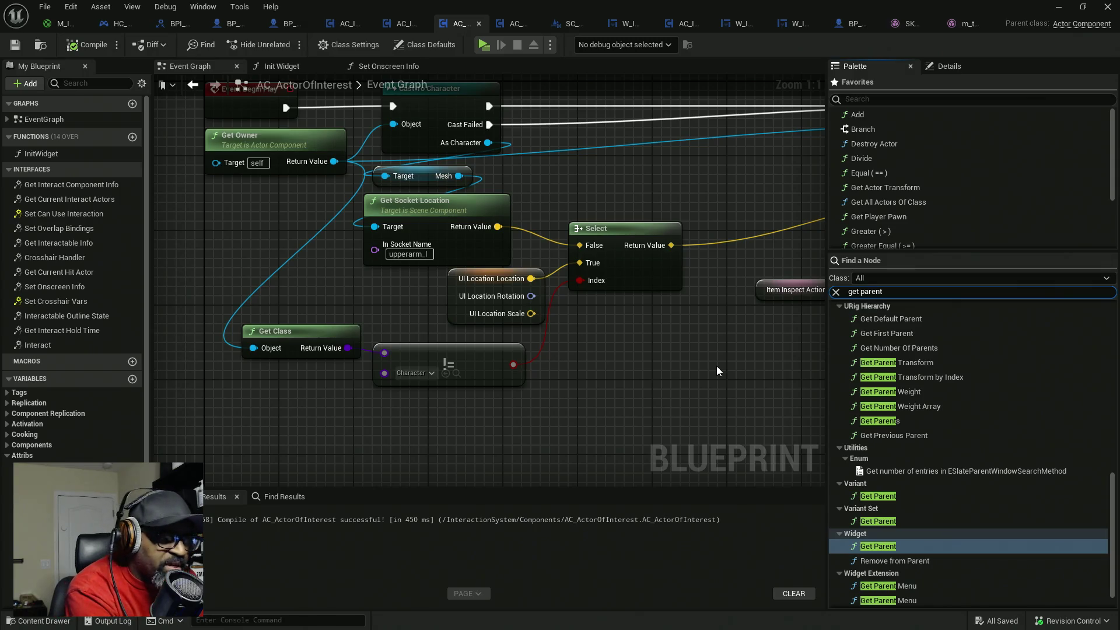
pyautogui.write(' class')
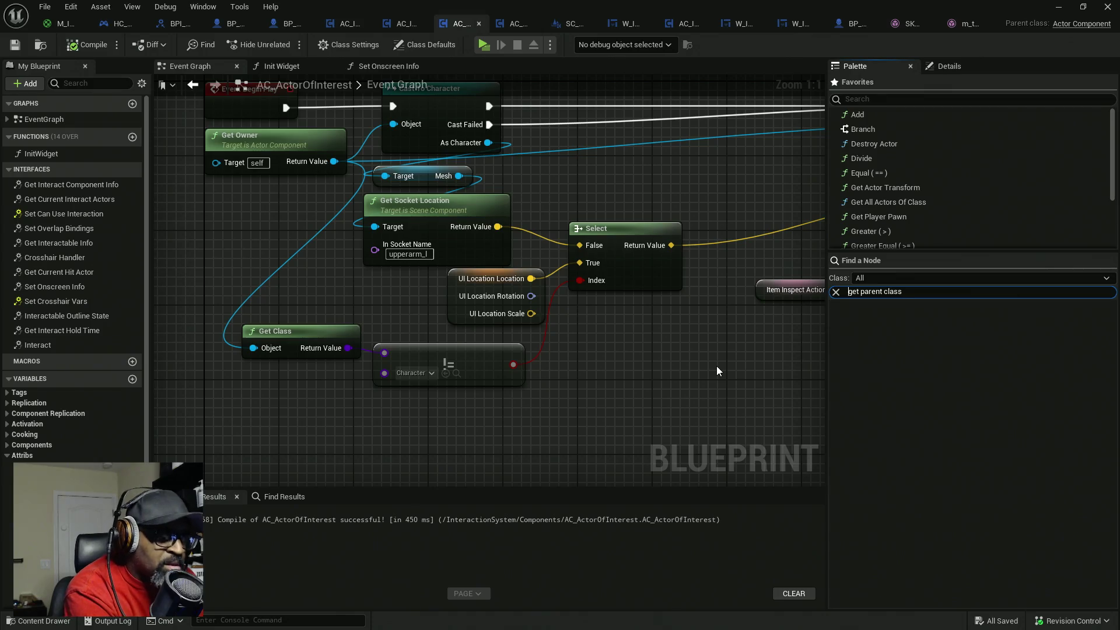
pyautogui.press('Delete')
pyautogui.press('Delete')
pyautogui.press('Delete')
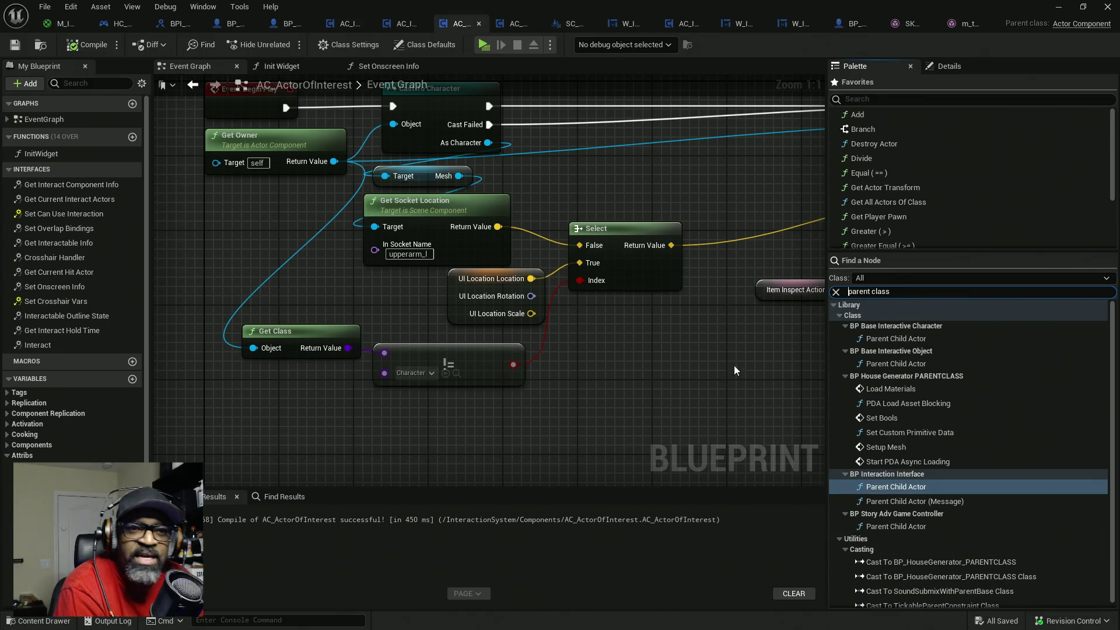
pyautogui.scroll(-1, 950, 490)
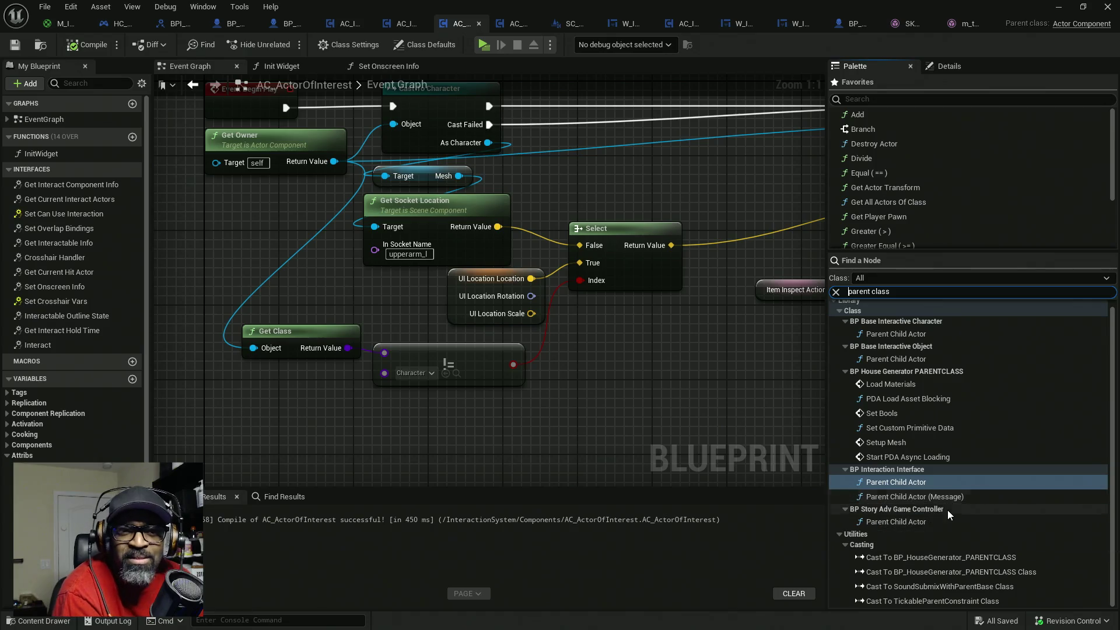
pyautogui.click(513, 445)
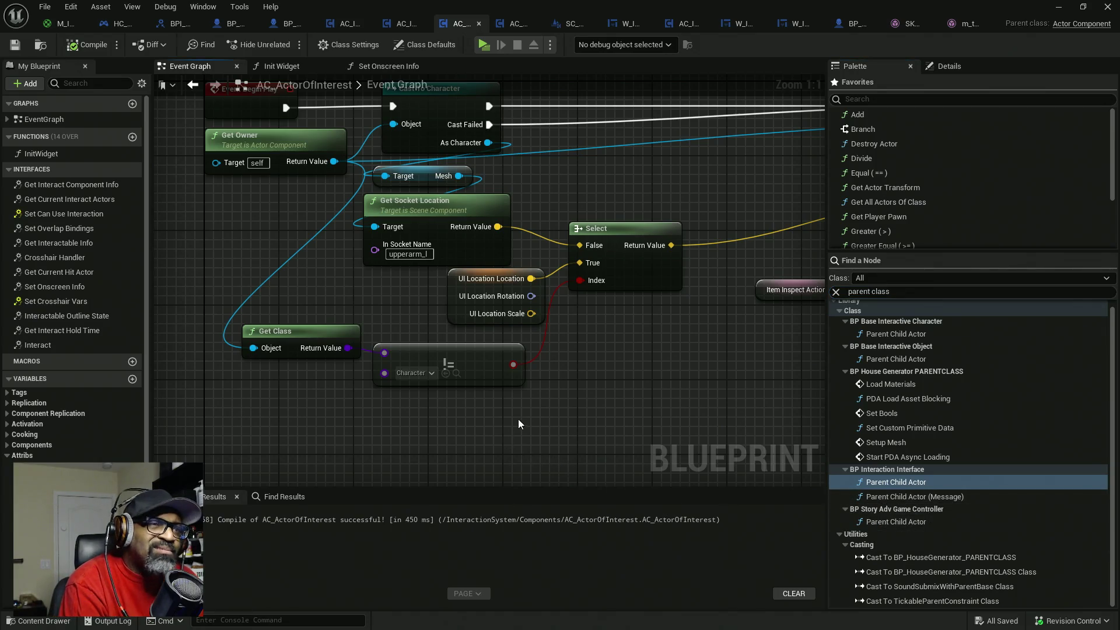
pyautogui.press('Home')
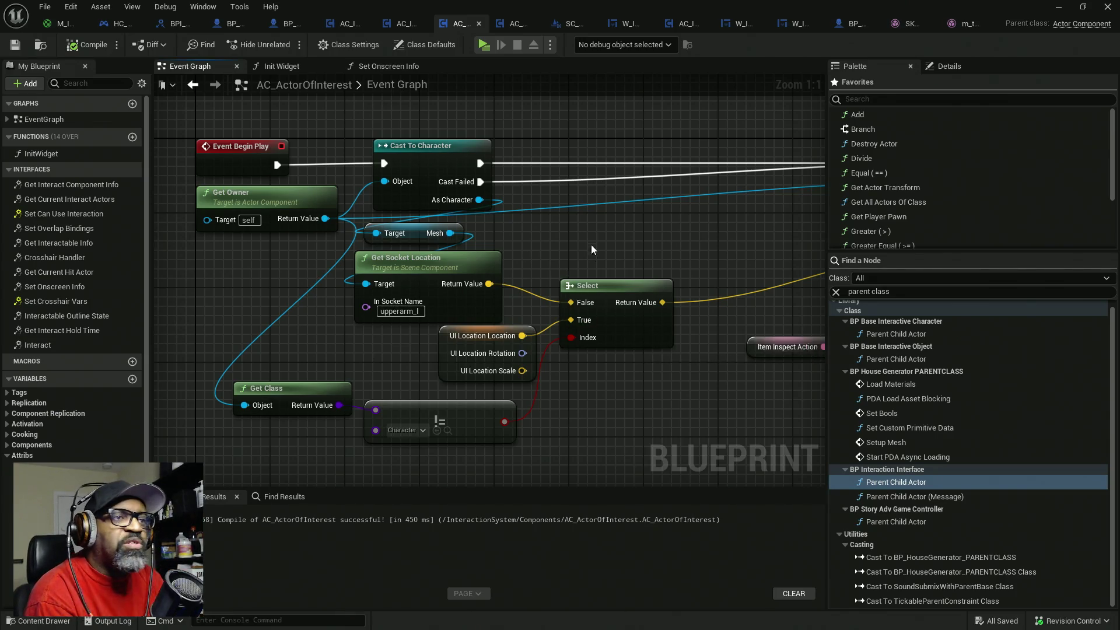
# - Delete the Get Class, comparison and Select nodes from the Event Graph
pyautogui.moveTo(471, 191); pyautogui.dragTo(443, 204)
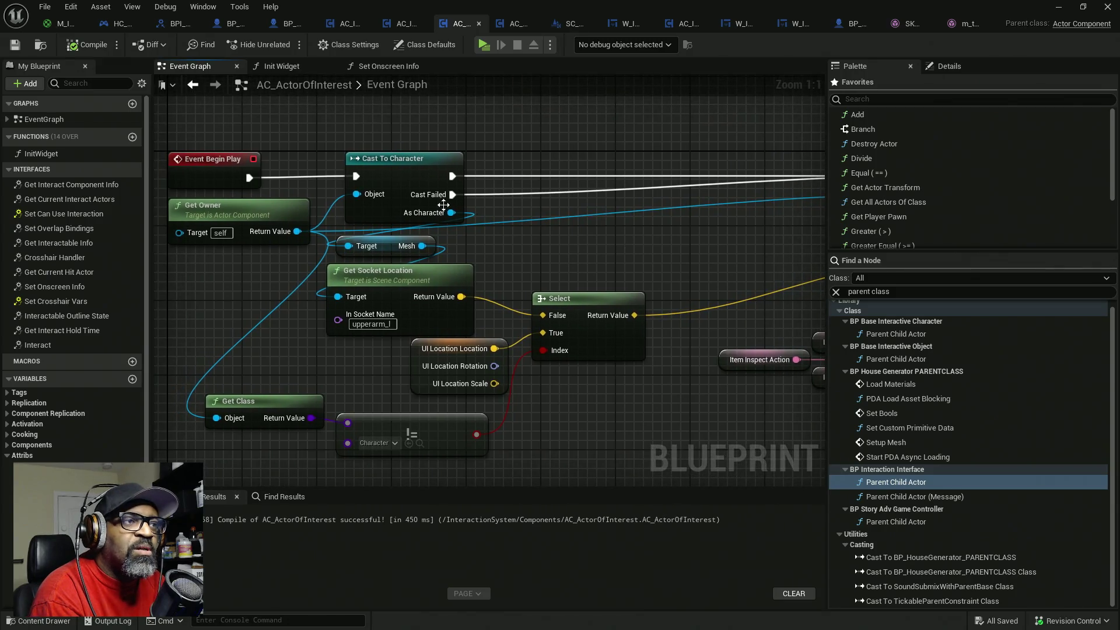
pyautogui.click(222, 170)
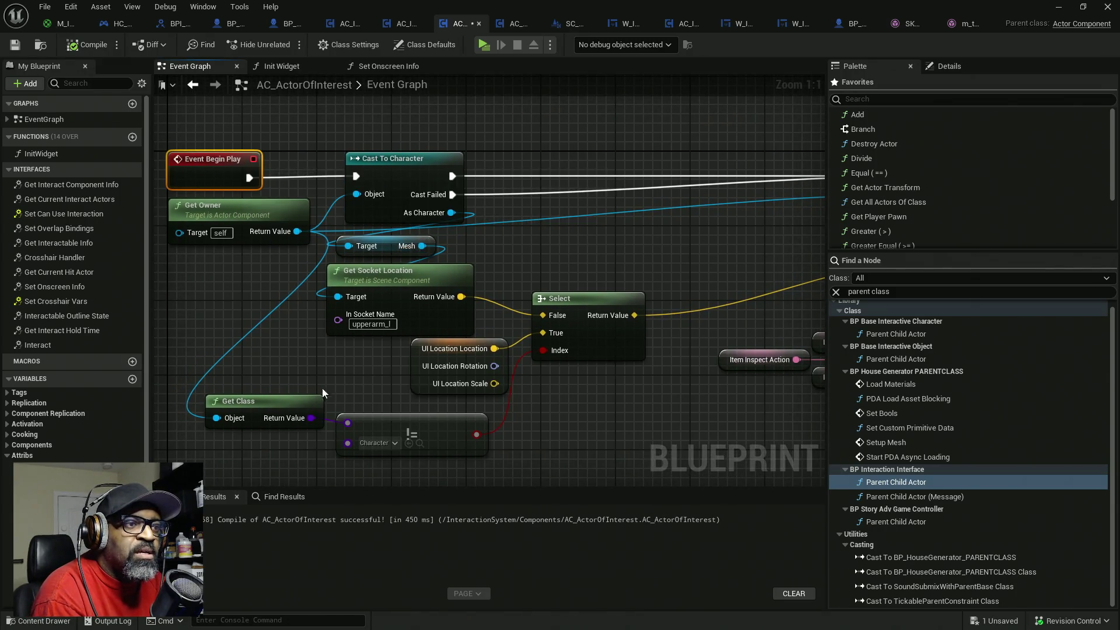
pyautogui.moveTo(284, 370); pyautogui.dragTo(384, 456)
pyautogui.press('Delete')
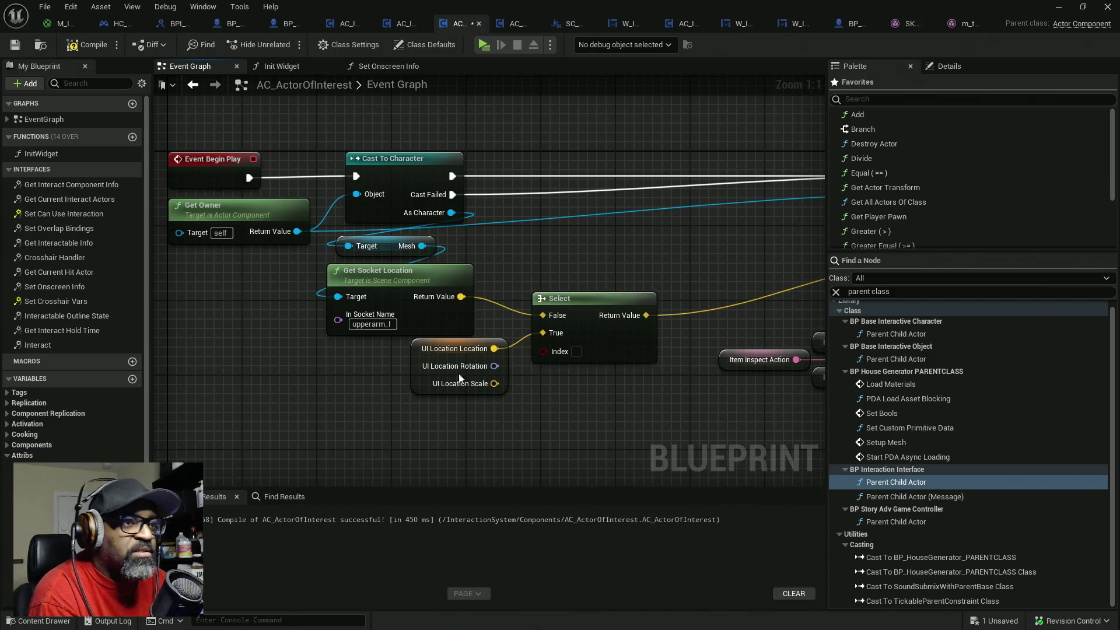
pyautogui.moveTo(609, 411); pyautogui.dragTo(602, 336)
pyautogui.press('Delete')
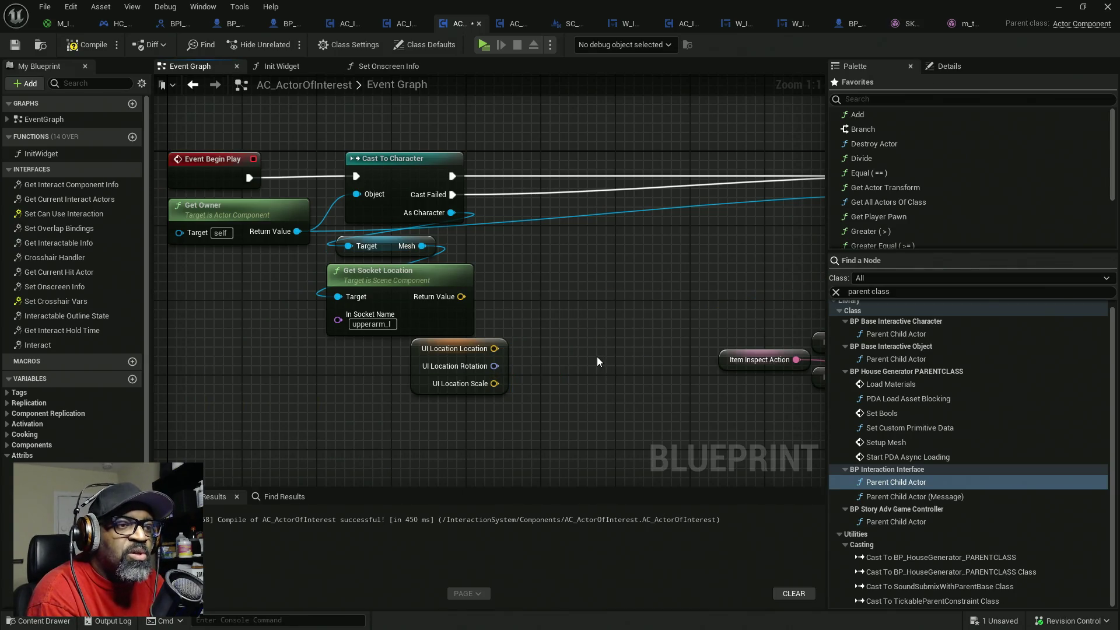
# - Wire UI Location's Location into Relative Transform Location and drop in a SET UI_Location node
pyautogui.moveTo(598, 352); pyautogui.dragTo(422, 366)
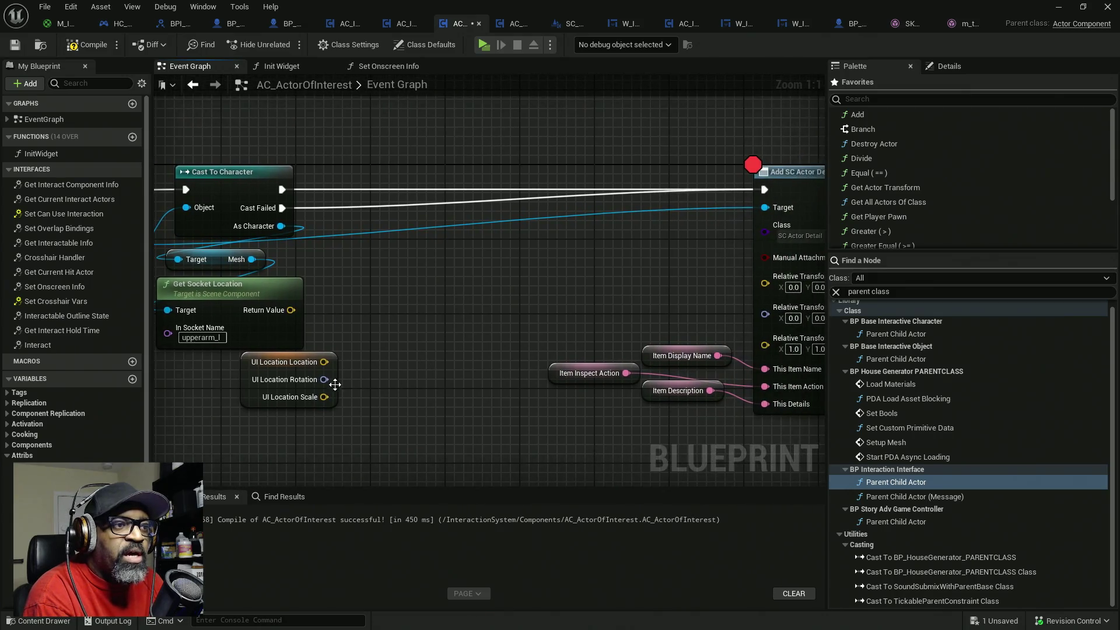
pyautogui.moveTo(255, 379); pyautogui.dragTo(611, 299)
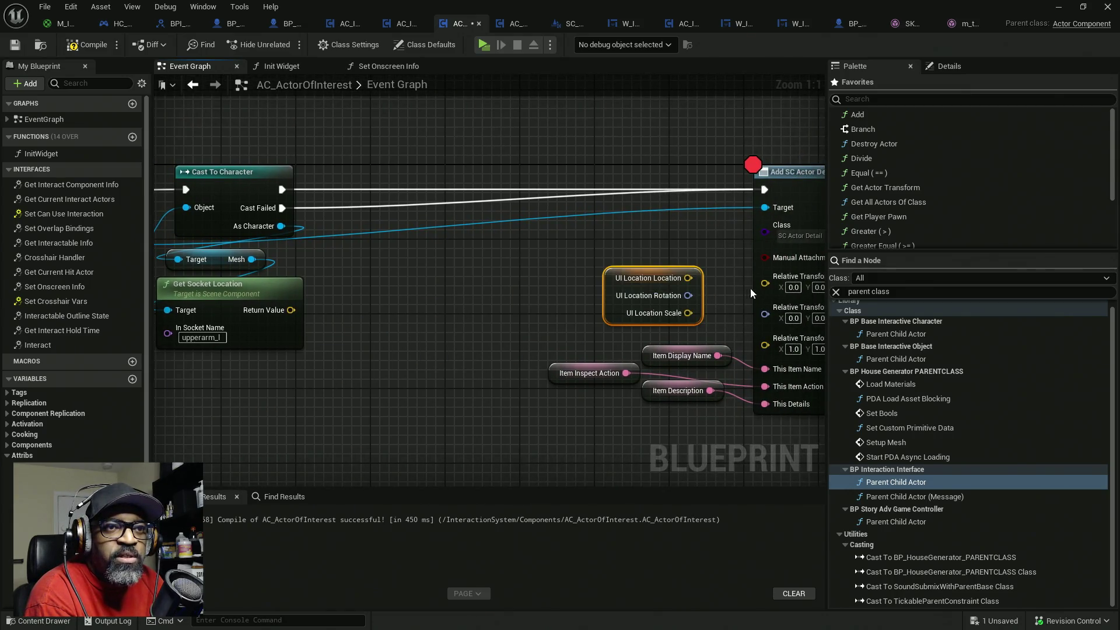
pyautogui.moveTo(765, 283); pyautogui.dragTo(689, 278)
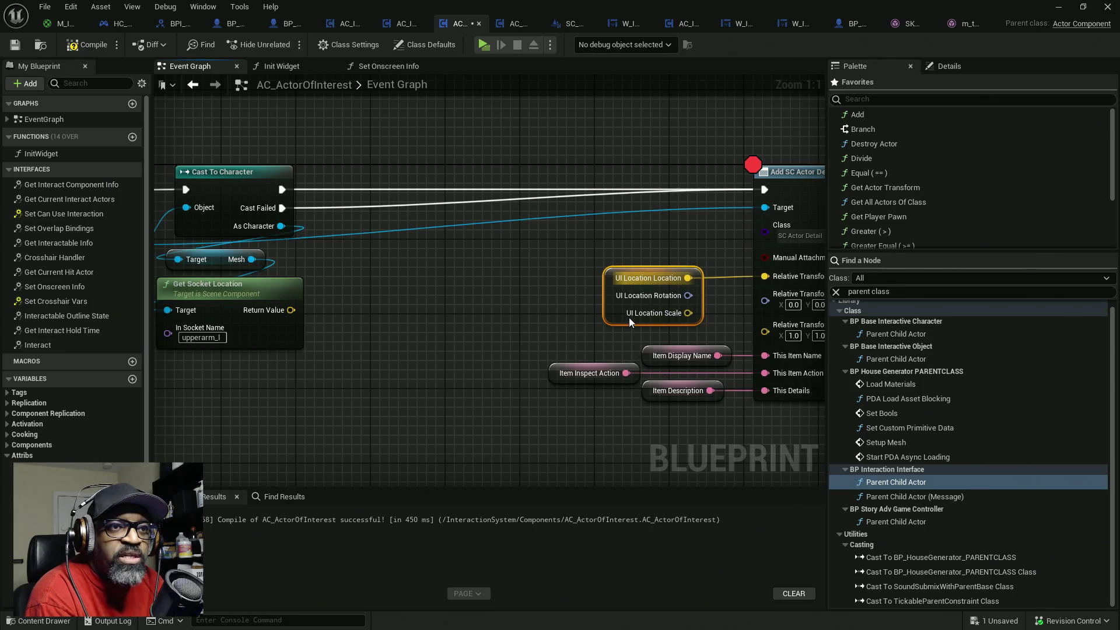
pyautogui.moveTo(628, 317); pyautogui.dragTo(650, 317)
pyautogui.scroll(-3, 73, 263)
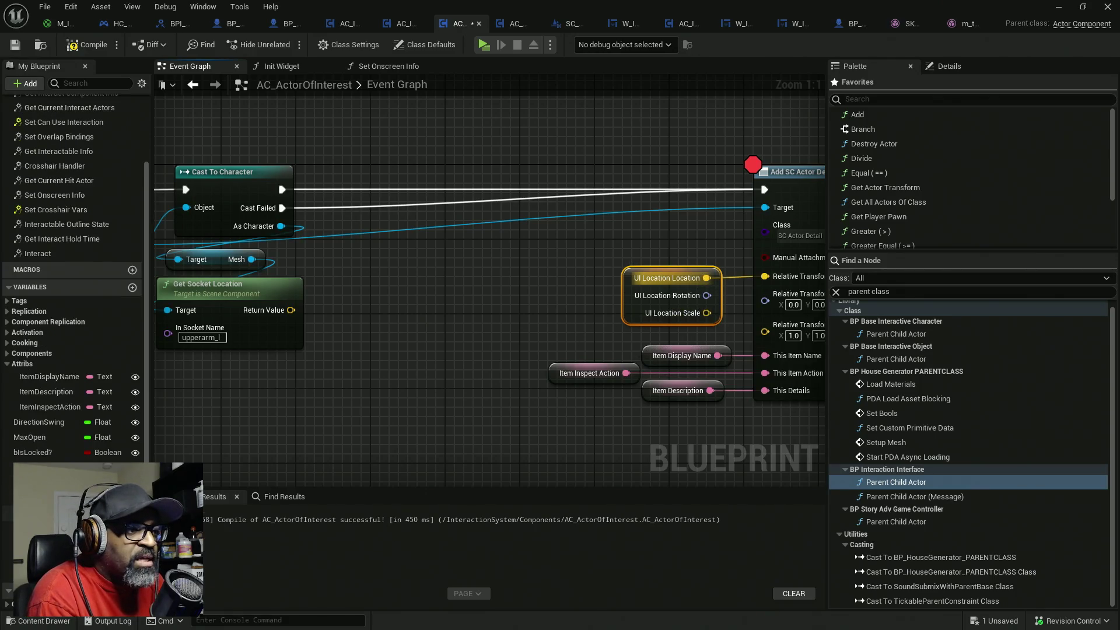
pyautogui.moveTo(53, 476)
pyautogui.mouseDown()
pyautogui.moveTo(268, 489)
pyautogui.moveTo(382, 289)
pyautogui.mouseUp()
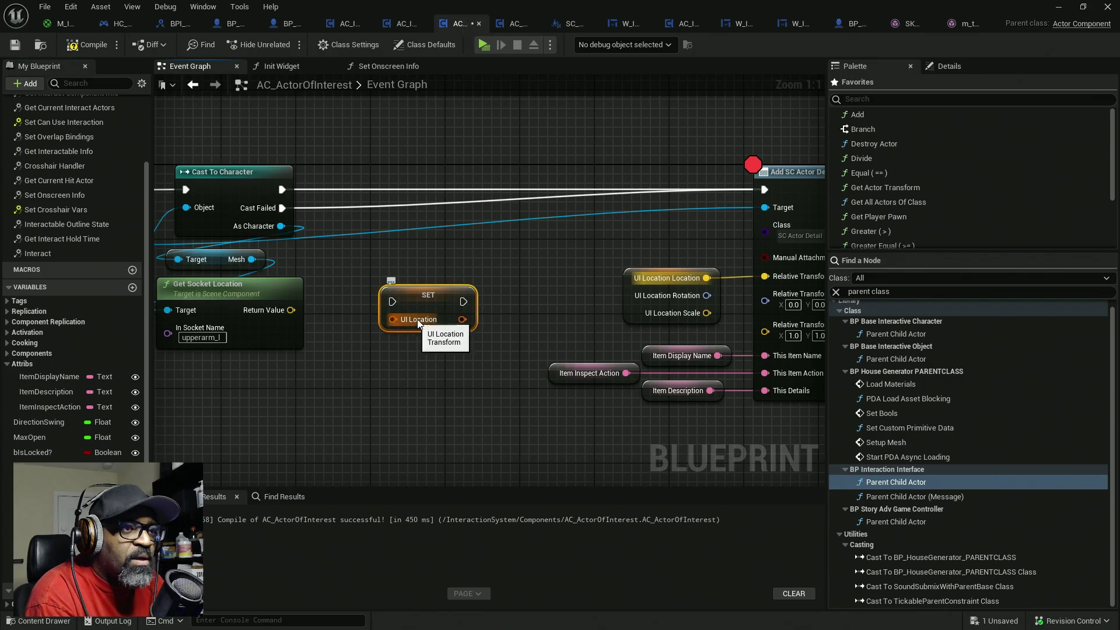
# - Split the SET node's UI Location pin, deleting the accidentally promoted duplicate variable
pyautogui.rightClick(412, 323)
pyautogui.click(439, 357)
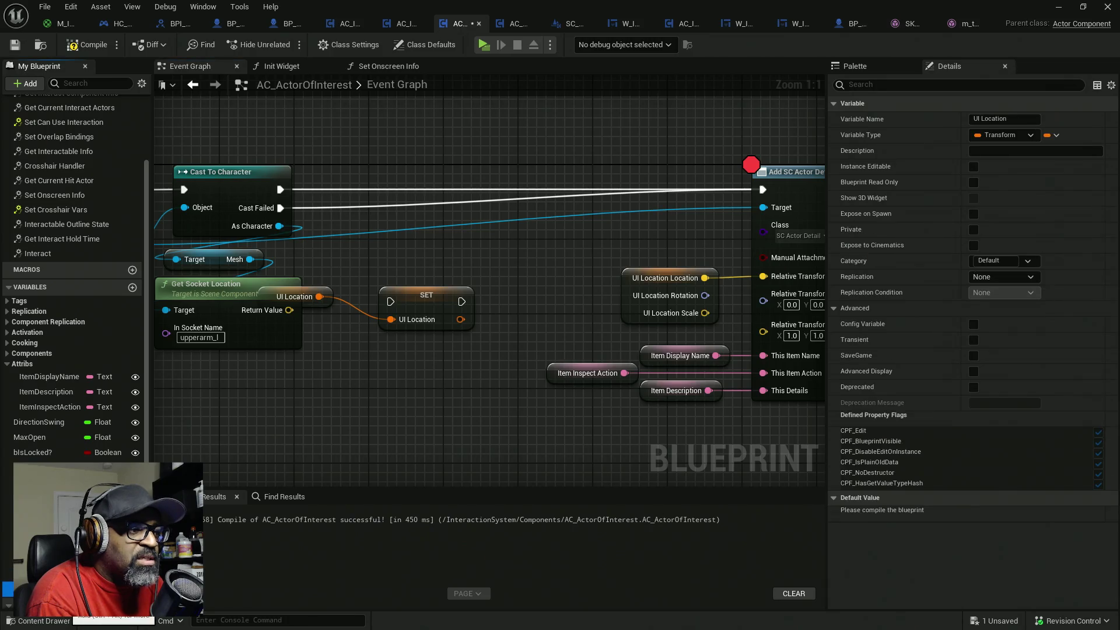
pyautogui.press('Delete')
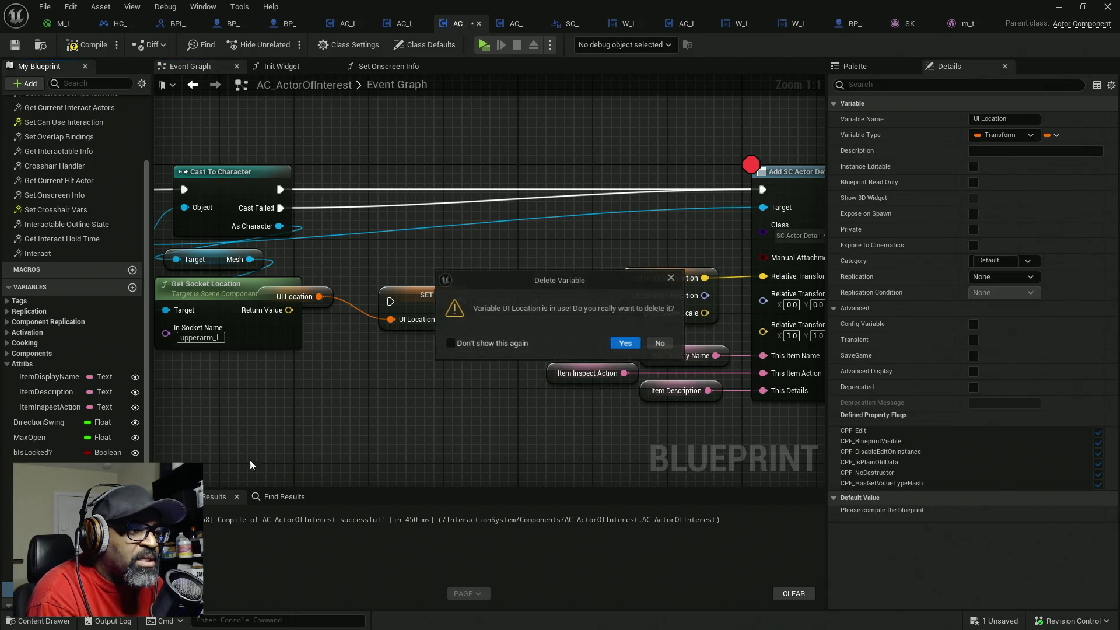
pyautogui.click(621, 344)
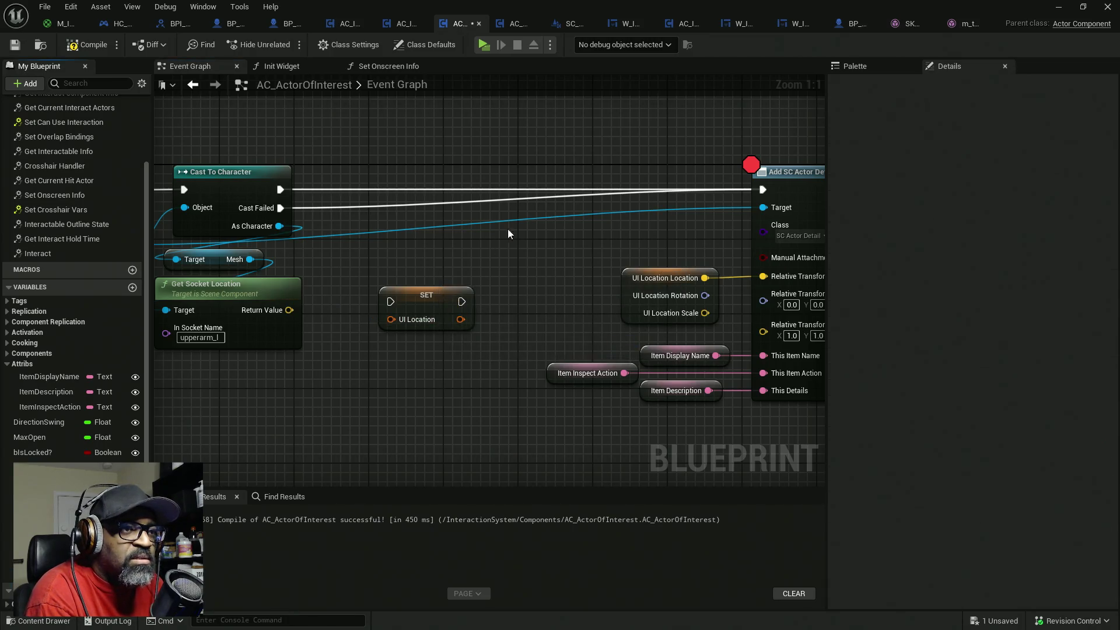
pyautogui.rightClick(403, 318)
pyautogui.click(434, 369)
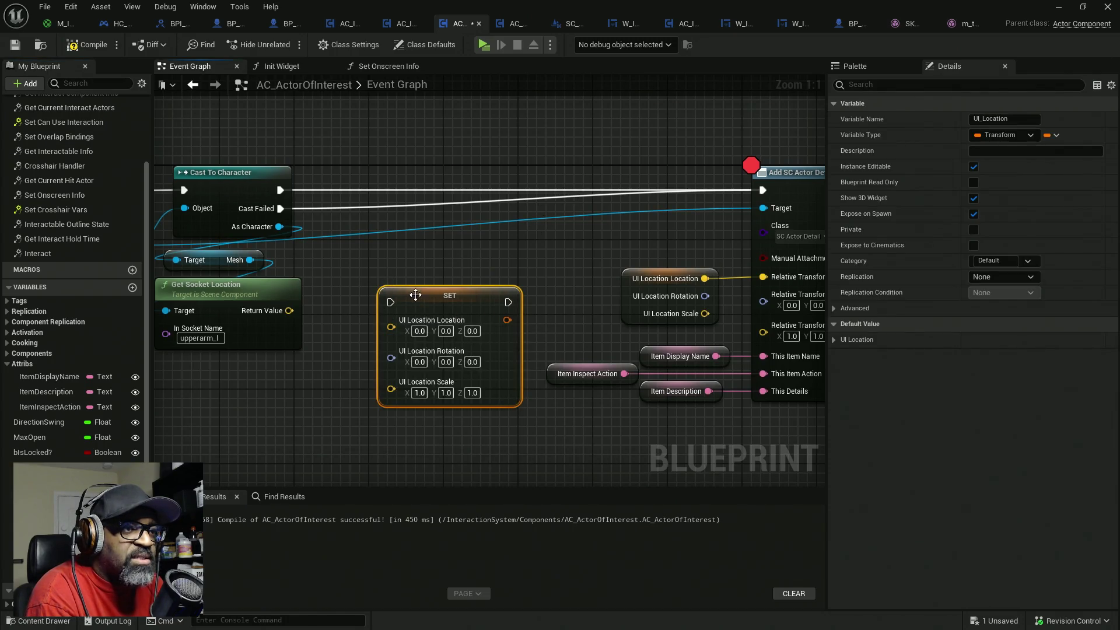
# - Route Cast To Character's exec through SET, feed it Get Socket Location's Return Value, and compile
pyautogui.moveTo(402, 287); pyautogui.dragTo(380, 238)
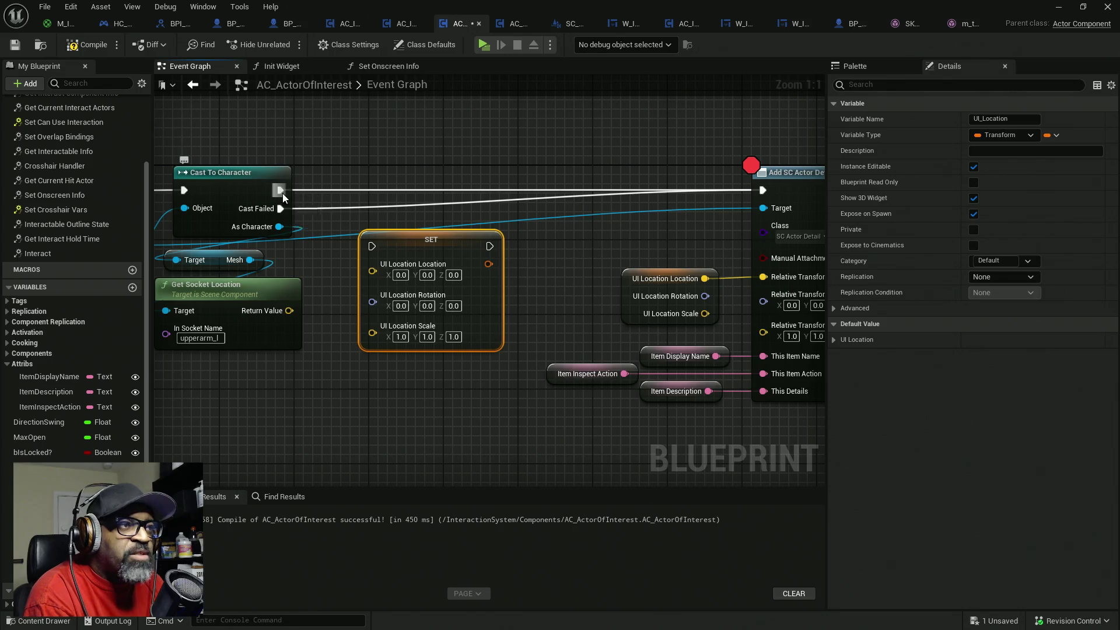
pyautogui.moveTo(282, 192)
pyautogui.mouseDown()
pyautogui.moveTo(505, 184)
pyautogui.moveTo(492, 244)
pyautogui.moveTo(371, 246)
pyautogui.mouseUp()
pyautogui.moveTo(453, 249); pyautogui.dragTo(463, 193)
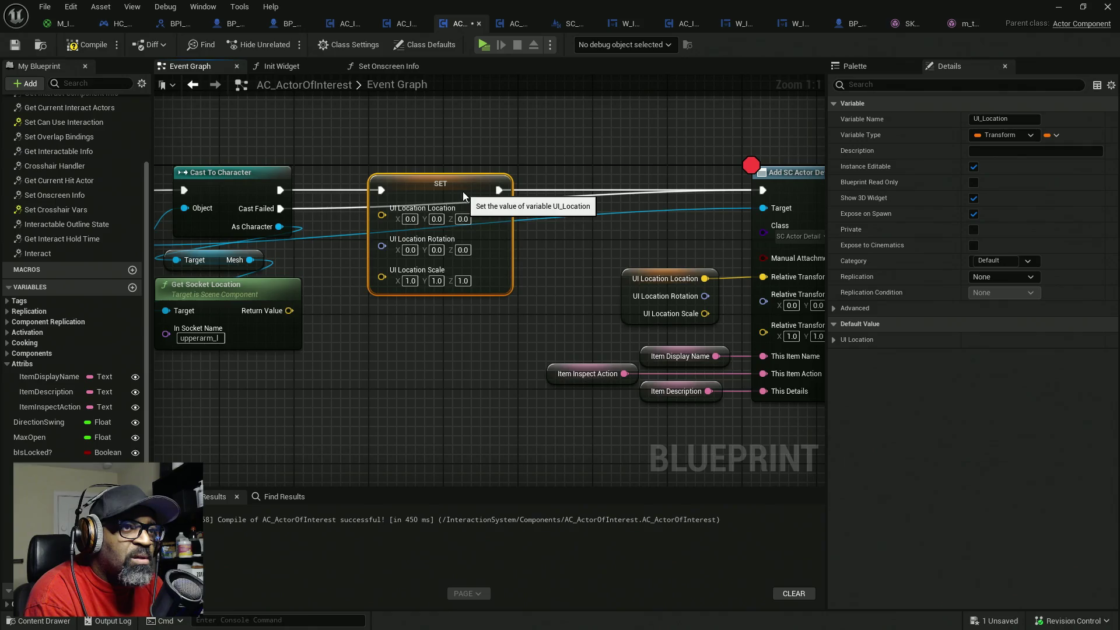
pyautogui.moveTo(289, 310); pyautogui.dragTo(393, 216)
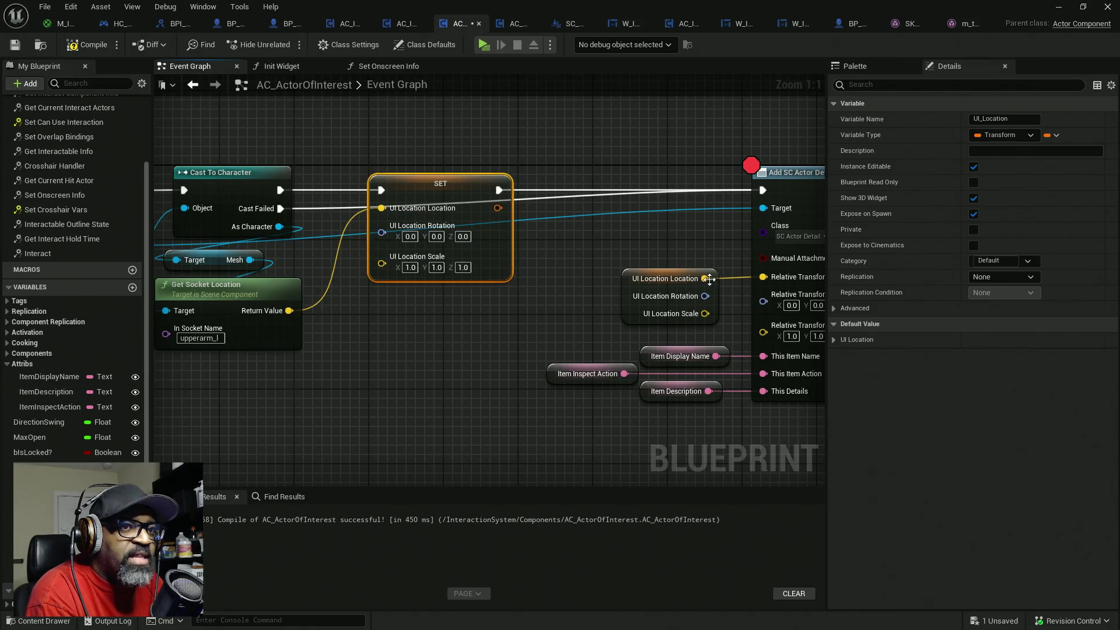
pyautogui.click(78, 52)
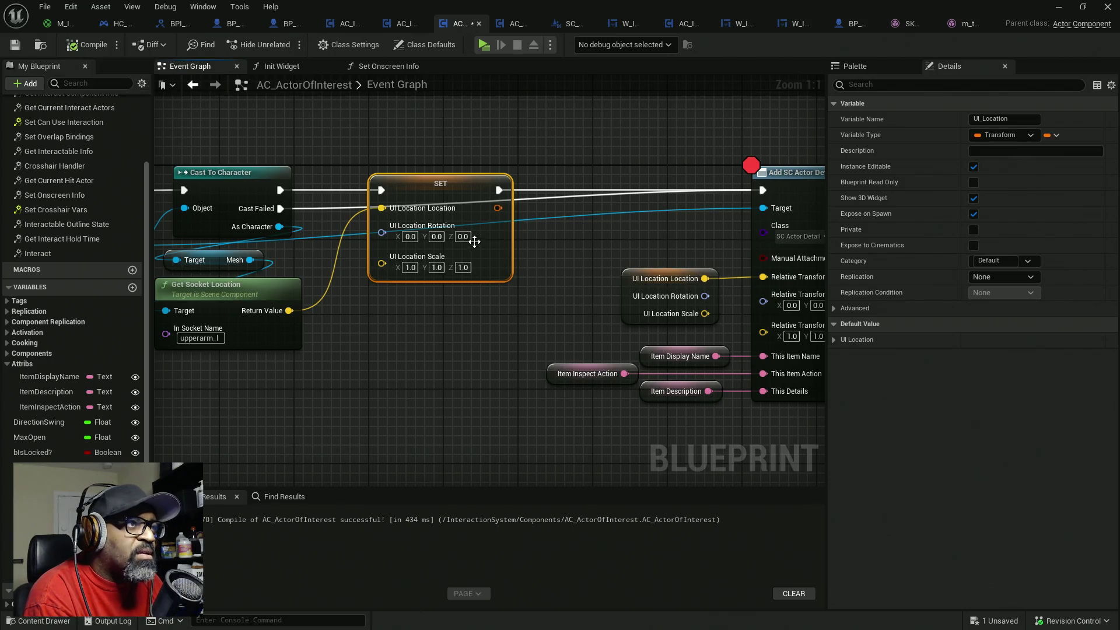
# - Play-test to the breakpoint and check the Return Value and UI Location pin values
pyautogui.click(483, 45)
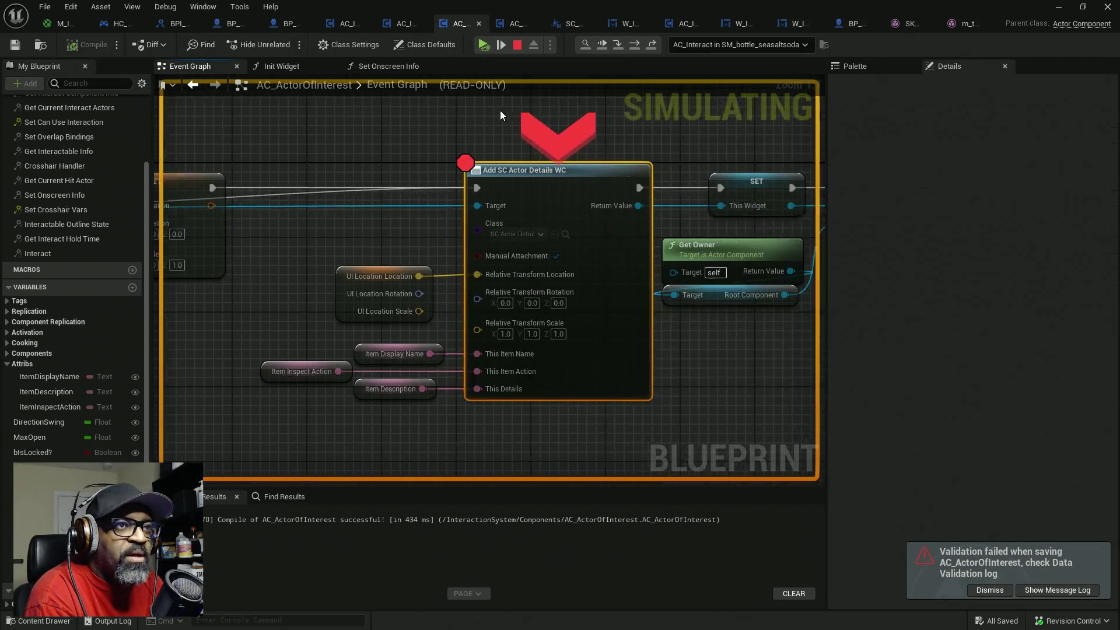
pyautogui.click(603, 45)
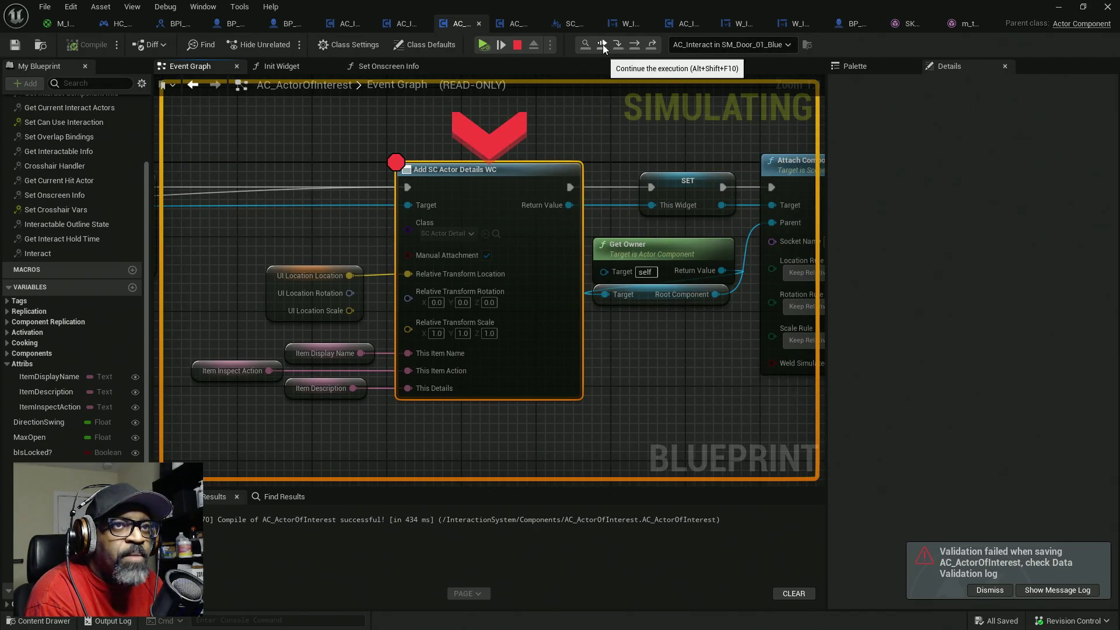
pyautogui.click(603, 44)
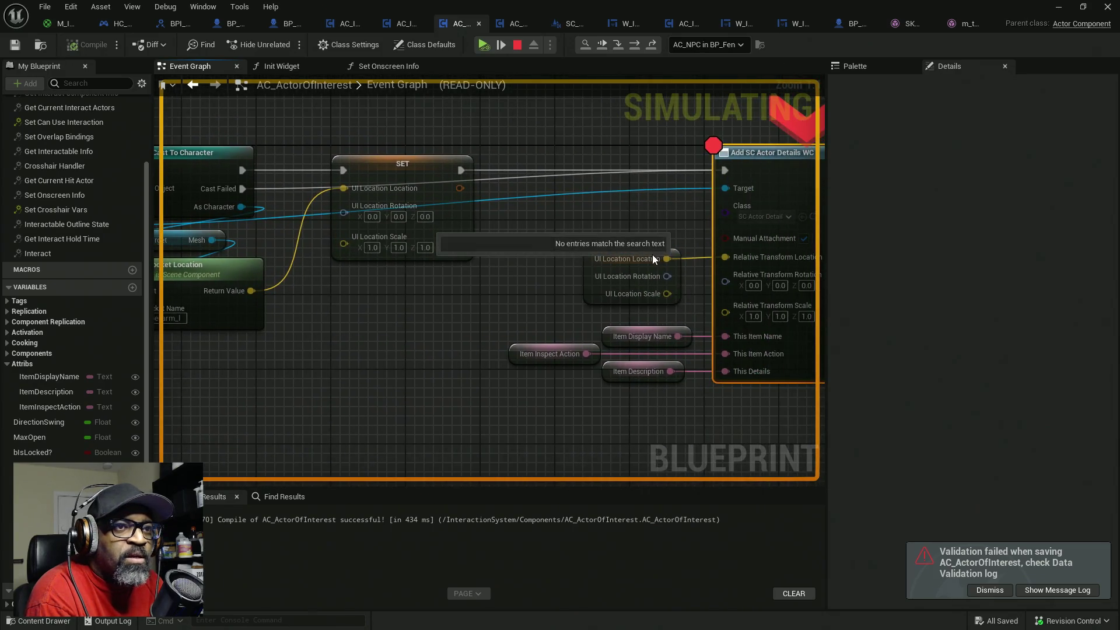
pyautogui.moveTo(238, 289)
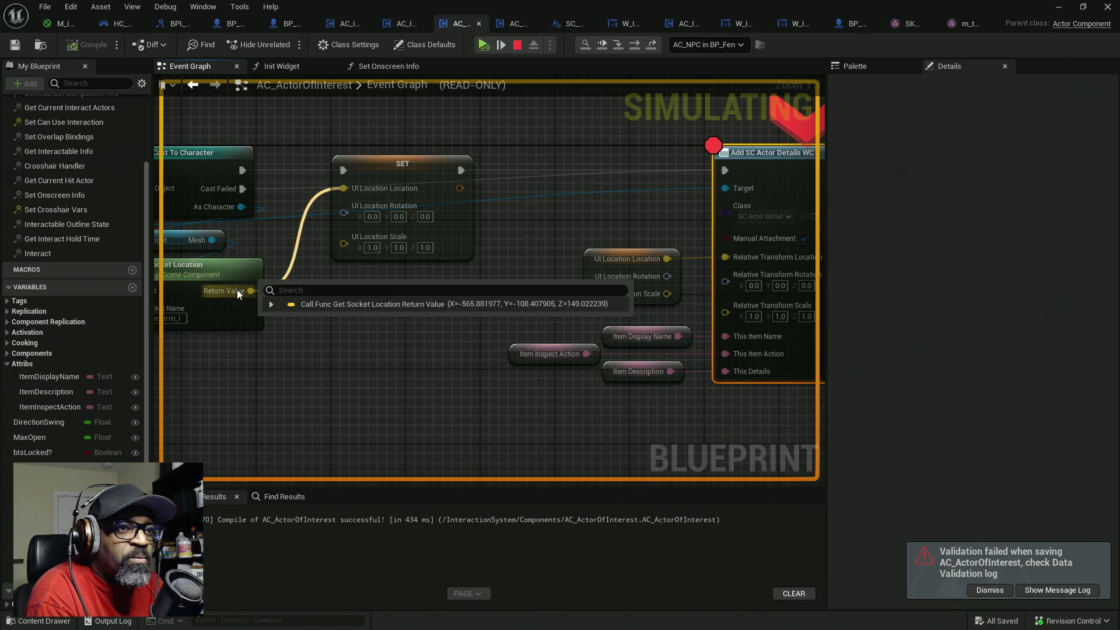
pyautogui.moveTo(667, 260)
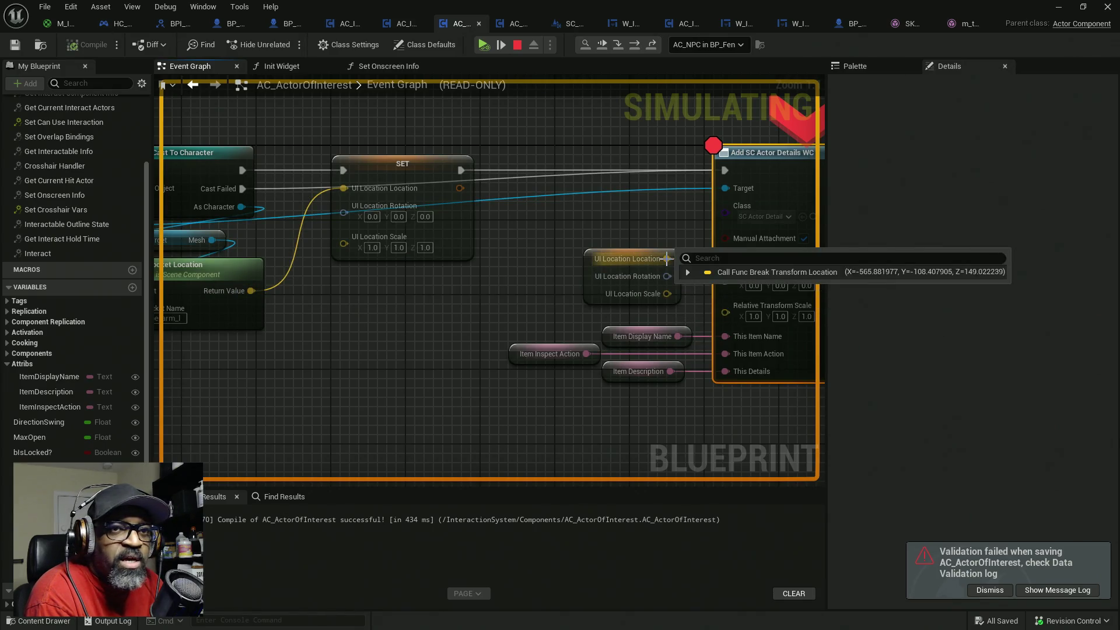
# - Resume the game to see Fen's talk prompt, then stop the preview
pyautogui.hotkey('alt', 'Tab')
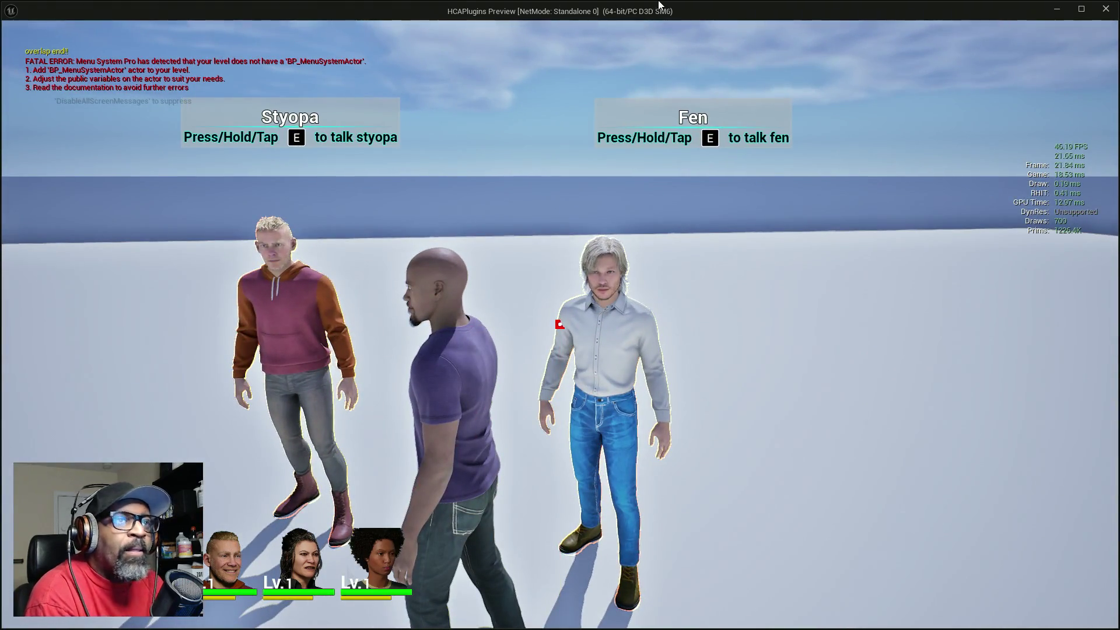
pyautogui.press('Escape')
pyautogui.moveTo(525, 236); pyautogui.dragTo(609, 196)
# - Search the node palette for 'relative bone'
pyautogui.click(855, 66)
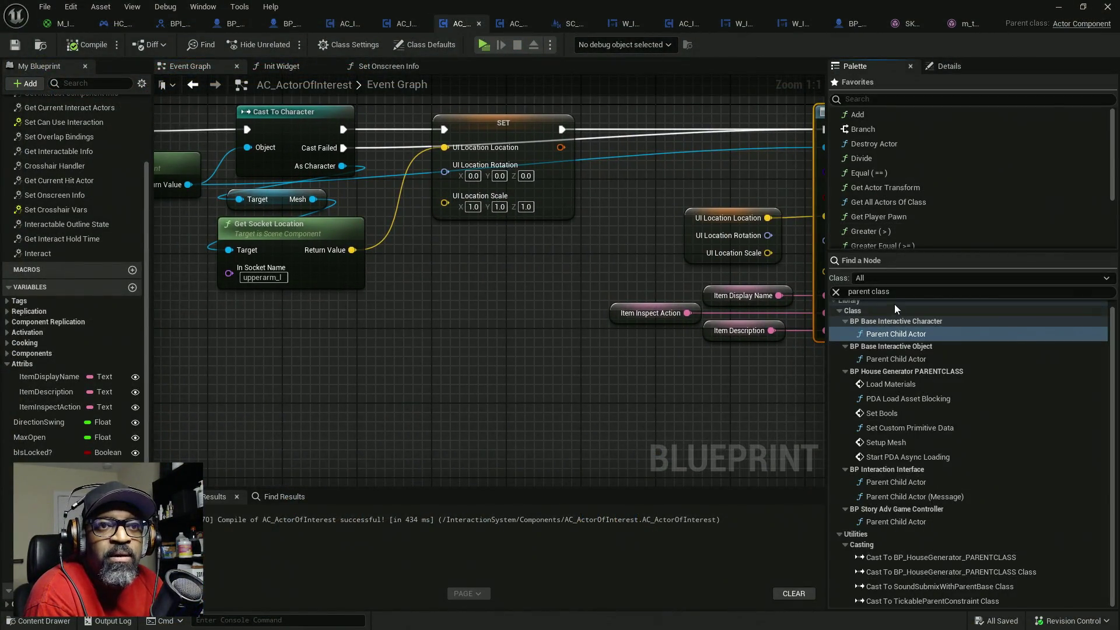
pyautogui.click(884, 292)
pyautogui.write('rel')
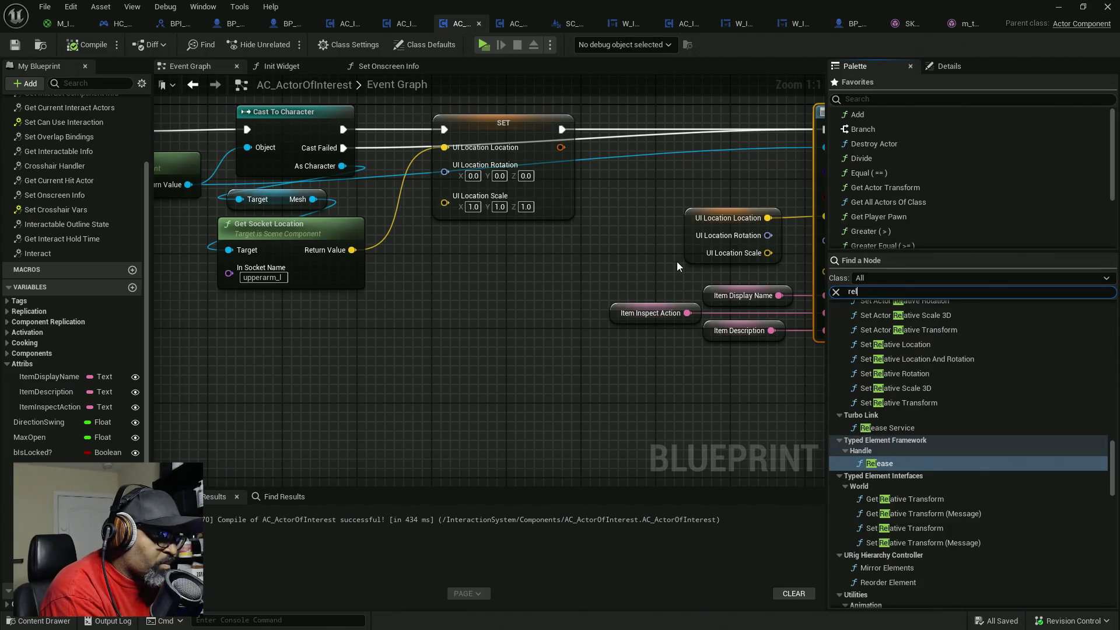
pyautogui.write('at')
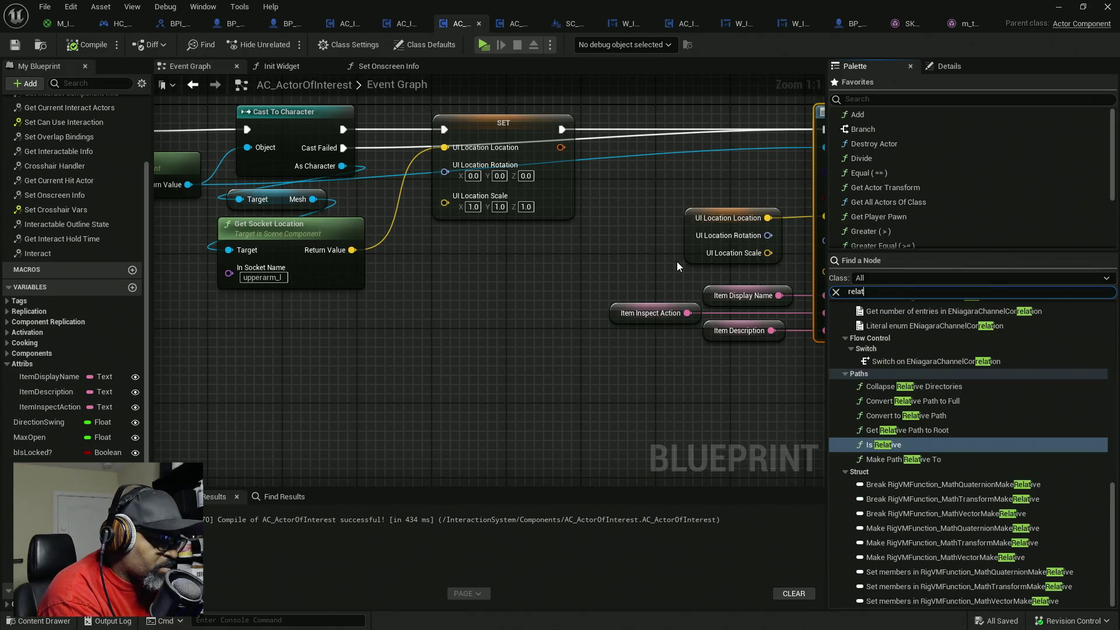
pyautogui.write('ive bone')
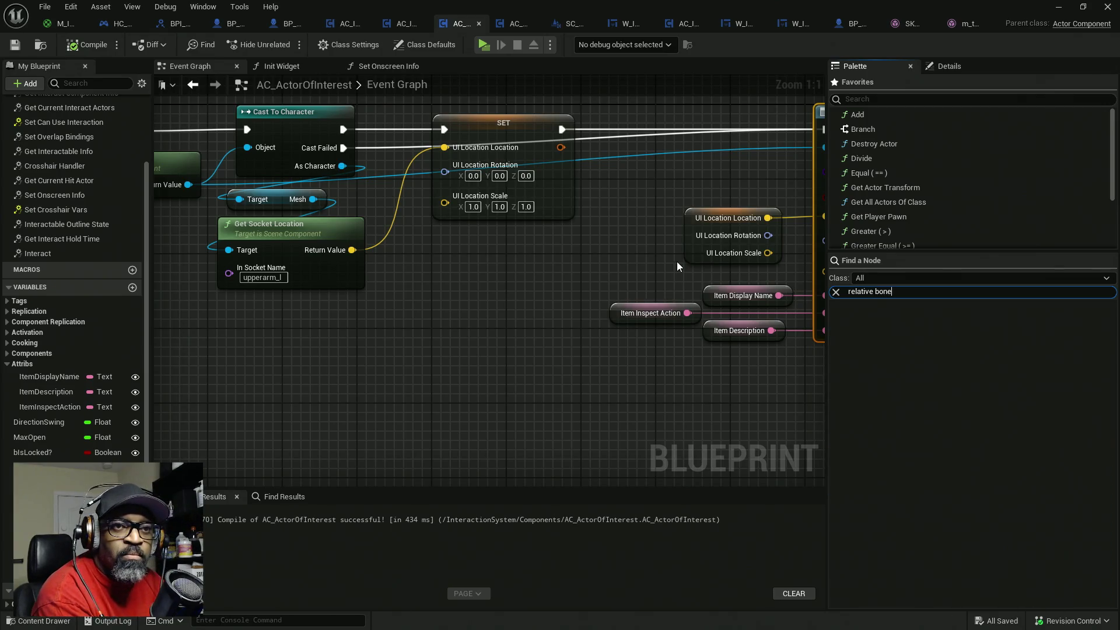
# - Replace the palette search with 'transform bone'
pyautogui.hotkey('ctrl', 'a')
pyautogui.write('trrans')
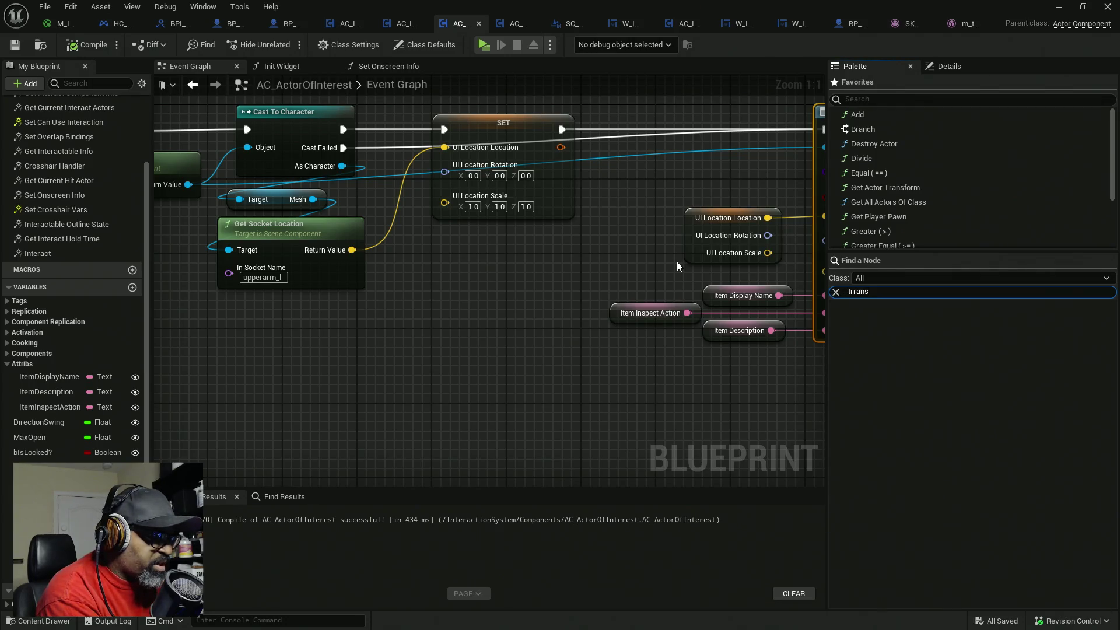
pyautogui.write('form')
pyautogui.press('BackSpace')
pyautogui.press('BackSpace')
pyautogui.press('BackSpace')
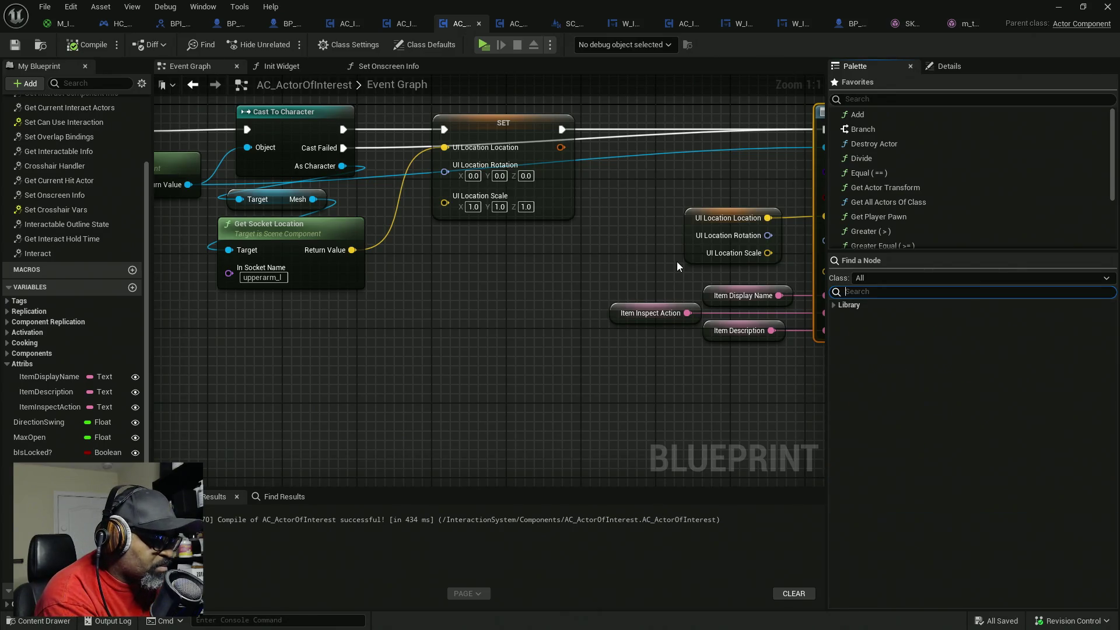
pyautogui.write('transform')
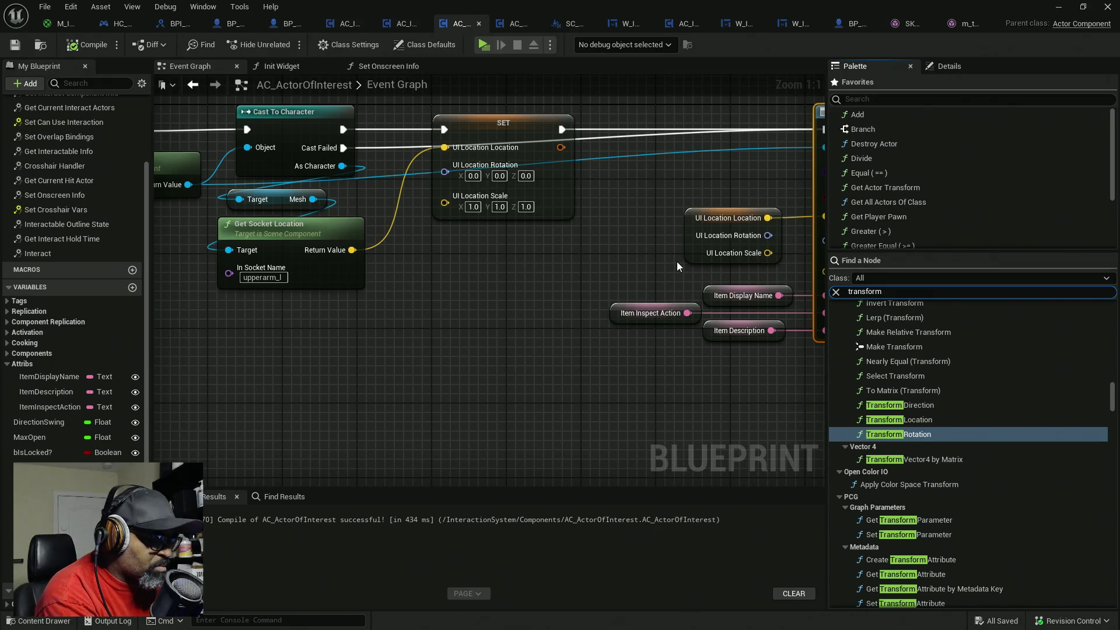
pyautogui.write(' bone')
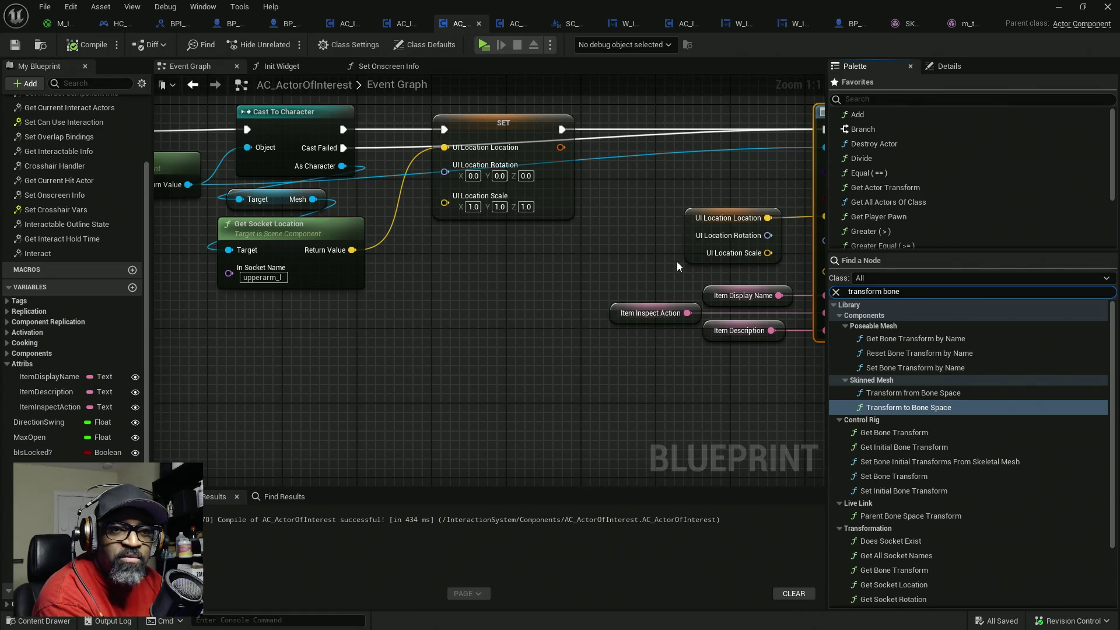
pyautogui.write('e')
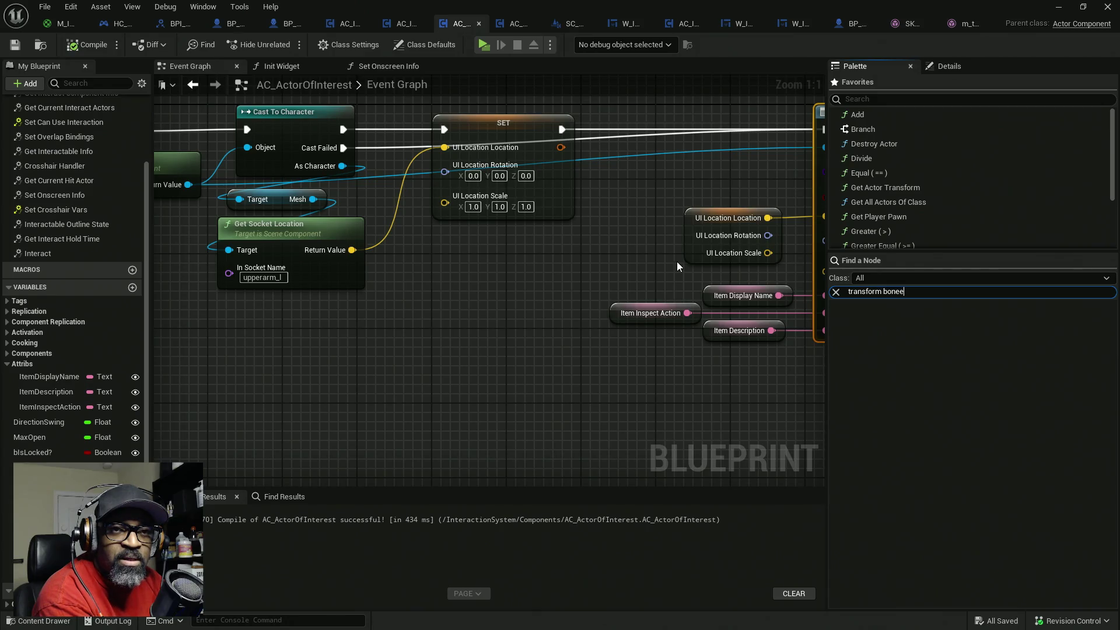
pyautogui.press('BackSpace')
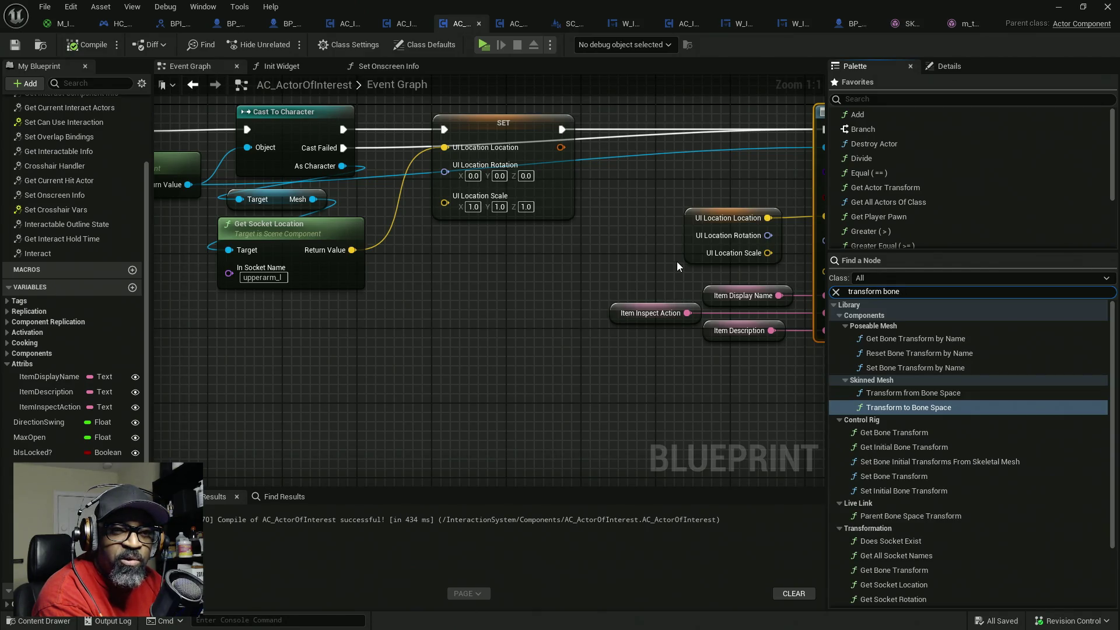
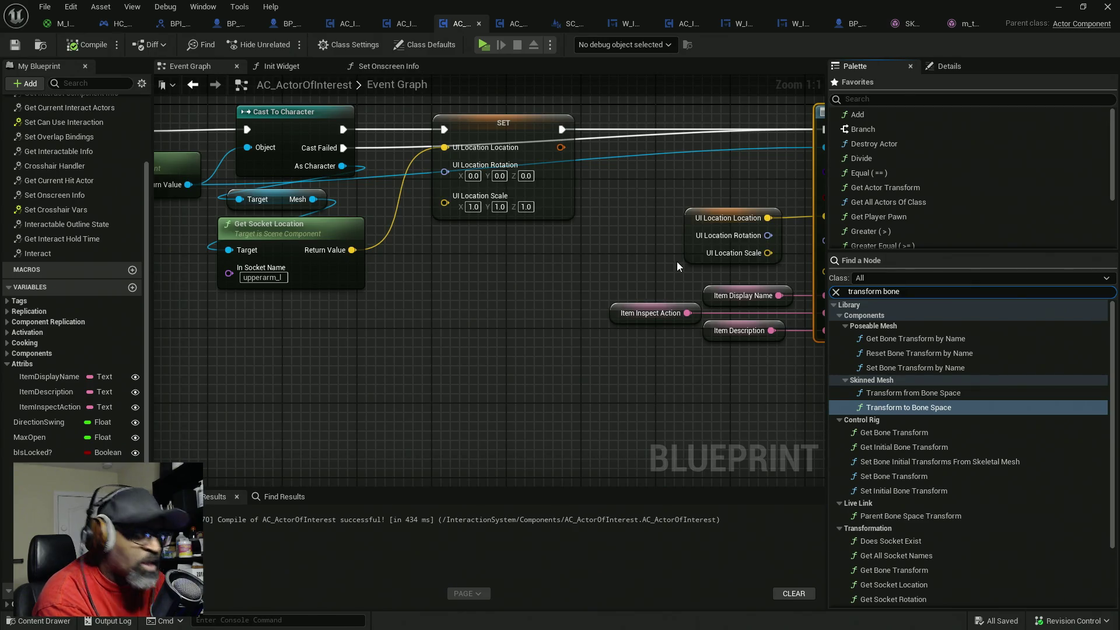
# - Search the Palette for 'bone loc', then trial-place and delete a Get Bone Location by Name node
pyautogui.hotkey('ctrl', 'a')
pyautogui.press('BackSpace')
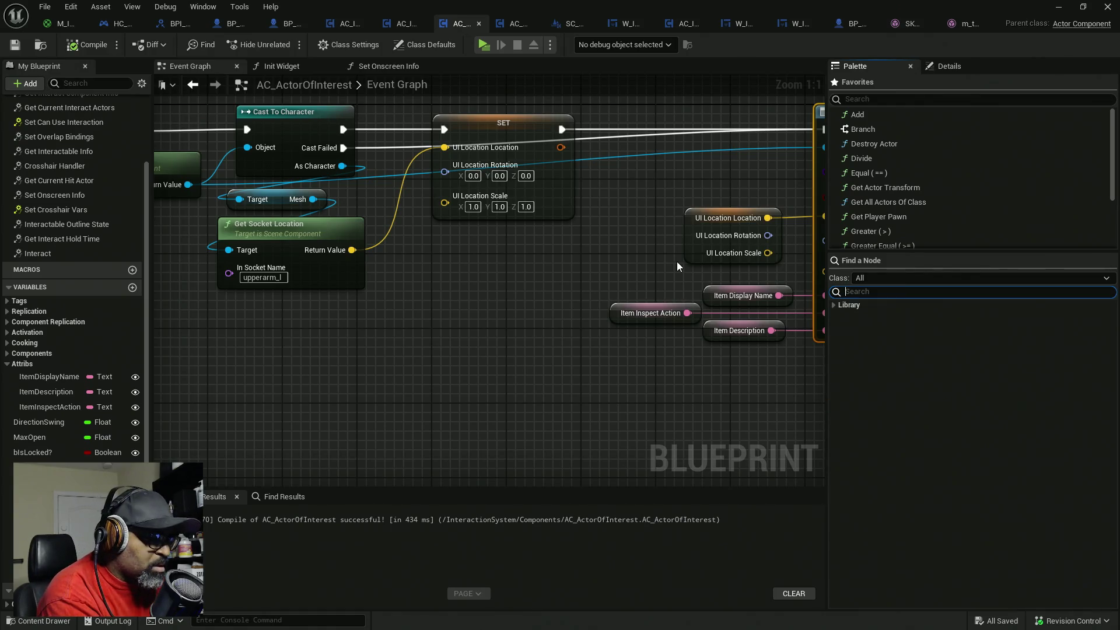
pyautogui.write('bone')
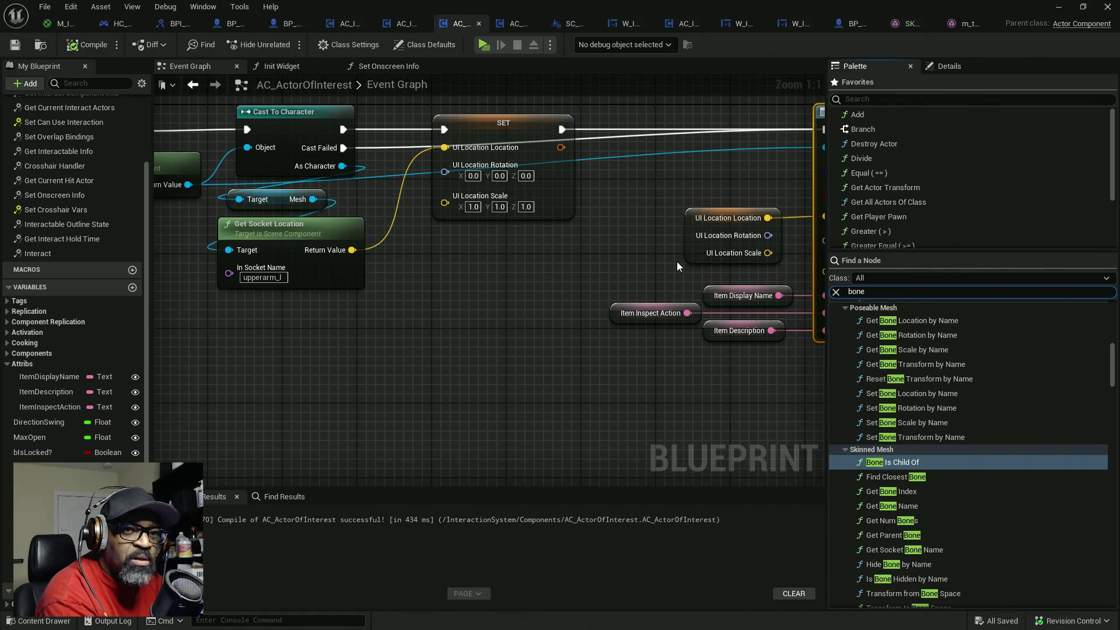
pyautogui.write(' loc')
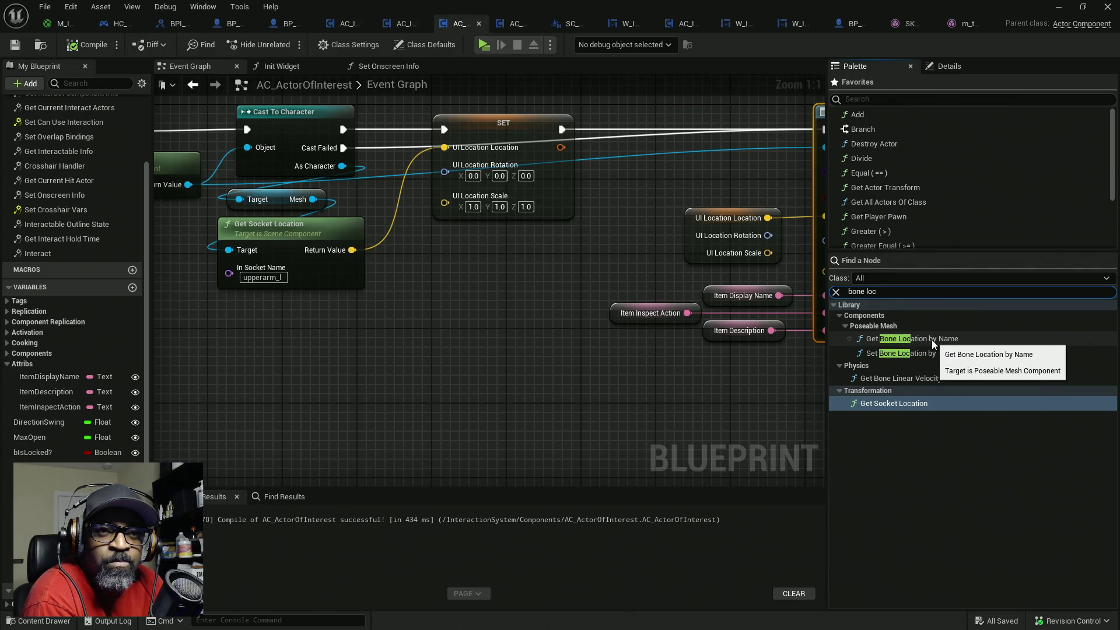
pyautogui.moveTo(932, 340); pyautogui.dragTo(420, 361)
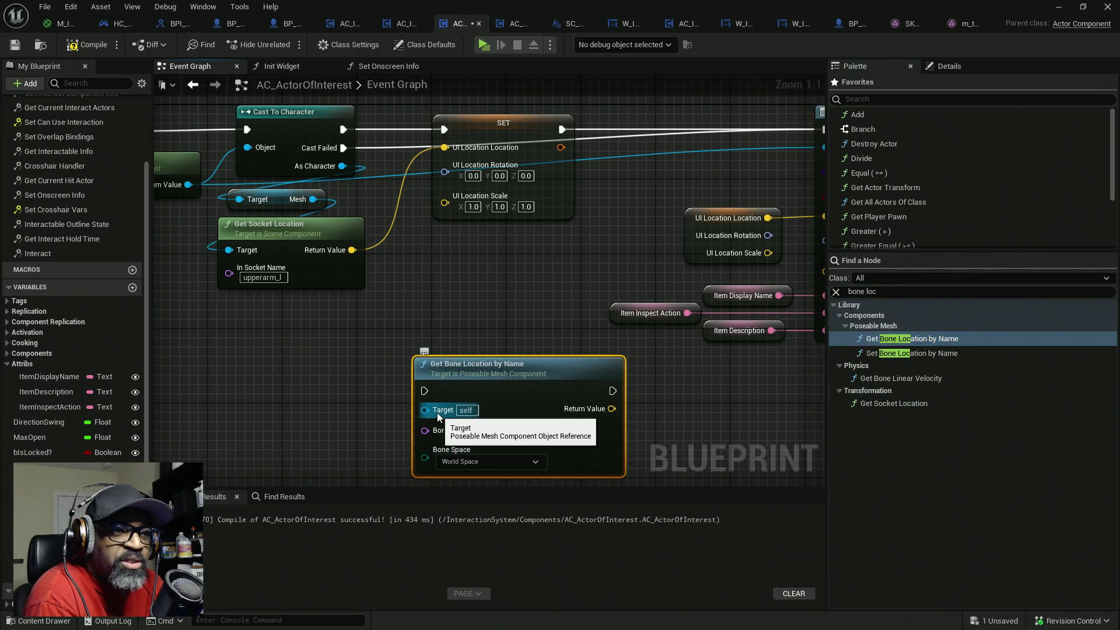
pyautogui.moveTo(438, 414); pyautogui.dragTo(438, 410)
pyautogui.press('Delete')
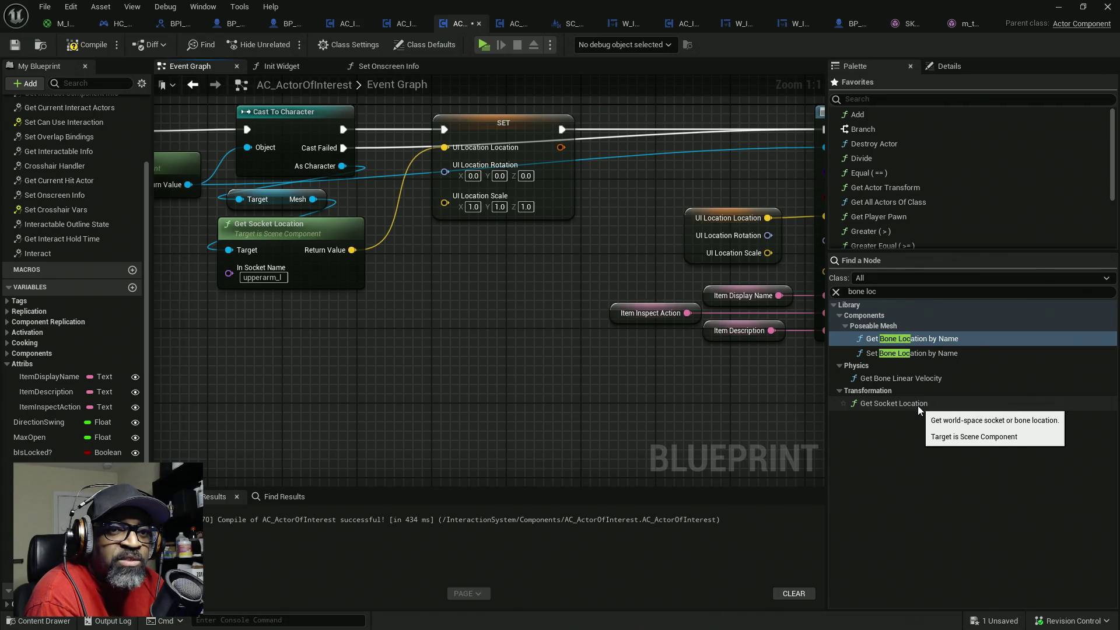
pyautogui.click(862, 292)
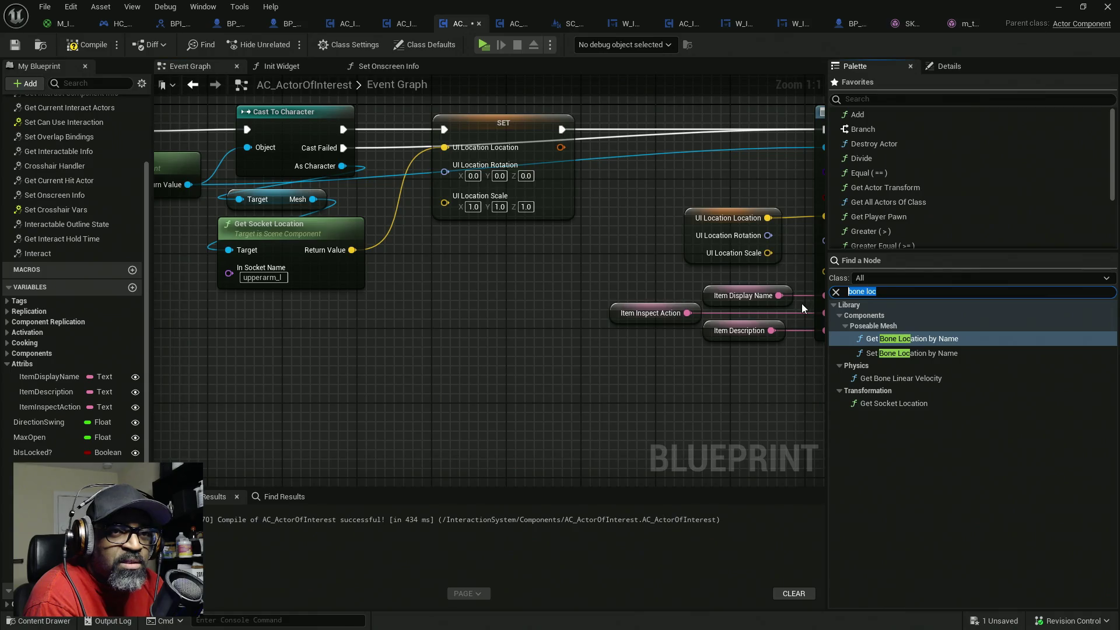
# - Search the Palette for 'transform vector', then trial-place and delete a To Transform (Vector) node
pyautogui.write('tran')
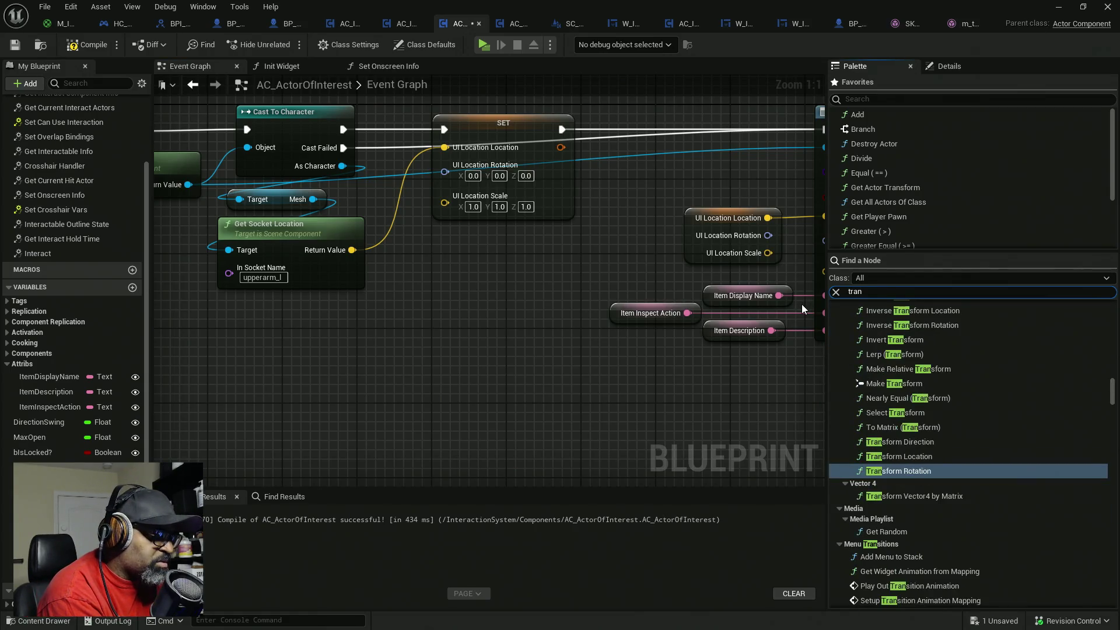
pyautogui.write('sform')
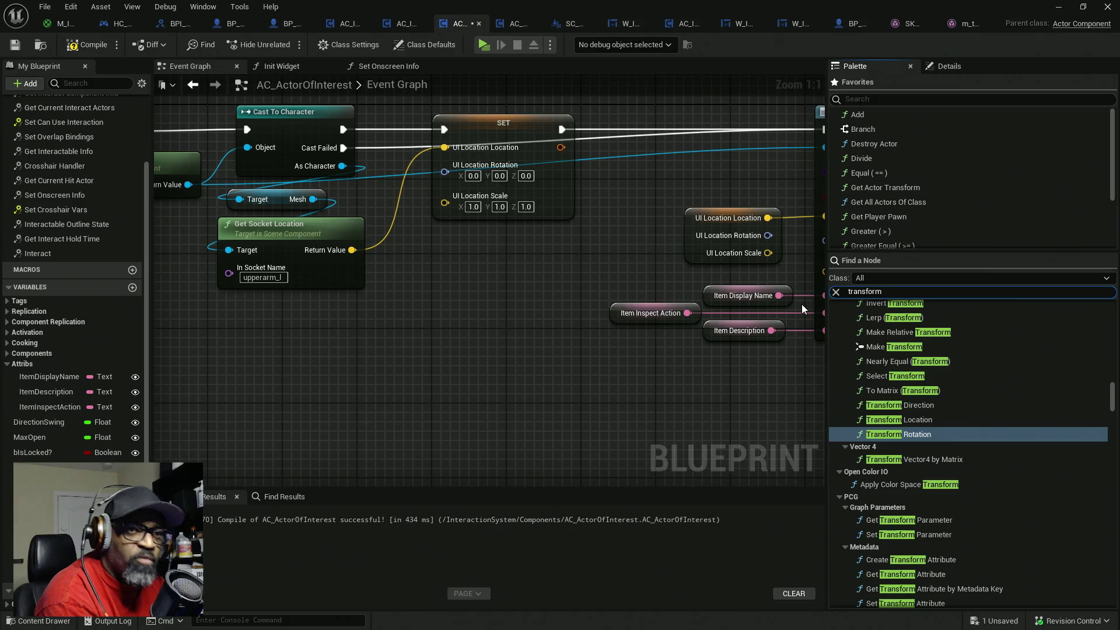
pyautogui.write(' v')
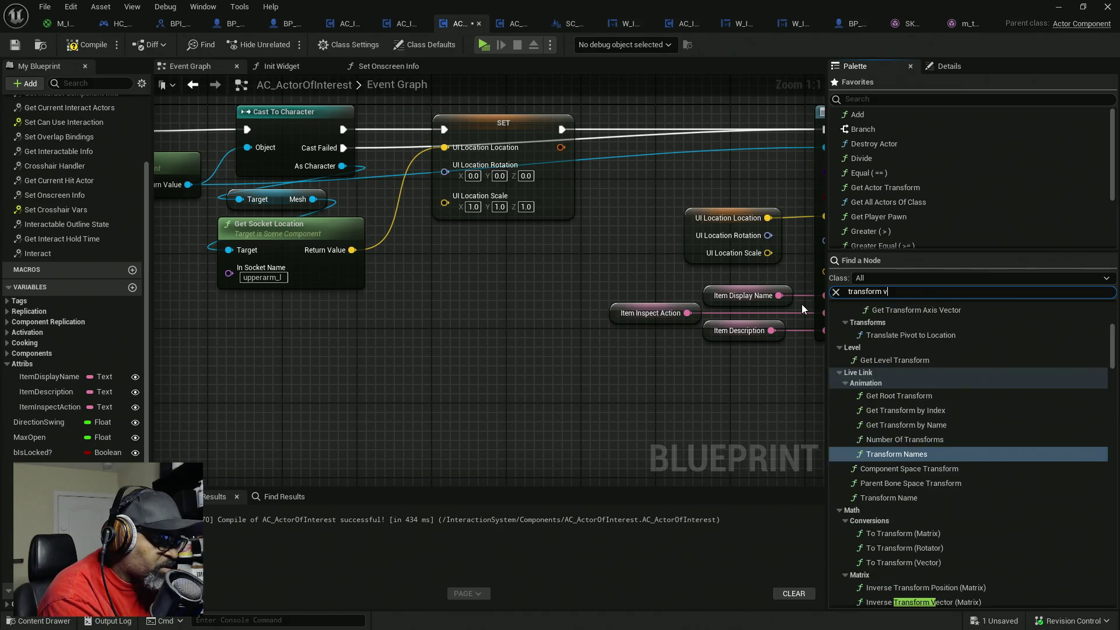
pyautogui.write('ector')
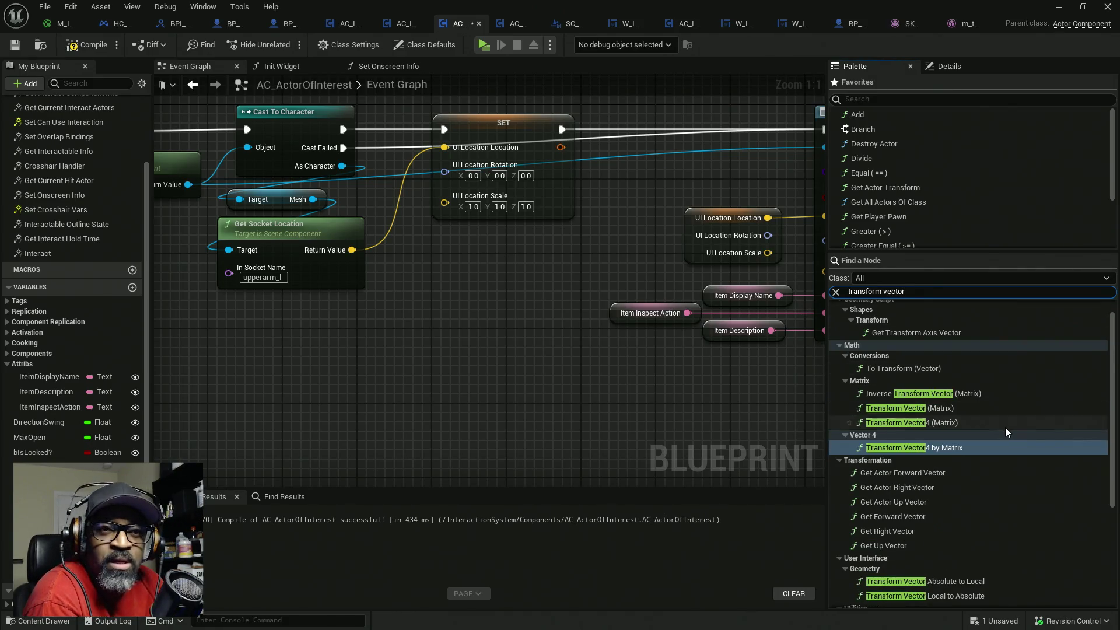
pyautogui.moveTo(917, 412)
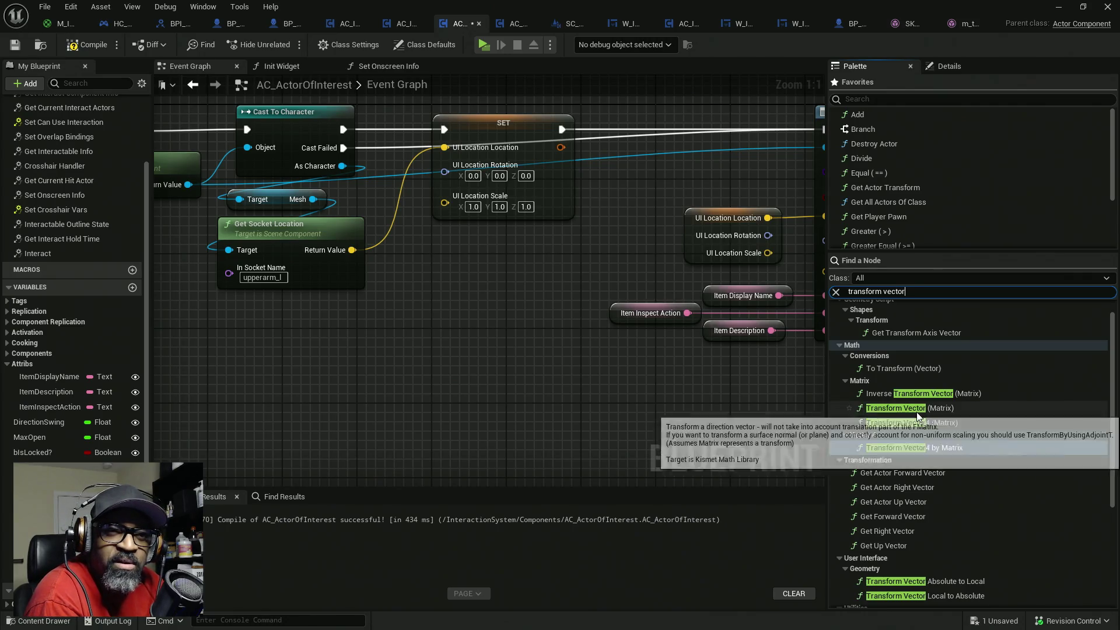
pyautogui.moveTo(888, 370); pyautogui.dragTo(469, 373)
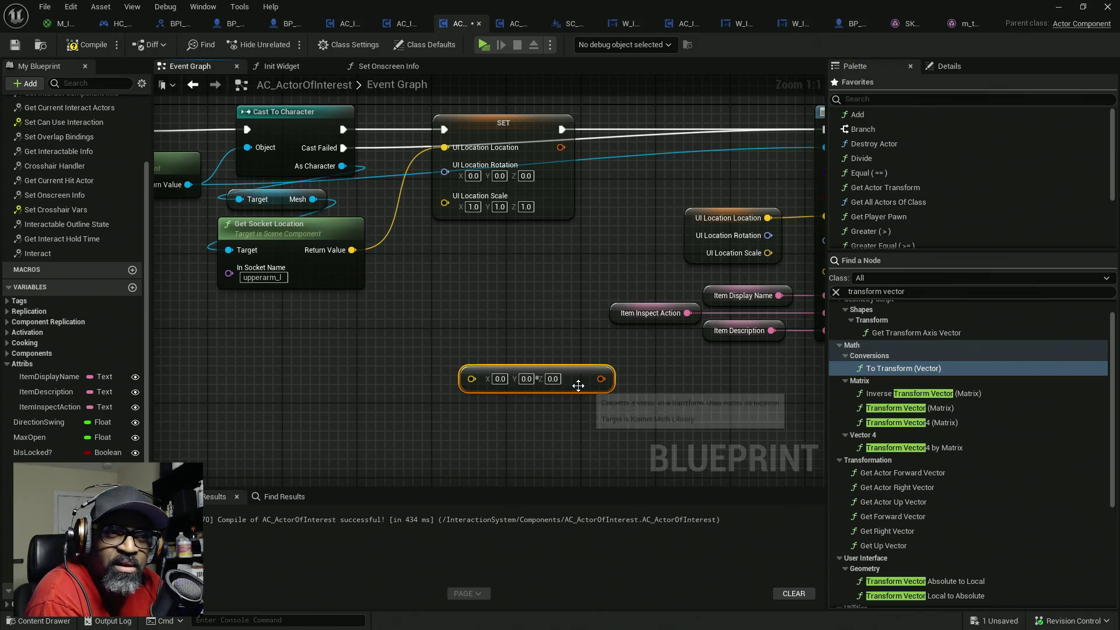
pyautogui.moveTo(585, 390)
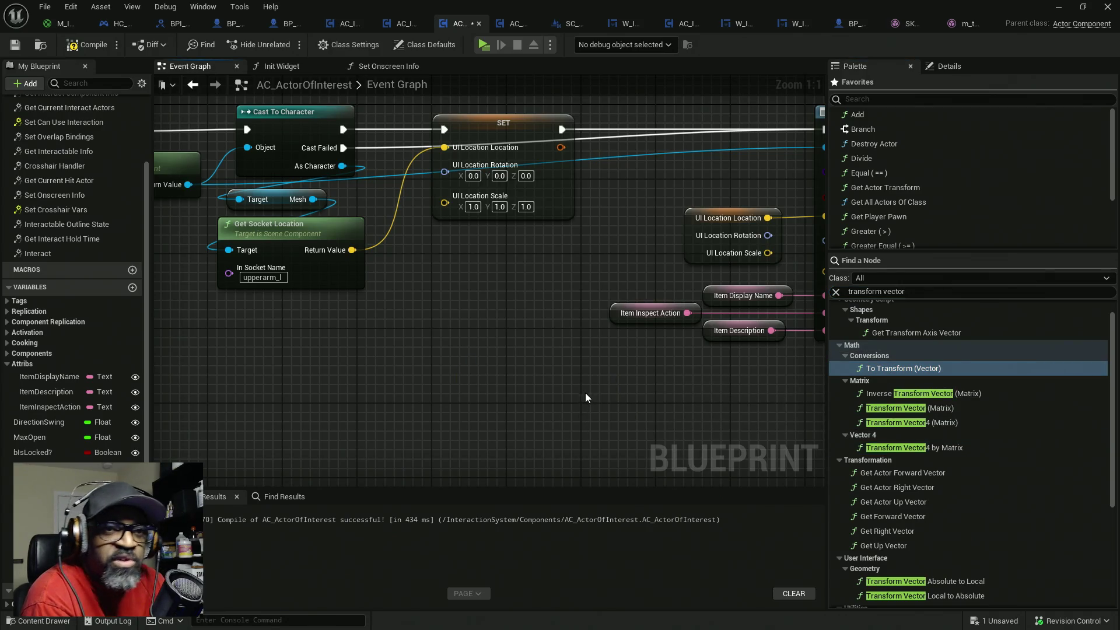
pyautogui.press('Delete')
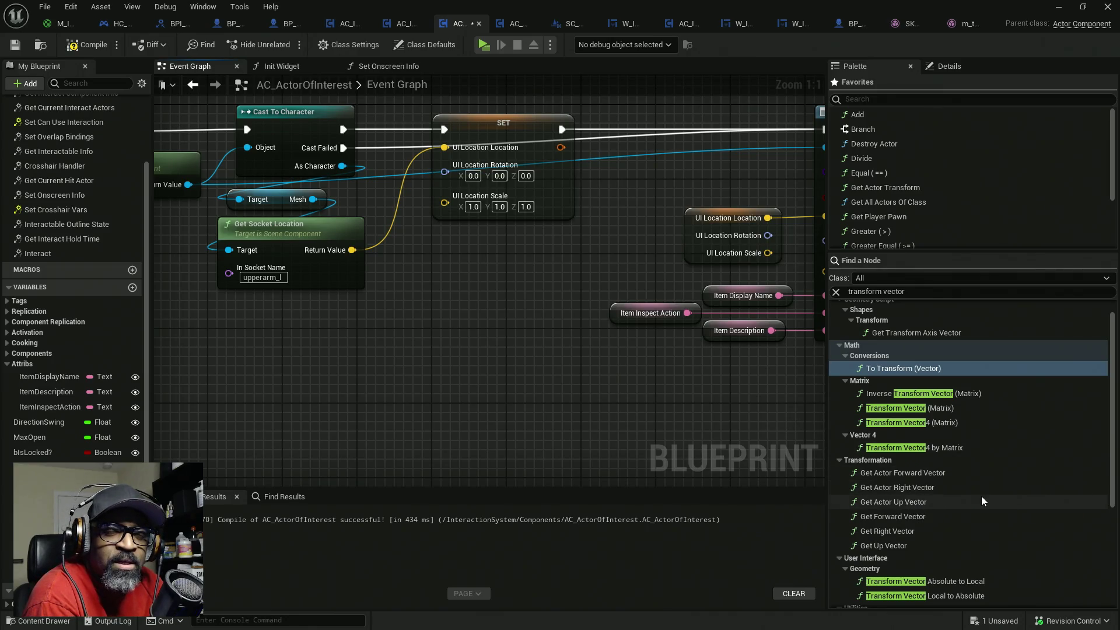
# - Collapse the Struct results, then trial-place and delete a Transform Vector Absolute to Local node
pyautogui.scroll(1, 971, 489)
pyautogui.scroll(-2, 988, 490)
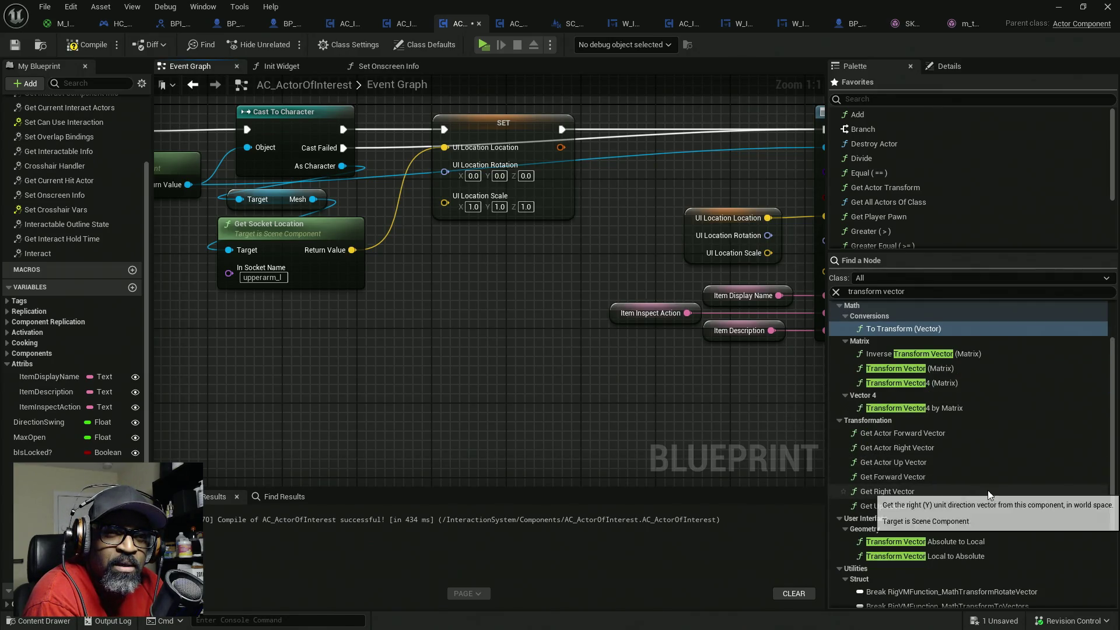
pyautogui.scroll(-3, 991, 508)
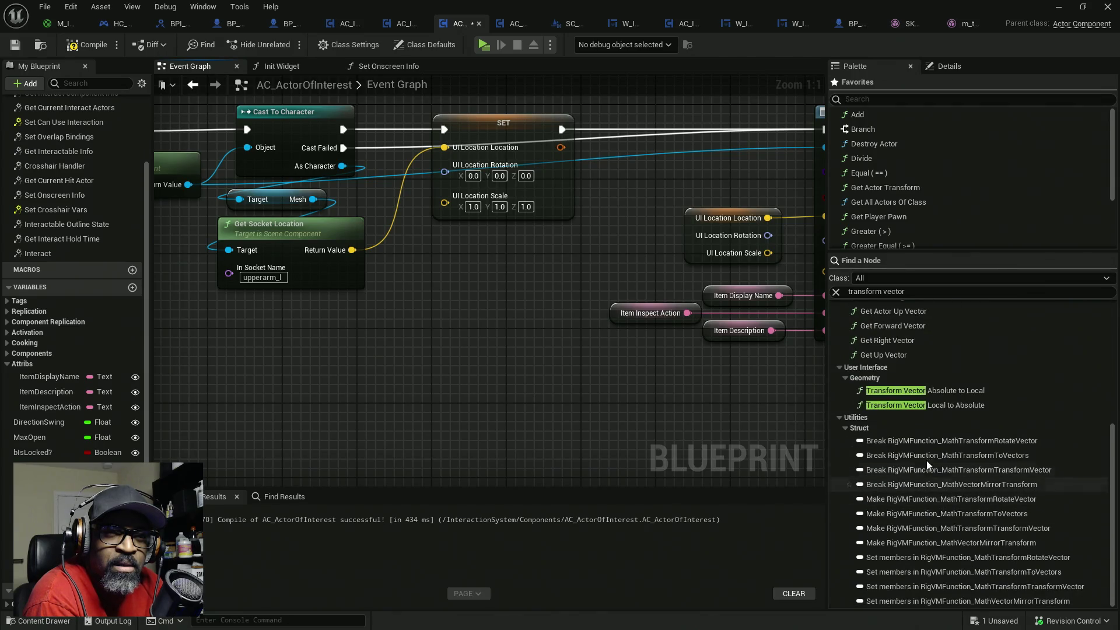
pyautogui.click(848, 425)
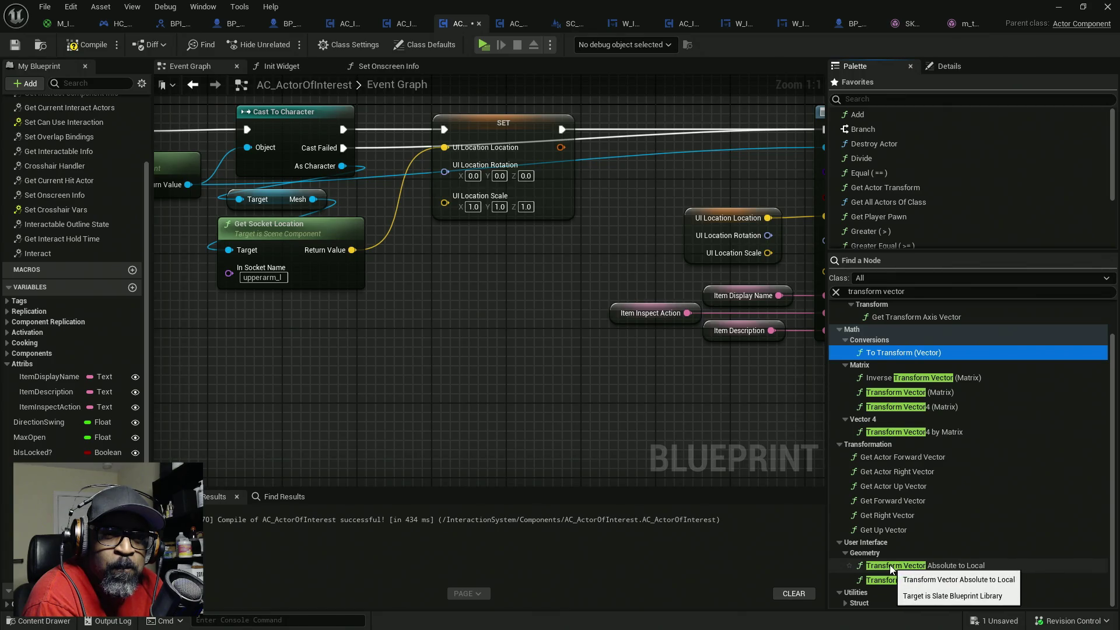
pyautogui.moveTo(890, 564); pyautogui.dragTo(473, 386)
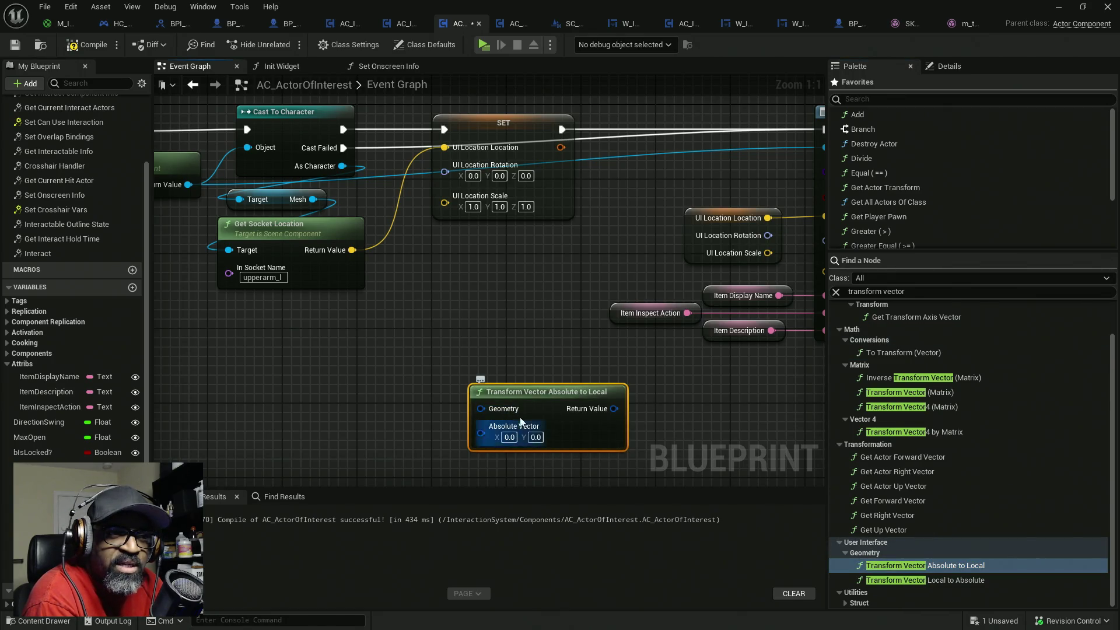
pyautogui.press('Delete')
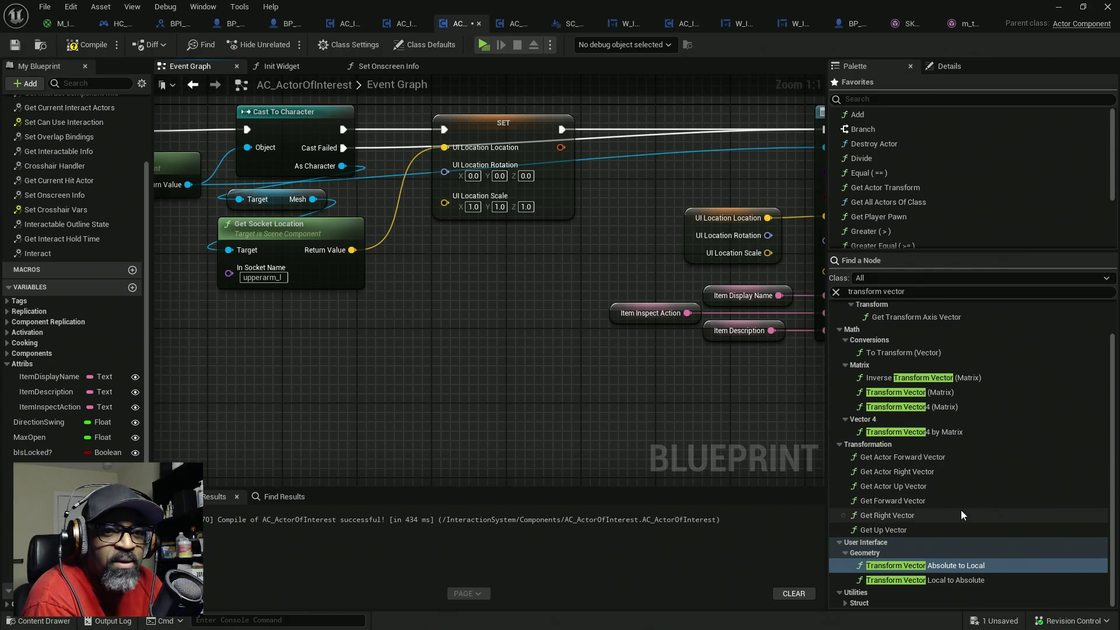
# - Collapse the Geometry results, then re-add and delete the To Transform (Vector) node
pyautogui.click(846, 552)
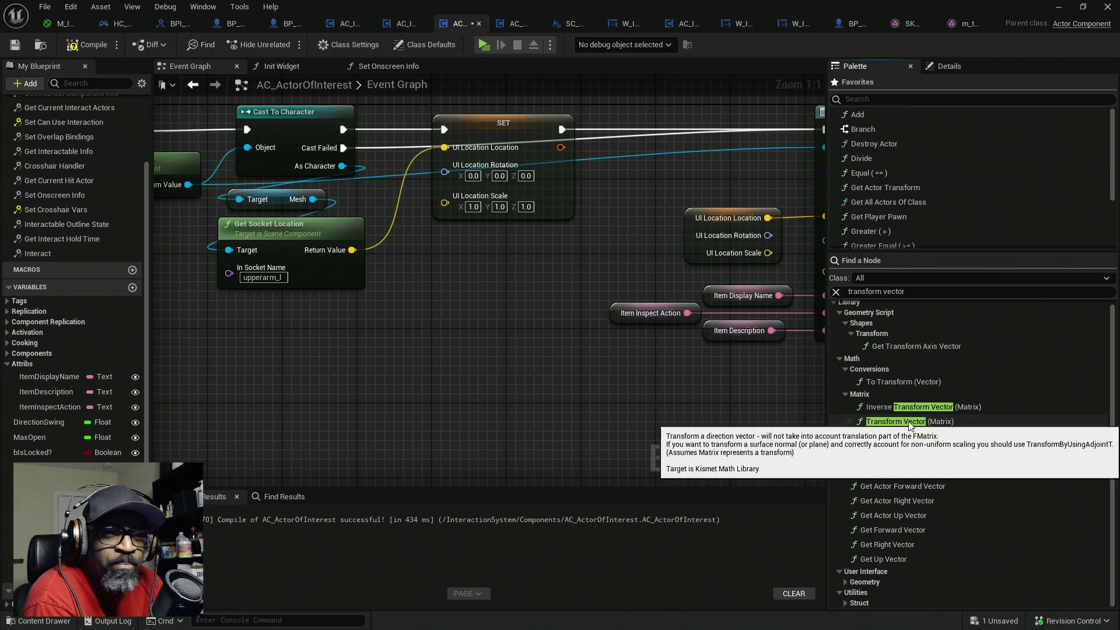
pyautogui.moveTo(910, 426)
pyautogui.mouseDown()
pyautogui.moveTo(638, 478)
pyautogui.moveTo(652, 483)
pyautogui.mouseUp()
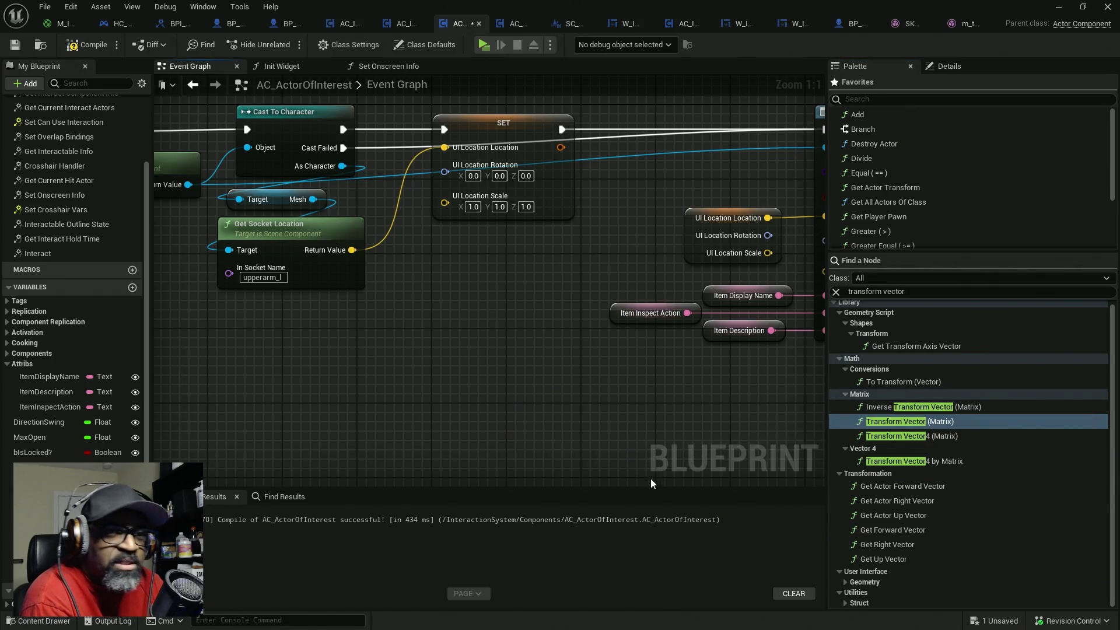
pyautogui.click(905, 383)
pyautogui.moveTo(915, 384)
pyautogui.mouseDown()
pyautogui.moveTo(452, 408)
pyautogui.moveTo(439, 400)
pyautogui.mouseUp()
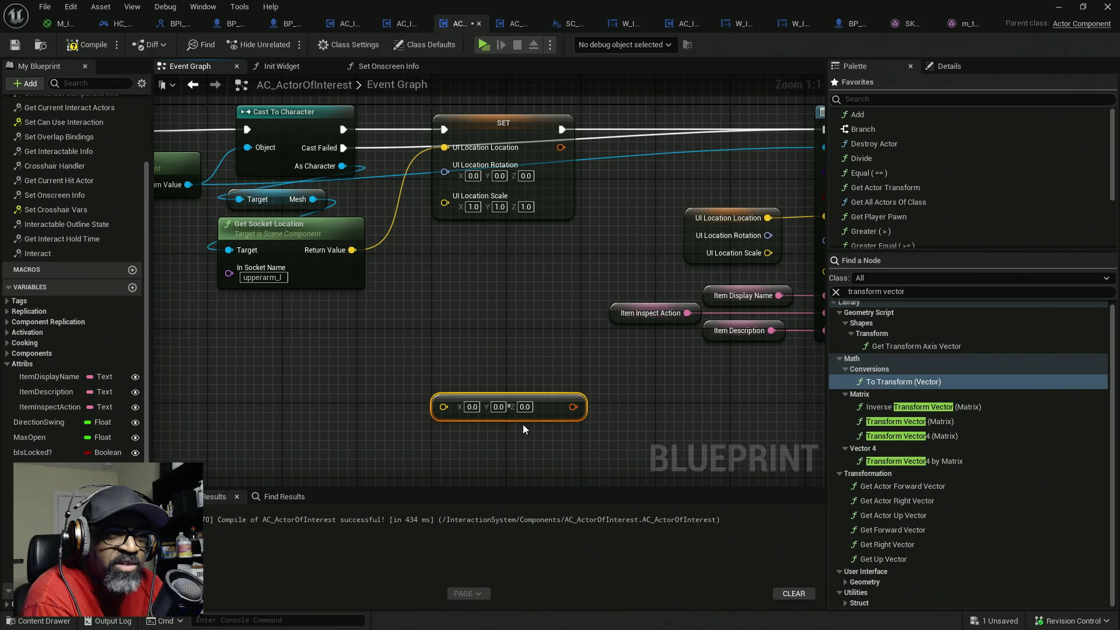
pyautogui.press('Delete')
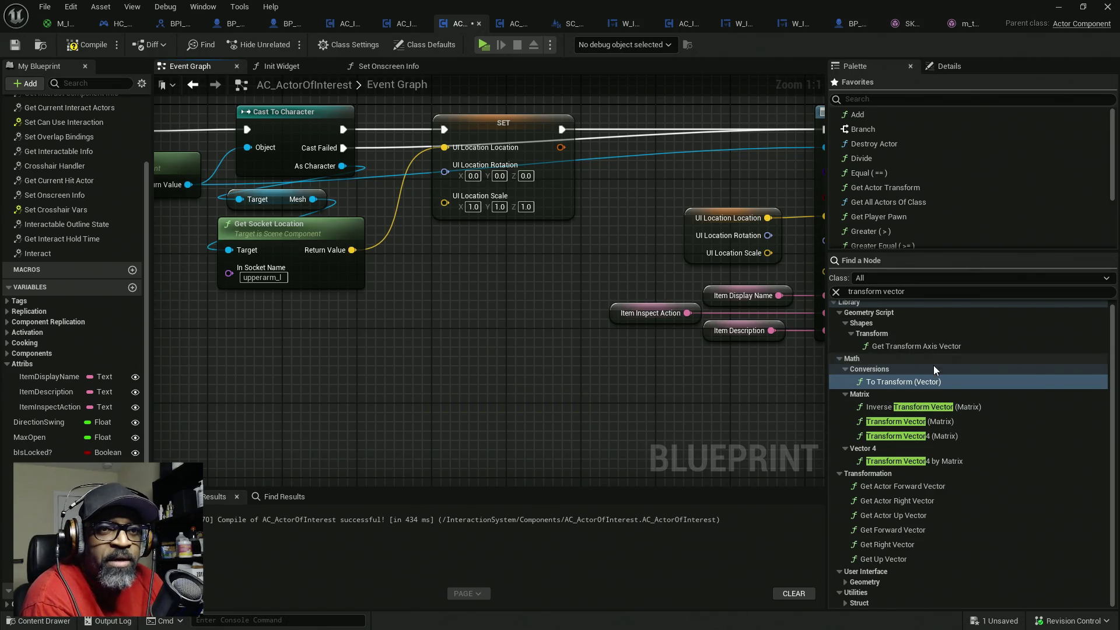
pyautogui.scroll(1, 934, 365)
pyautogui.moveTo(920, 291); pyautogui.dragTo(815, 301)
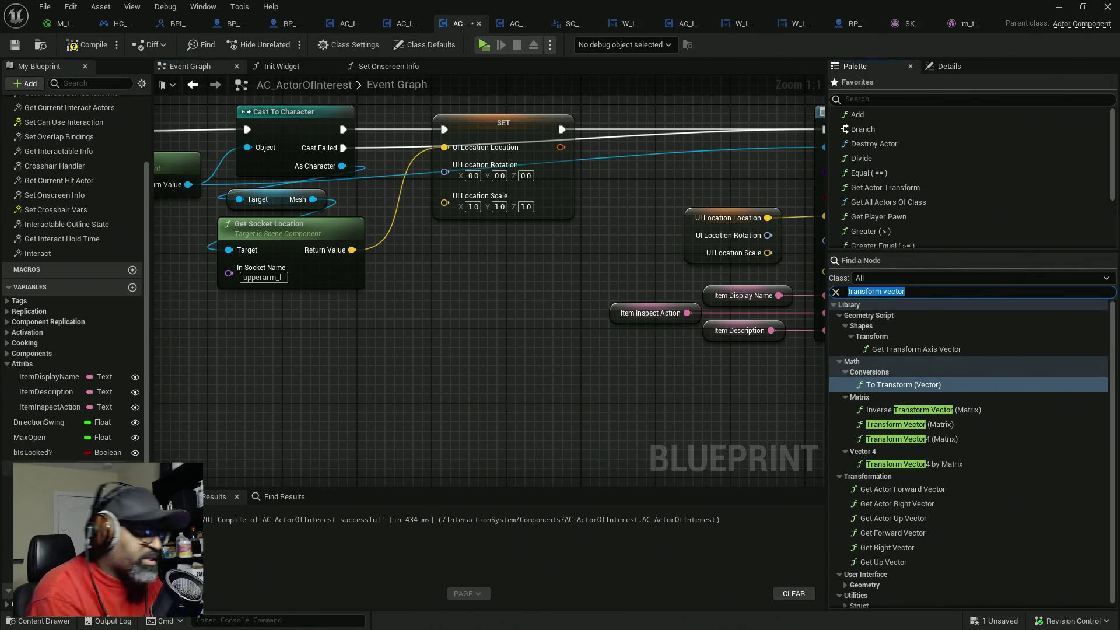
# - Search 'world space', then 'relative', and add a Get Relative Transform node to the graph
pyautogui.write('world')
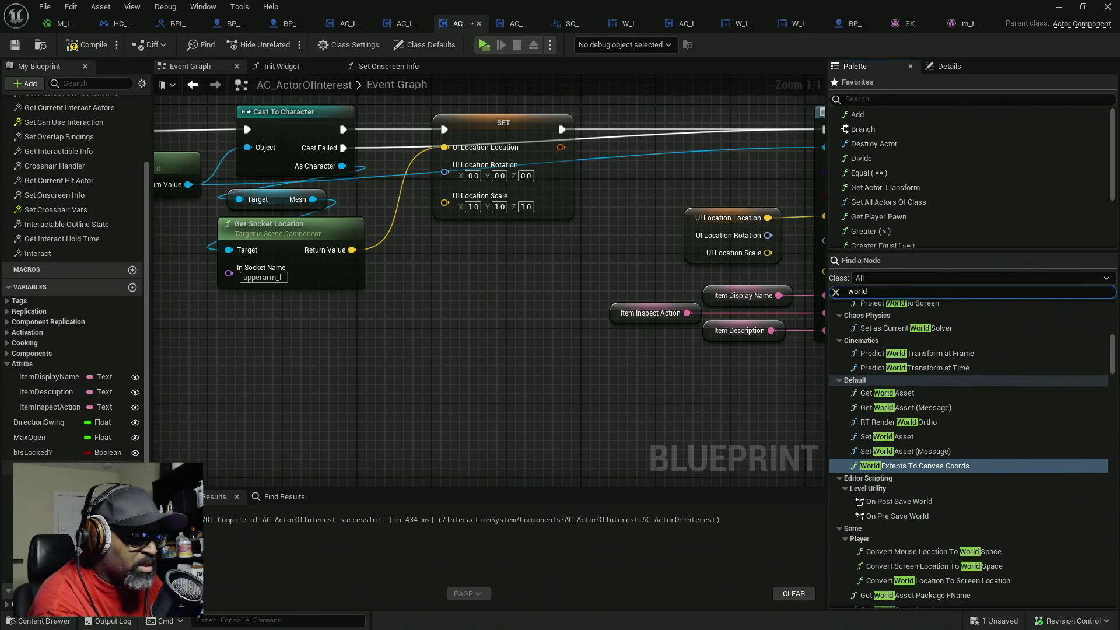
pyautogui.write(' space')
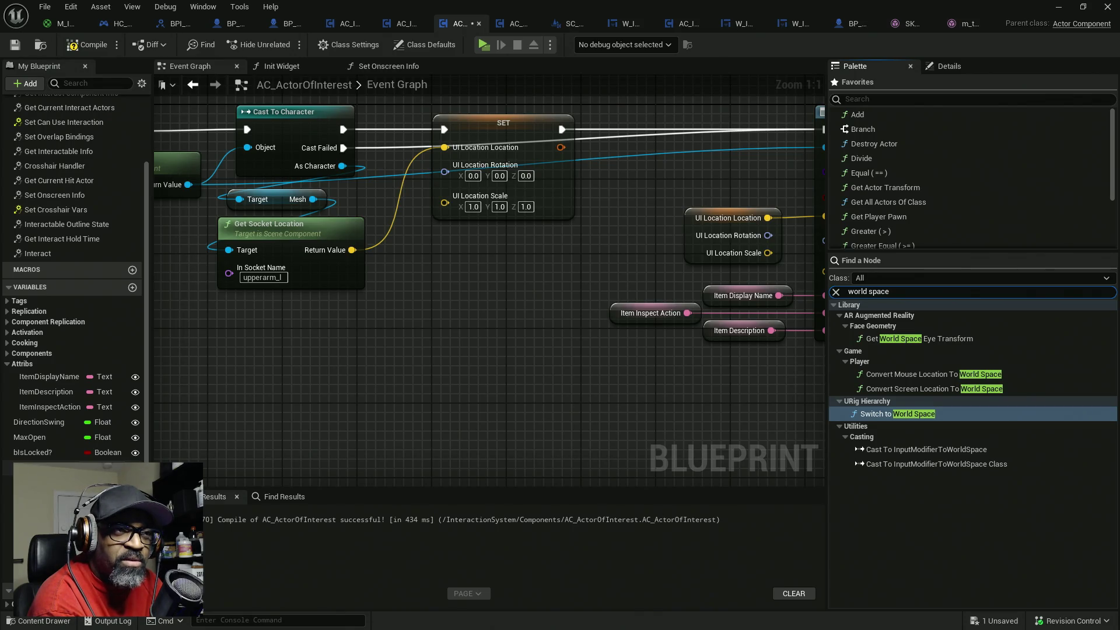
pyautogui.press('BackSpace')
pyautogui.press('BackSpace')
pyautogui.press('BackSpace')
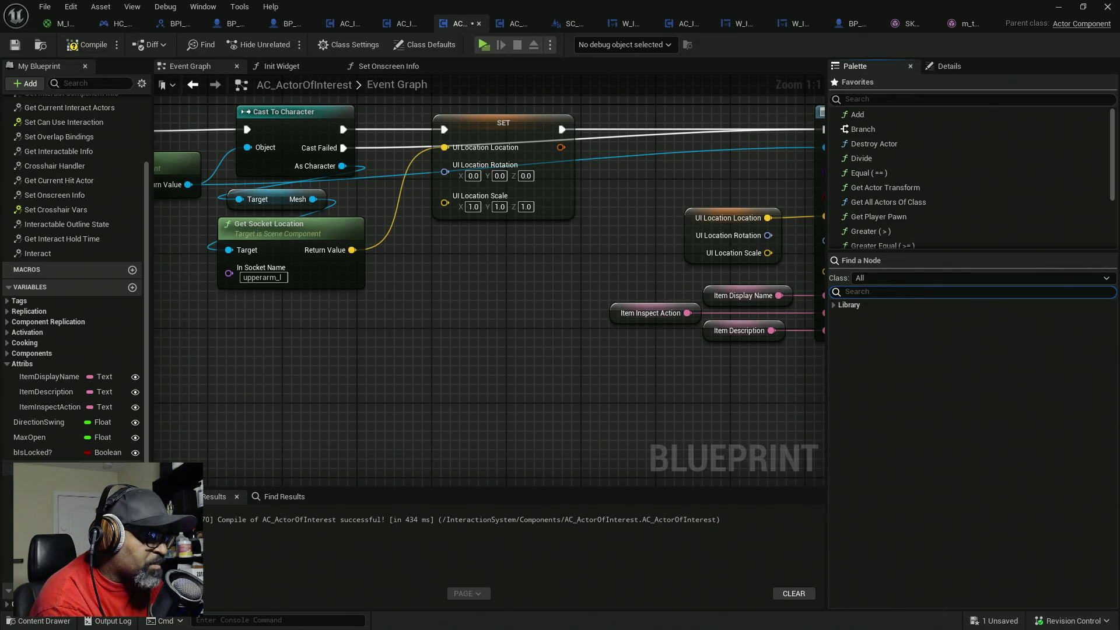
pyautogui.write('relative')
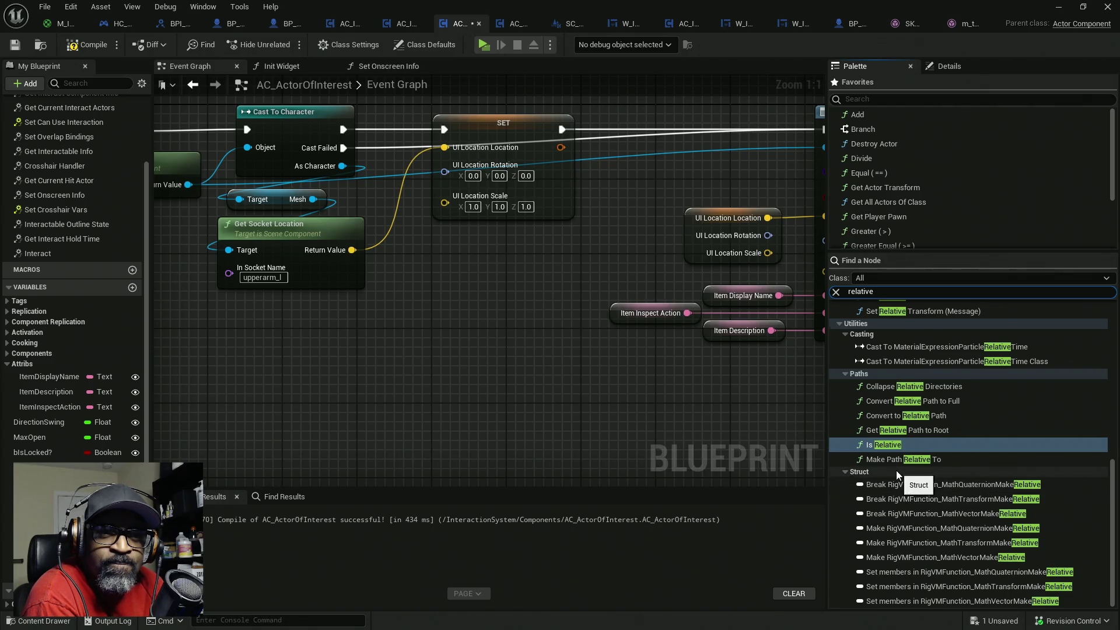
pyautogui.scroll(5, 896, 470)
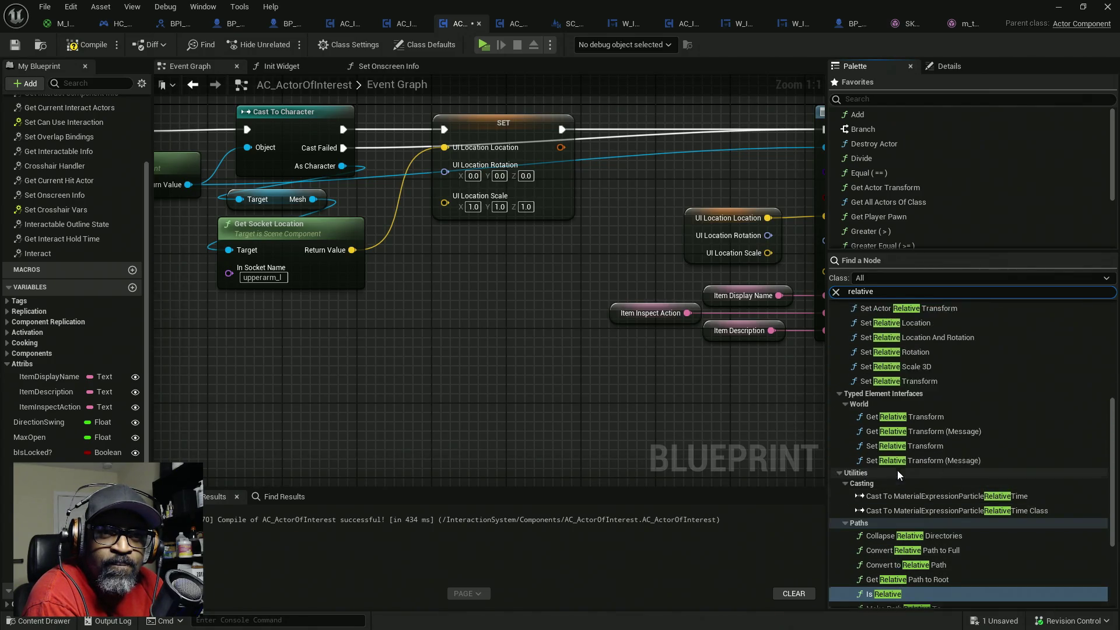
pyautogui.scroll(5, 898, 470)
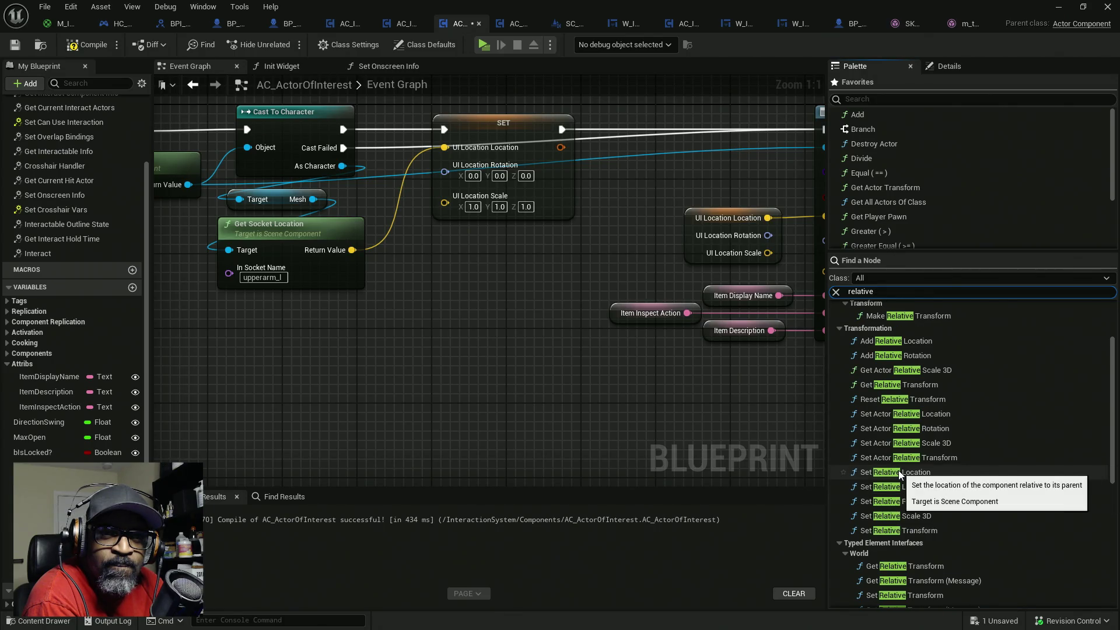
pyautogui.moveTo(898, 386)
pyautogui.mouseDown()
pyautogui.moveTo(552, 442)
pyautogui.moveTo(505, 412)
pyautogui.mouseUp()
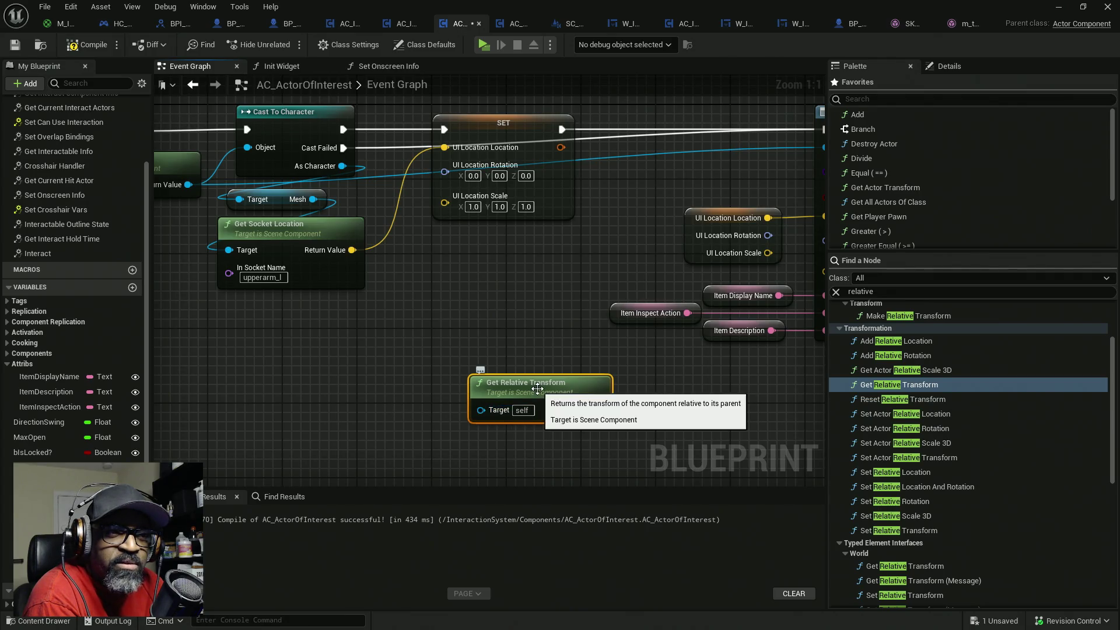
# - Place a Make Relative Transform node and delete the Get Relative Transform node
pyautogui.scroll(2, 905, 407)
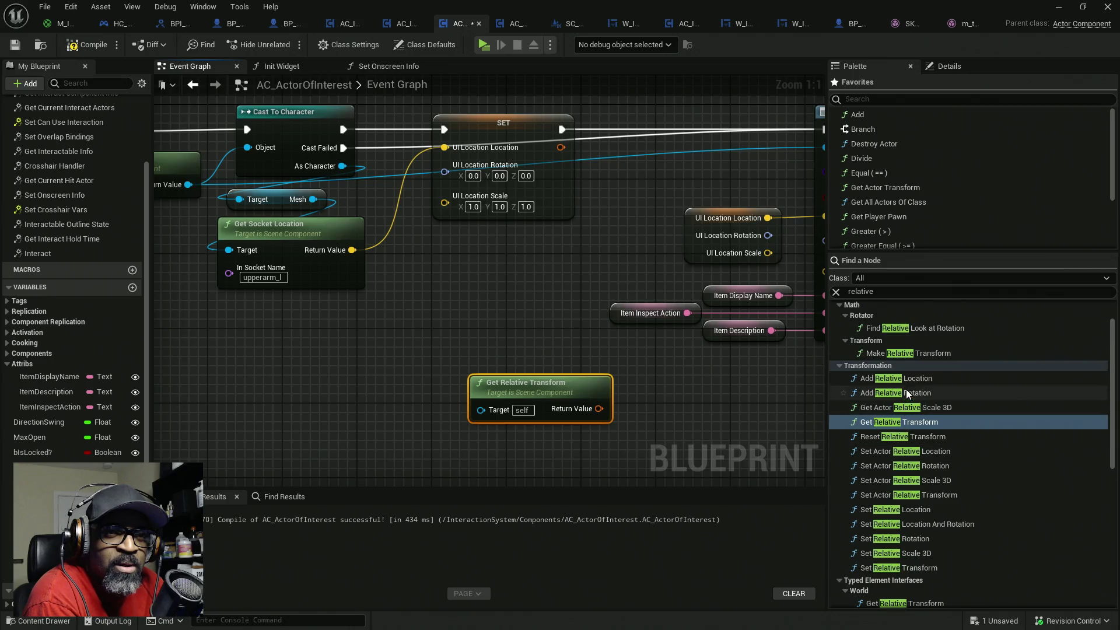
pyautogui.moveTo(915, 354)
pyautogui.mouseDown()
pyautogui.moveTo(467, 368)
pyautogui.moveTo(428, 332)
pyautogui.mouseUp()
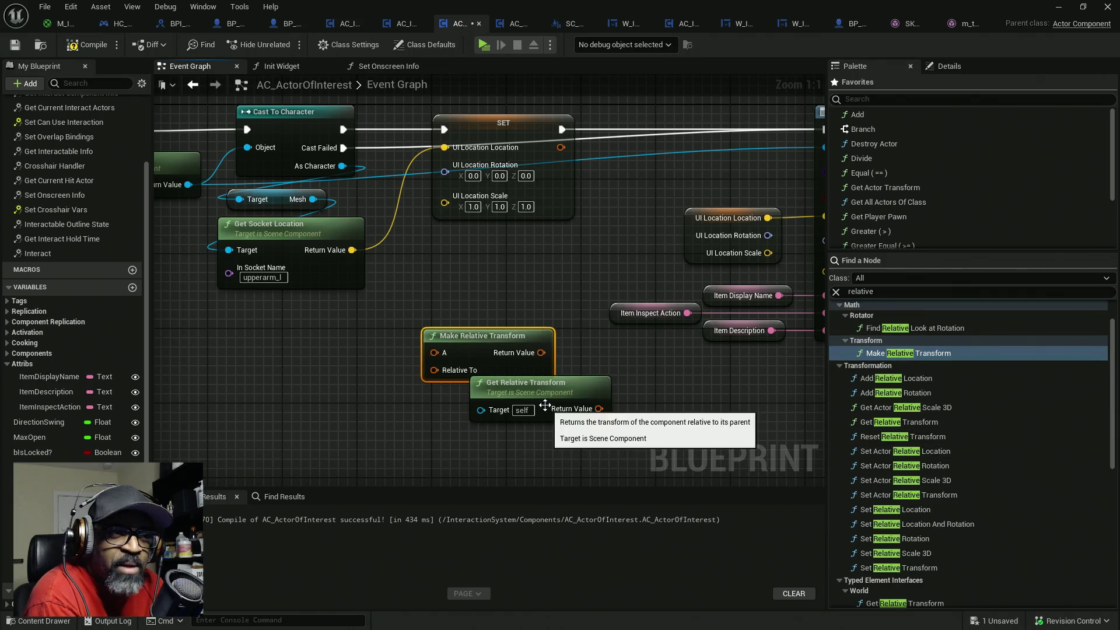
pyautogui.moveTo(540, 393); pyautogui.dragTo(531, 411)
pyautogui.press('Delete')
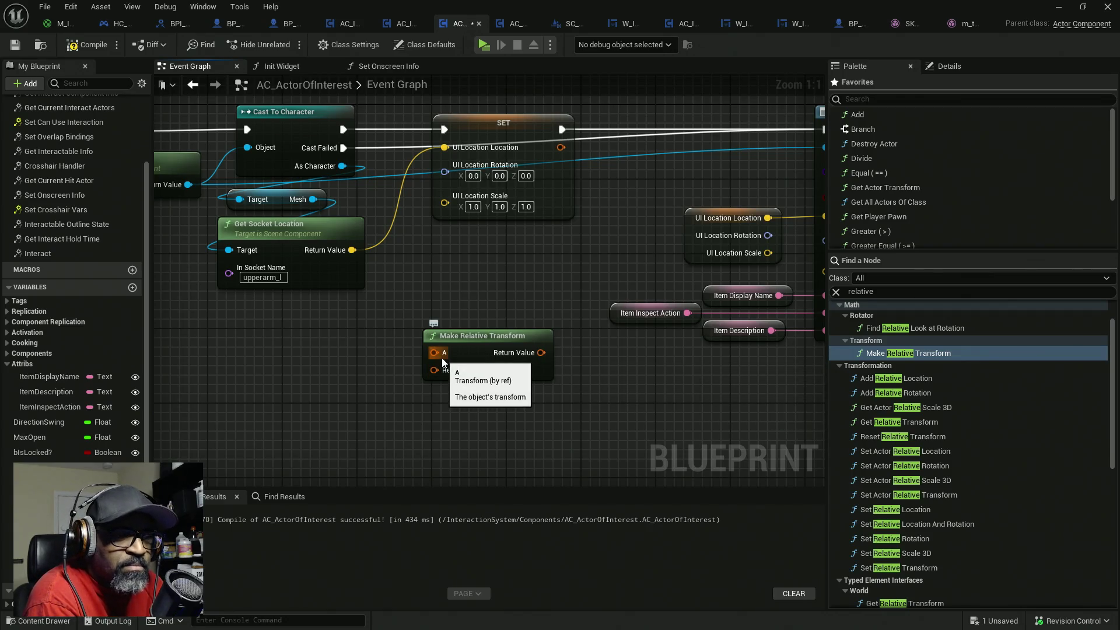
pyautogui.moveTo(433, 369); pyautogui.dragTo(511, 378)
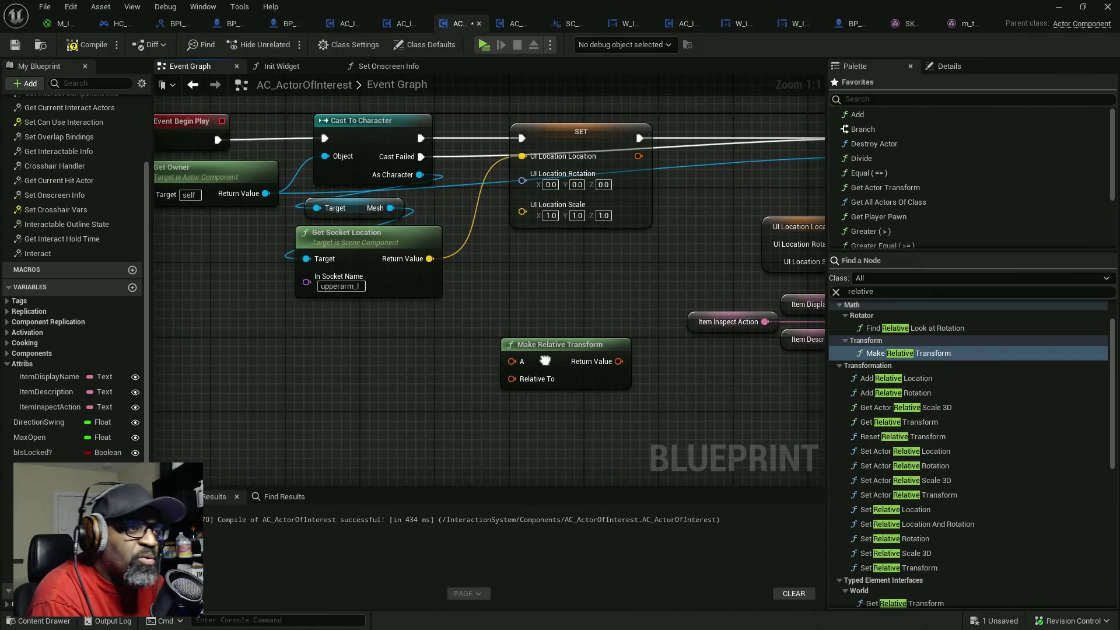
# - Drag from the Mesh output and add a Get Bone Transform node via 'get transform'
pyautogui.moveTo(391, 208)
pyautogui.mouseDown()
pyautogui.moveTo(334, 324)
pyautogui.moveTo(309, 335)
pyautogui.mouseUp()
pyautogui.write('get tr')
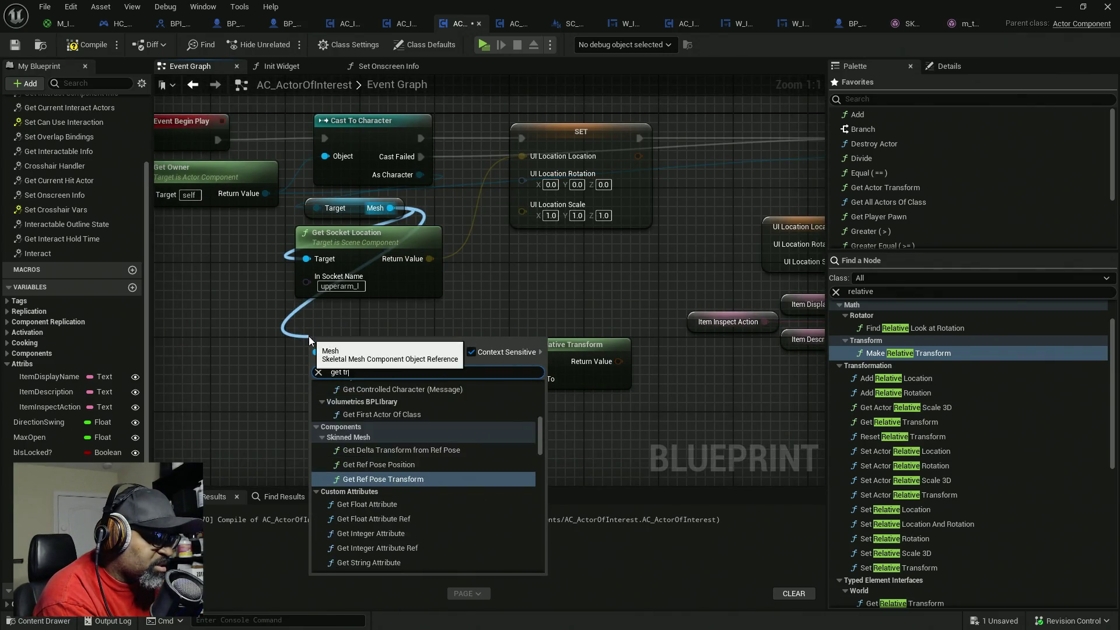
pyautogui.write('ansform')
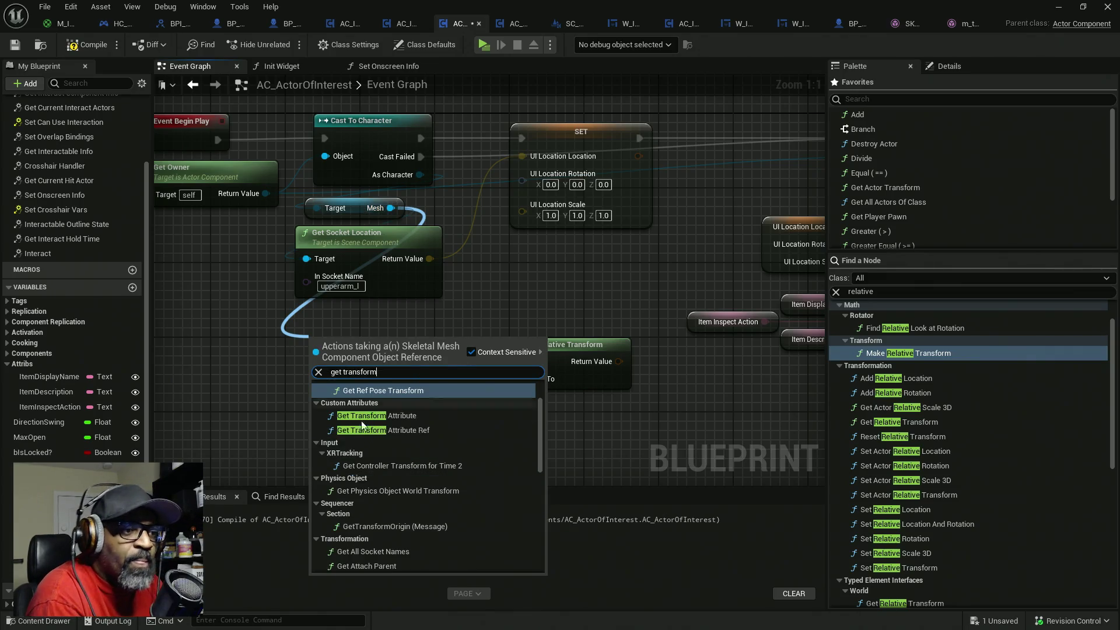
pyautogui.scroll(2, 463, 450)
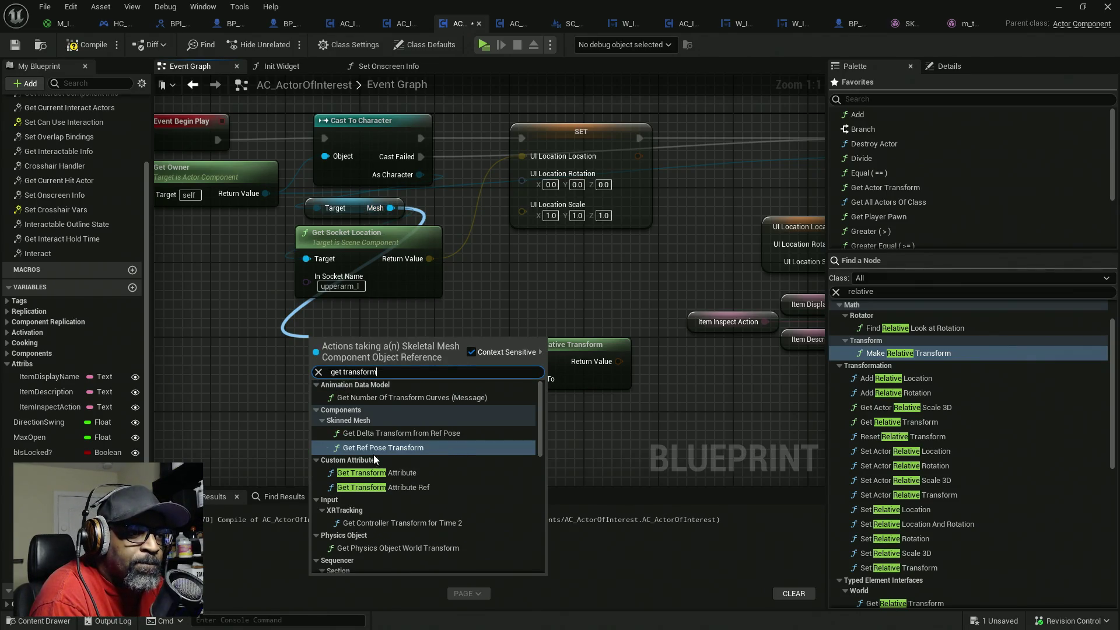
pyautogui.scroll(-4, 404, 450)
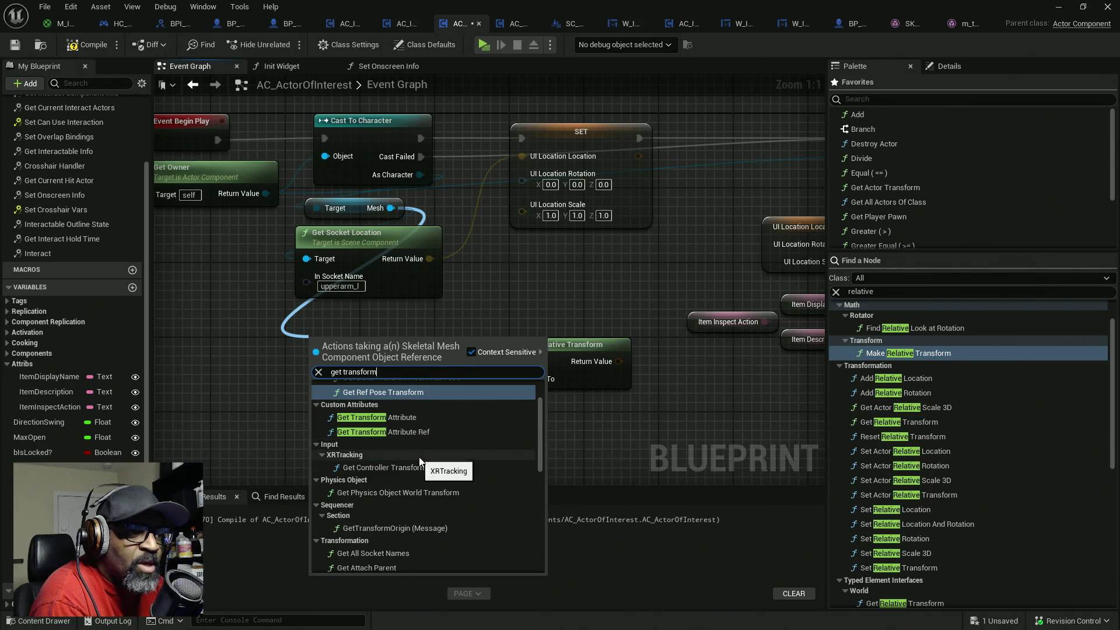
pyautogui.scroll(-3, 421, 461)
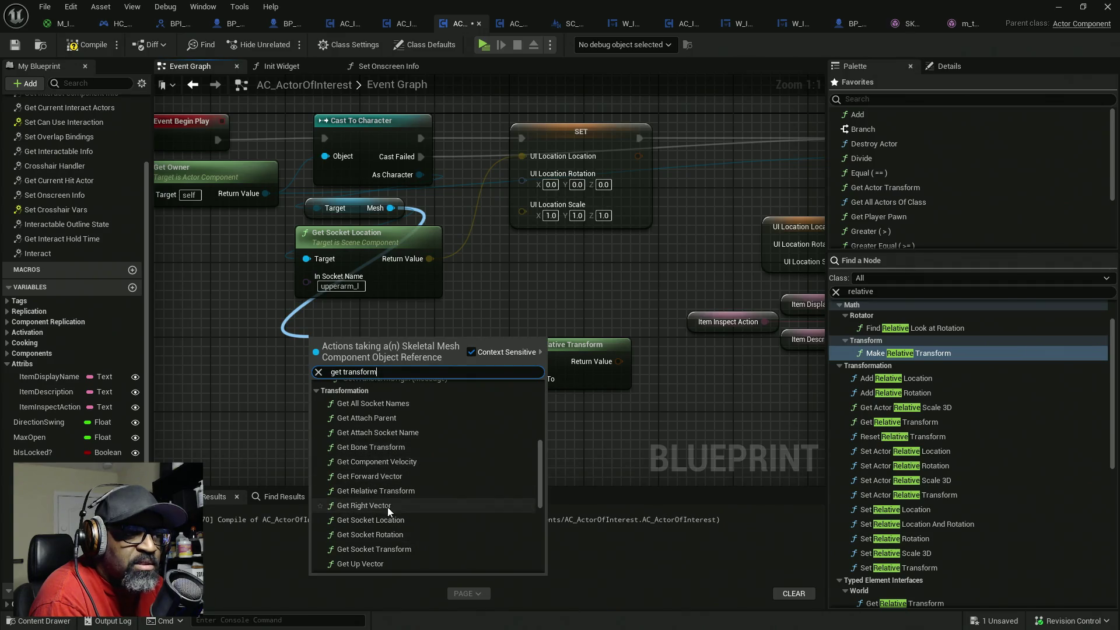
pyautogui.scroll(-1, 409, 503)
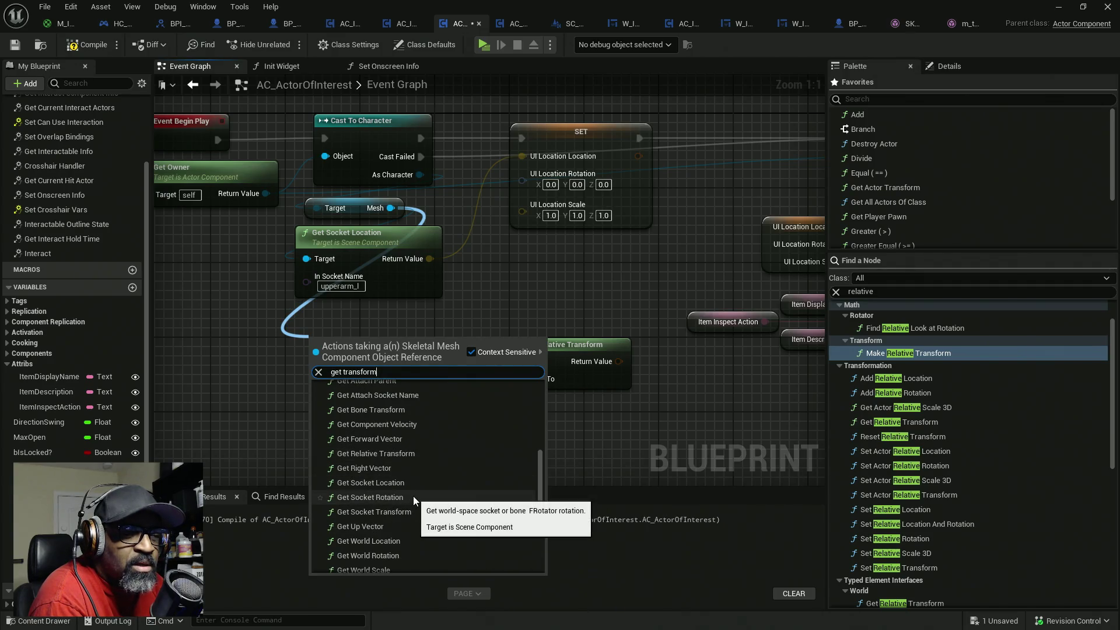
pyautogui.scroll(2, 413, 496)
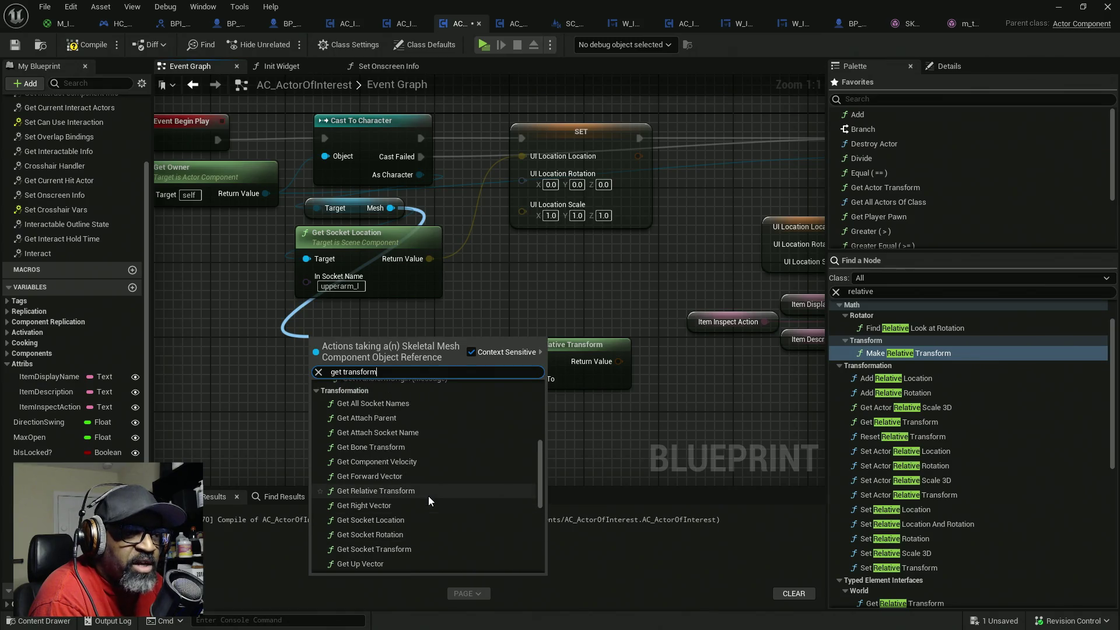
pyautogui.click(397, 446)
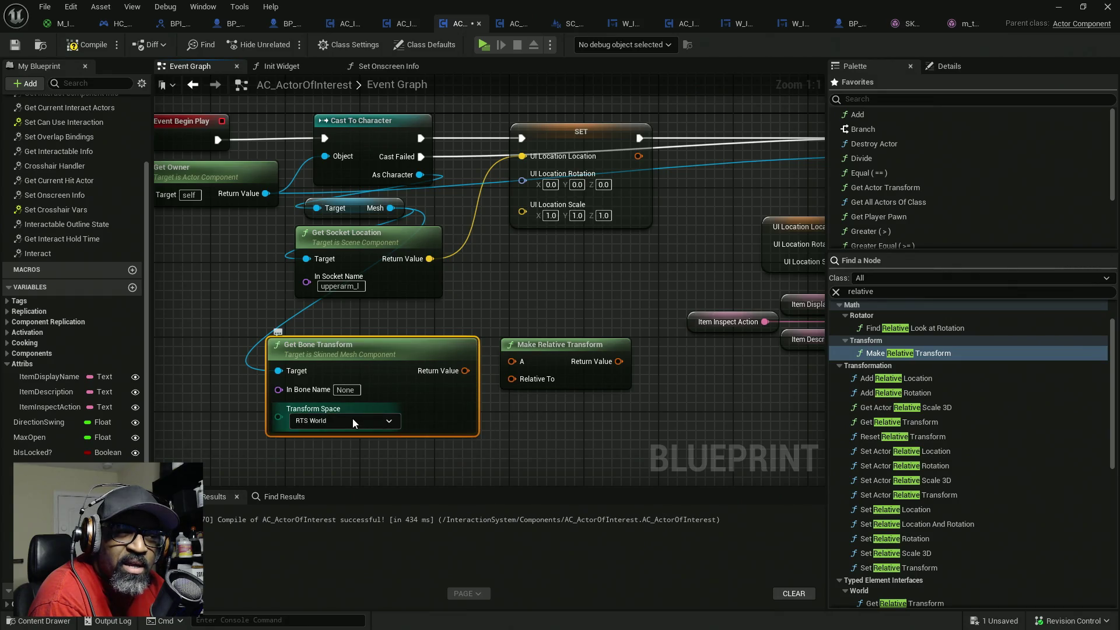
# - Set Get Bone Transform to RTS Component space with bone name upperarm_l
pyautogui.click(320, 422)
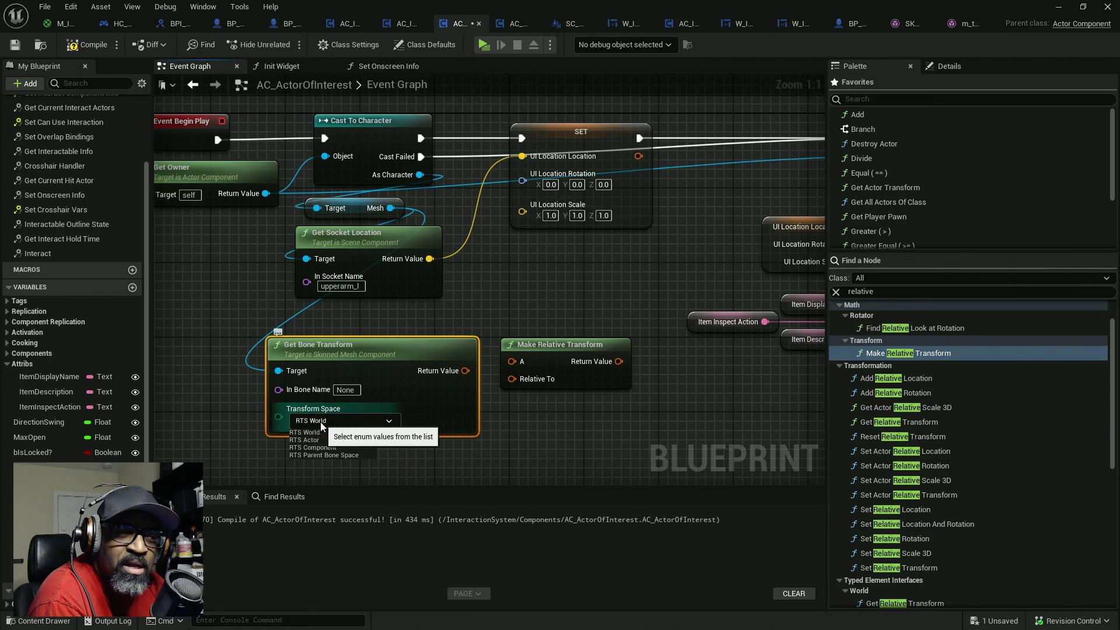
pyautogui.click(338, 448)
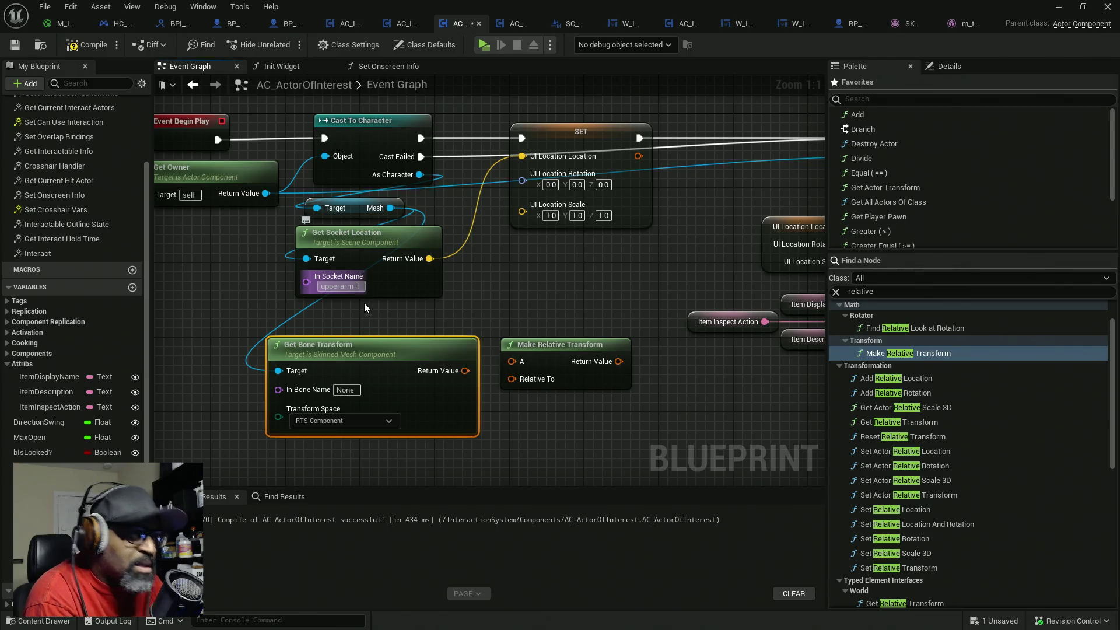
pyautogui.click(358, 393)
pyautogui.hotkey('ctrl', 'v')
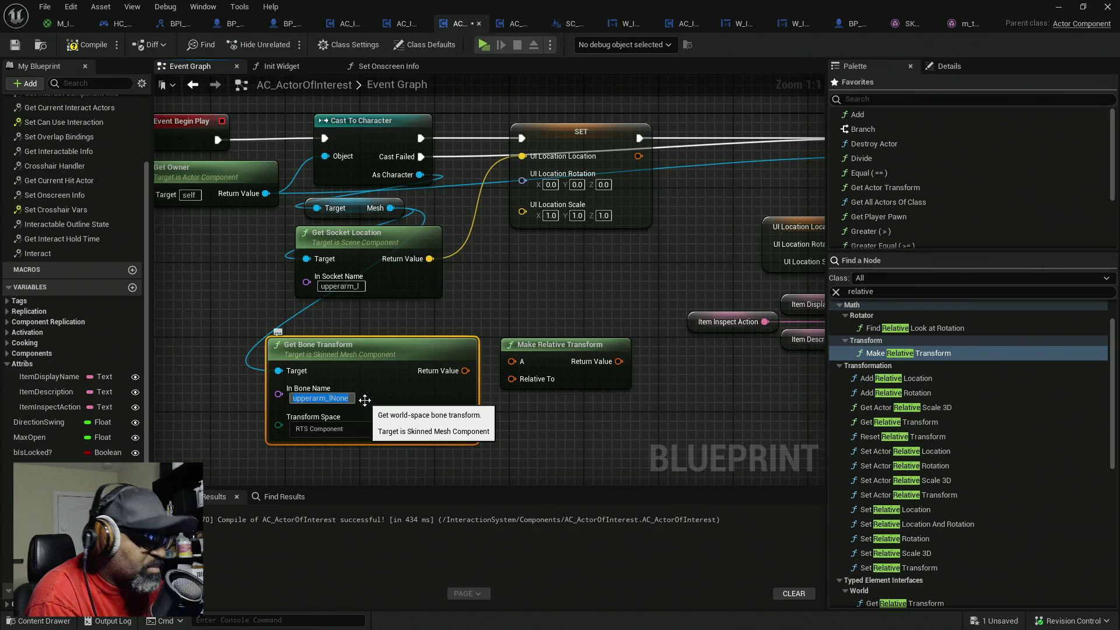
pyautogui.press('Return')
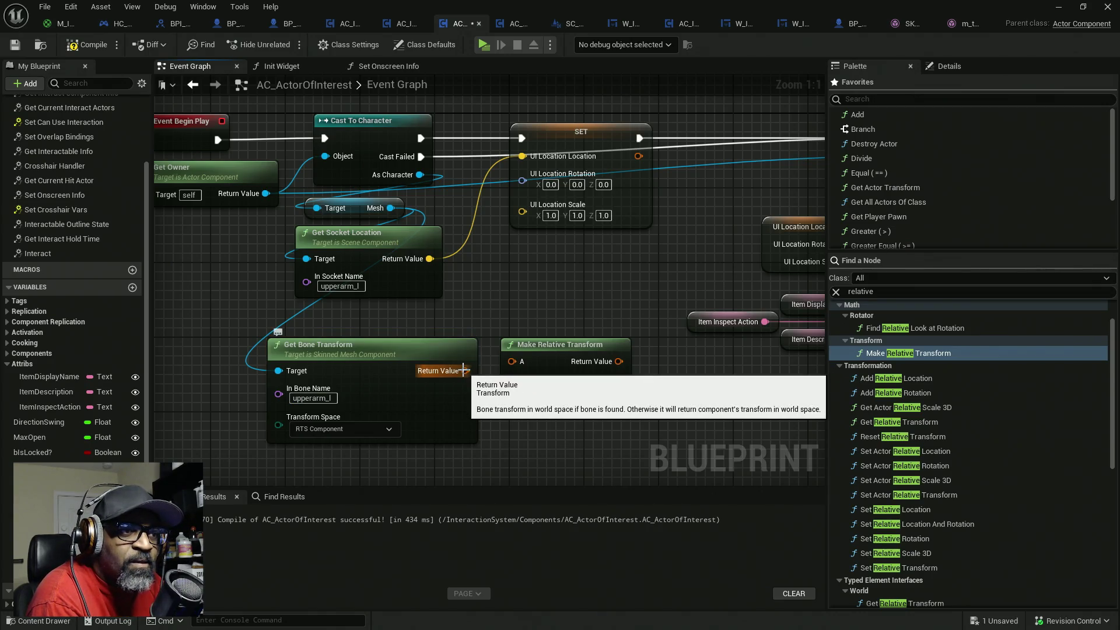
# - Split the Return Value pin and wire its Location into SET UI Location Location
pyautogui.rightClick(464, 371)
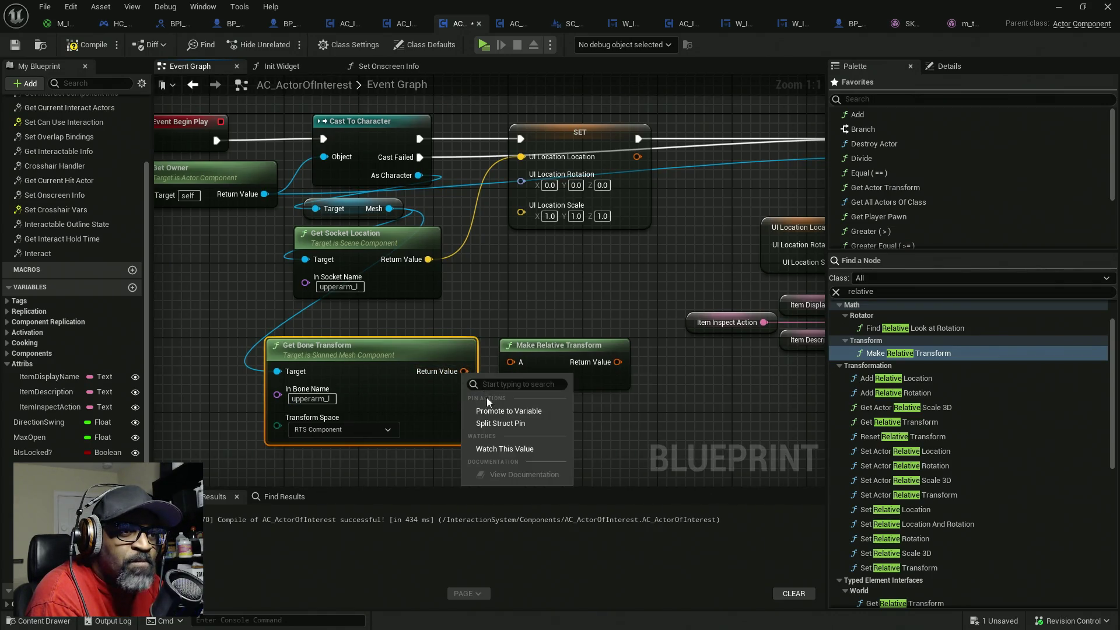
pyautogui.click(502, 423)
pyautogui.moveTo(560, 345)
pyautogui.mouseDown()
pyautogui.moveTo(609, 394)
pyautogui.moveTo(545, 382)
pyautogui.moveTo(624, 416)
pyautogui.mouseUp()
pyautogui.moveTo(493, 371); pyautogui.dragTo(520, 159)
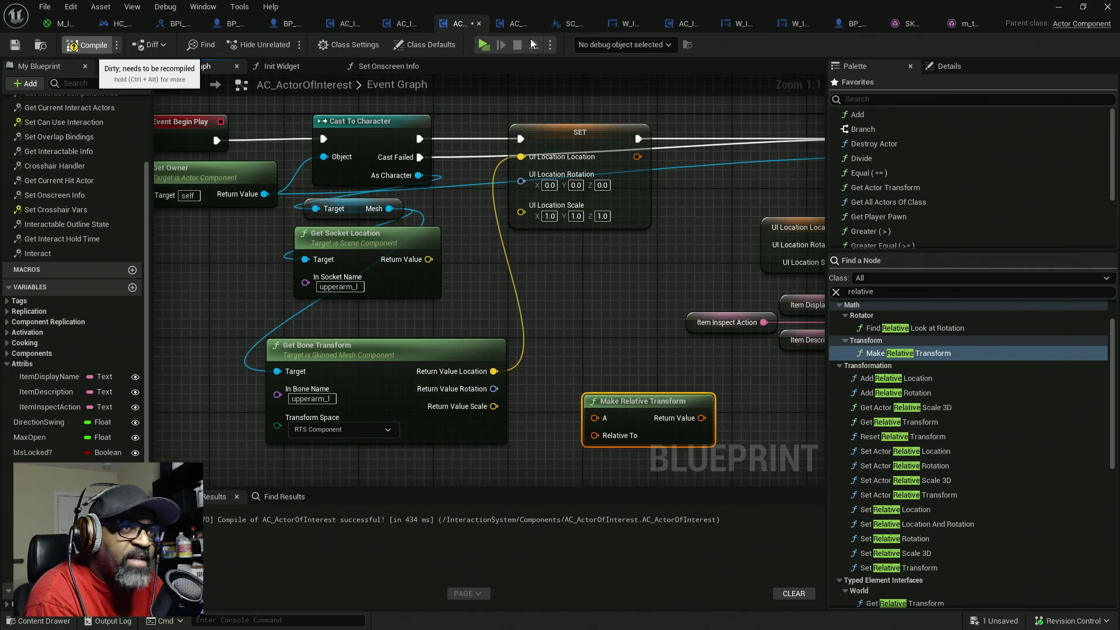
pyautogui.click(488, 44)
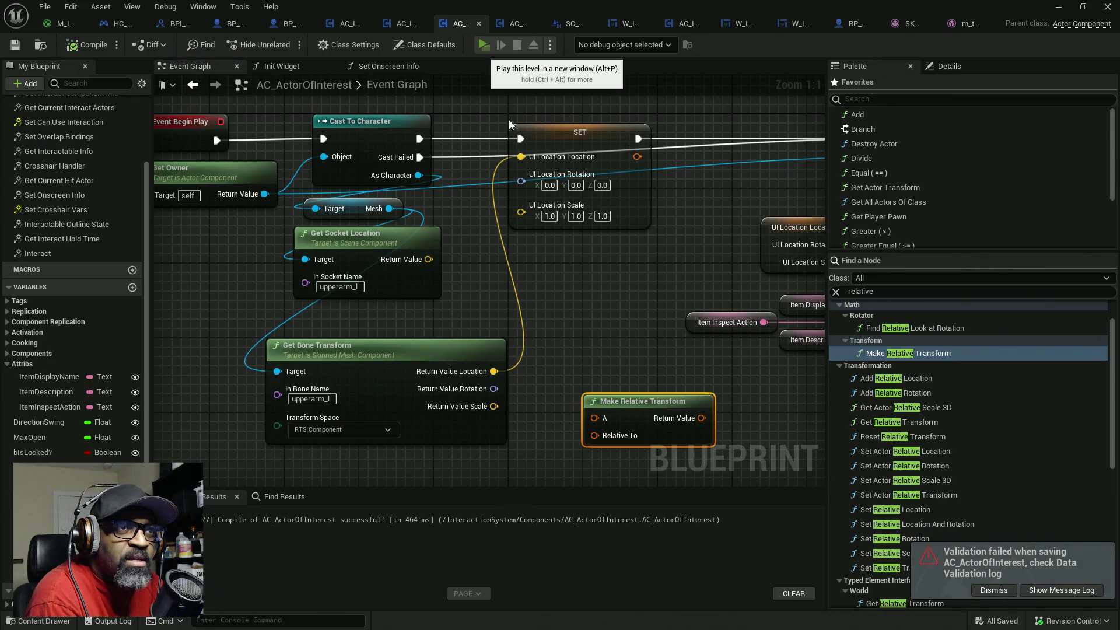
# - Walk the character up to the NPCs to check the name prompt, then stop play
pyautogui.press('w')
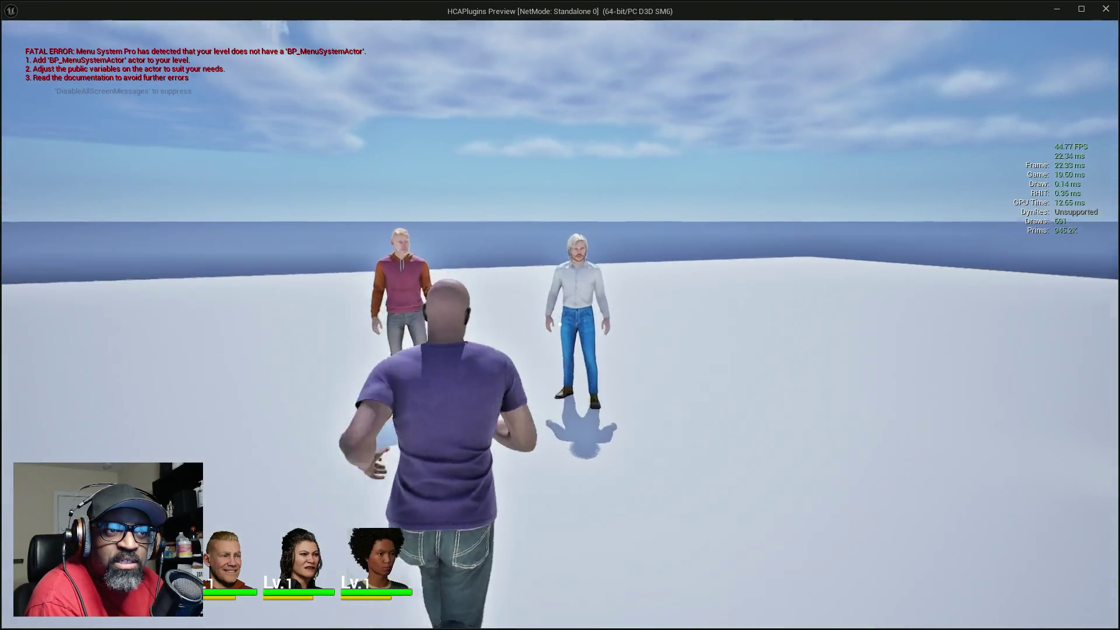
pyautogui.press('w')
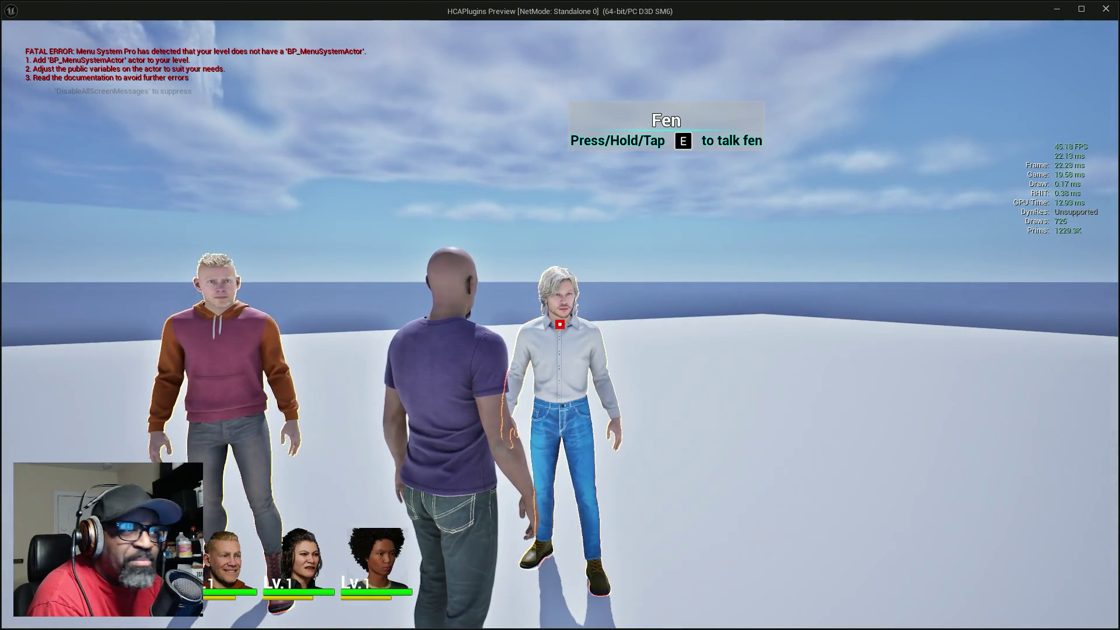
pyautogui.press('Escape')
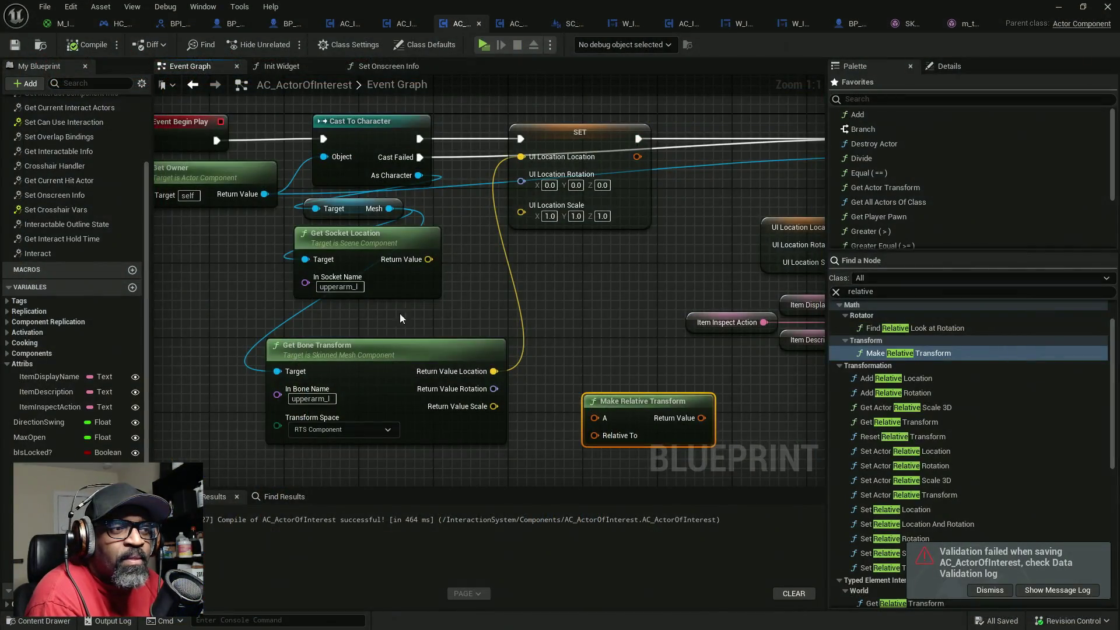
# - Switch Transform Space to RTS Parent Bone Space, recompile, and re-test at the NPC
pyautogui.moveTo(384, 315); pyautogui.dragTo(382, 302)
pyautogui.click(350, 402)
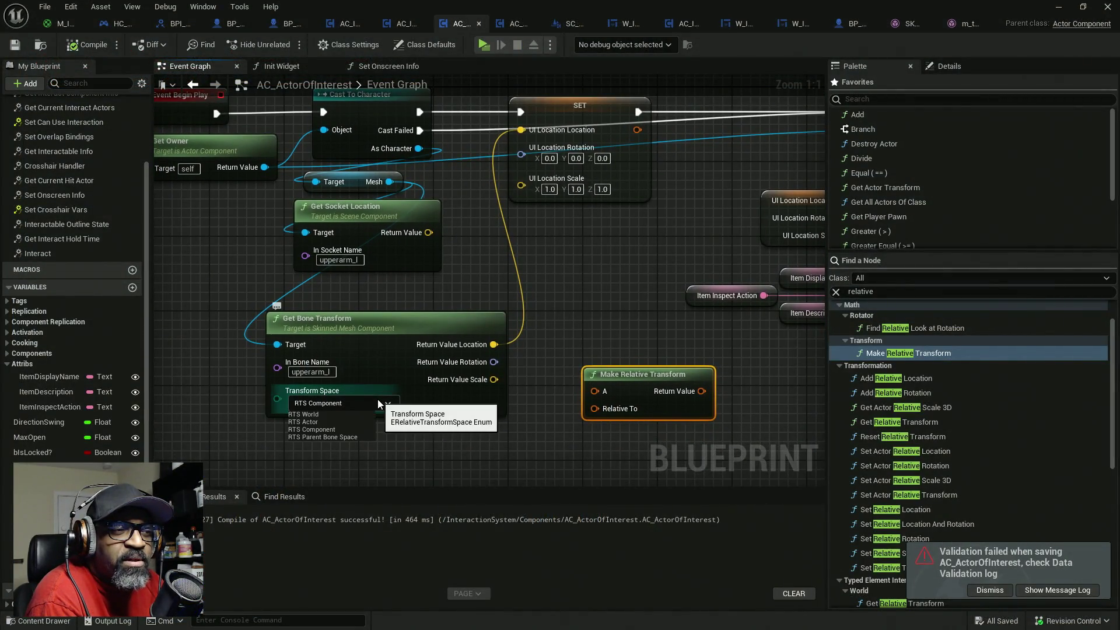
pyautogui.click(328, 436)
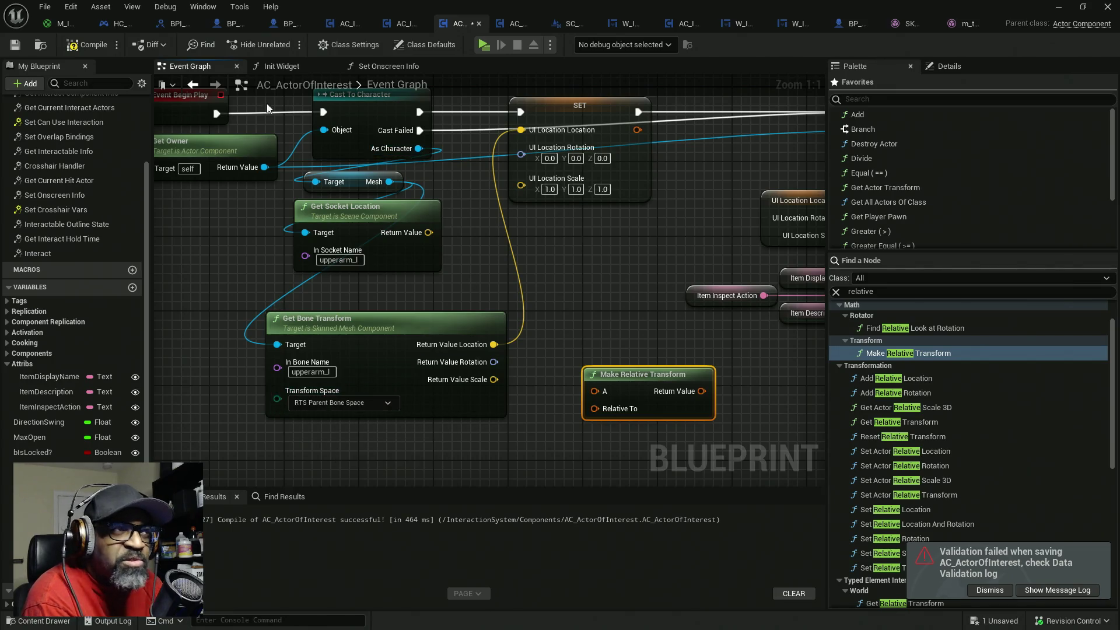
pyautogui.click(89, 46)
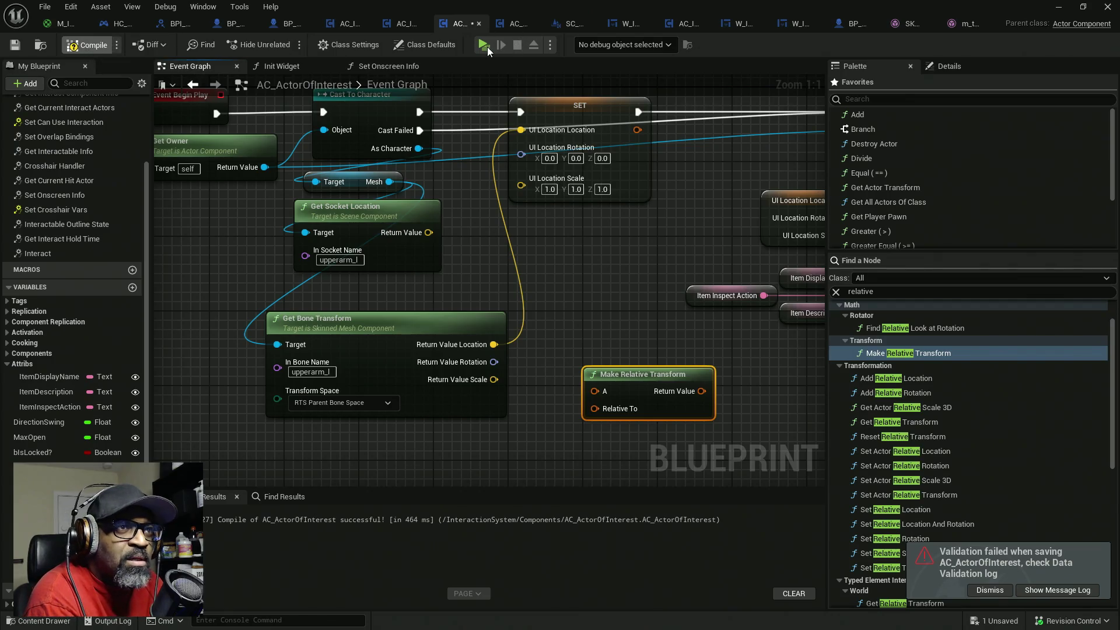
pyautogui.click(483, 45)
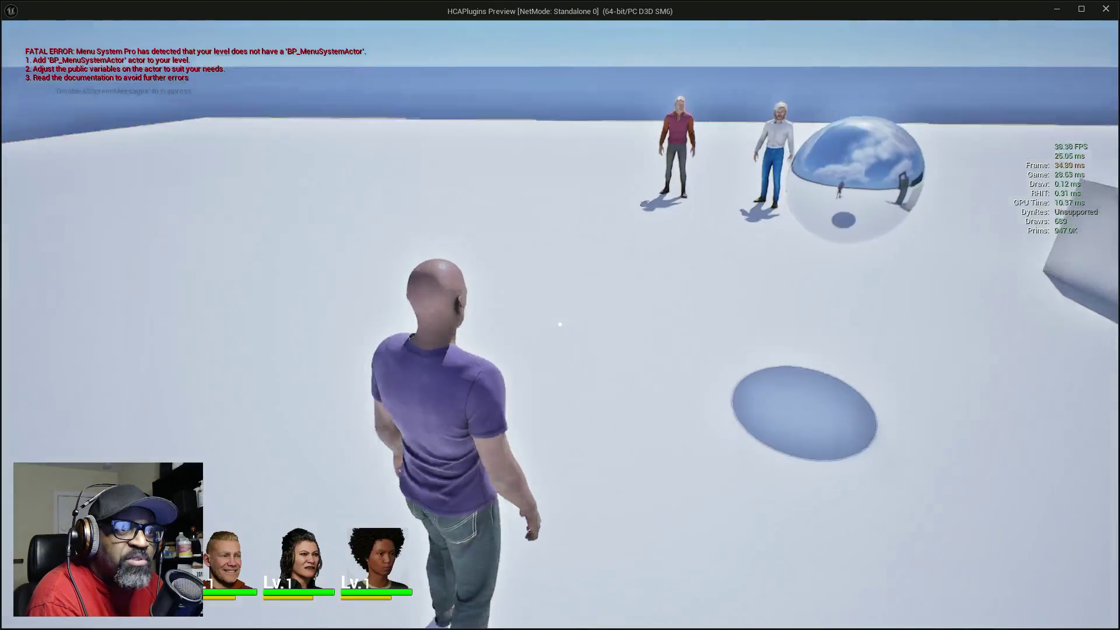
pyautogui.press('w')
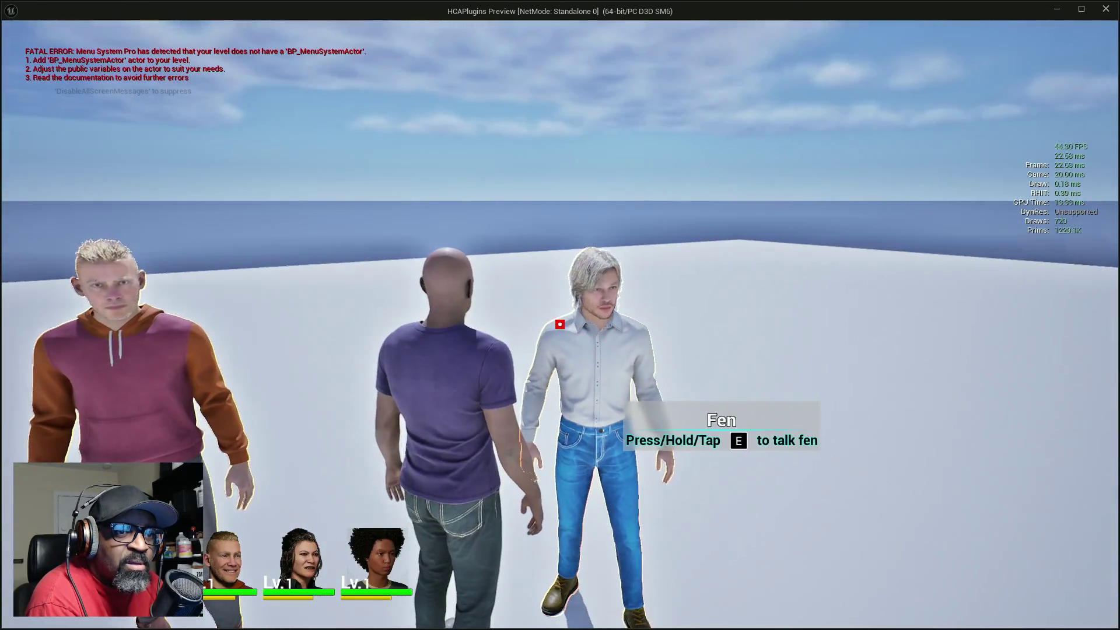
pyautogui.press('Escape')
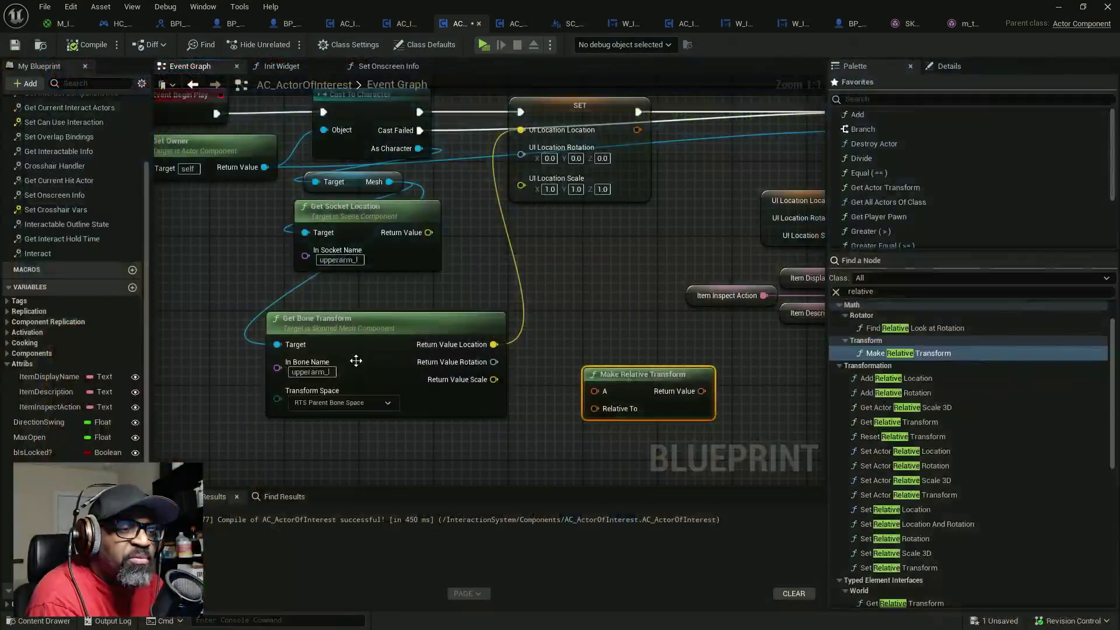
# - Set the Get Bone Transform space to RTS Actor and launch another test
pyautogui.click(341, 403)
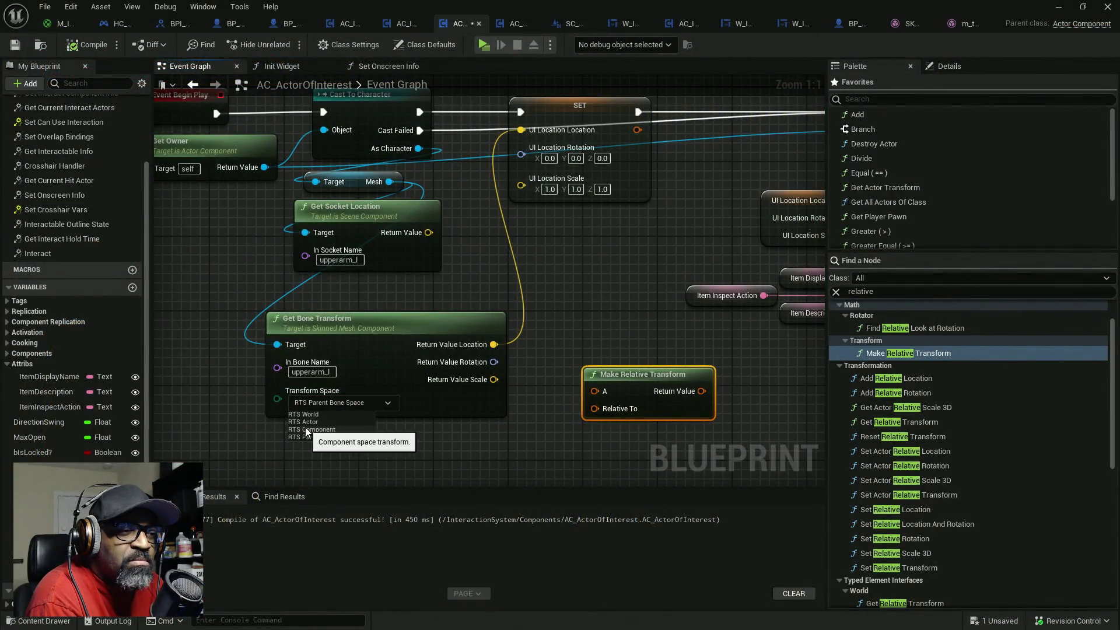
pyautogui.click(303, 421)
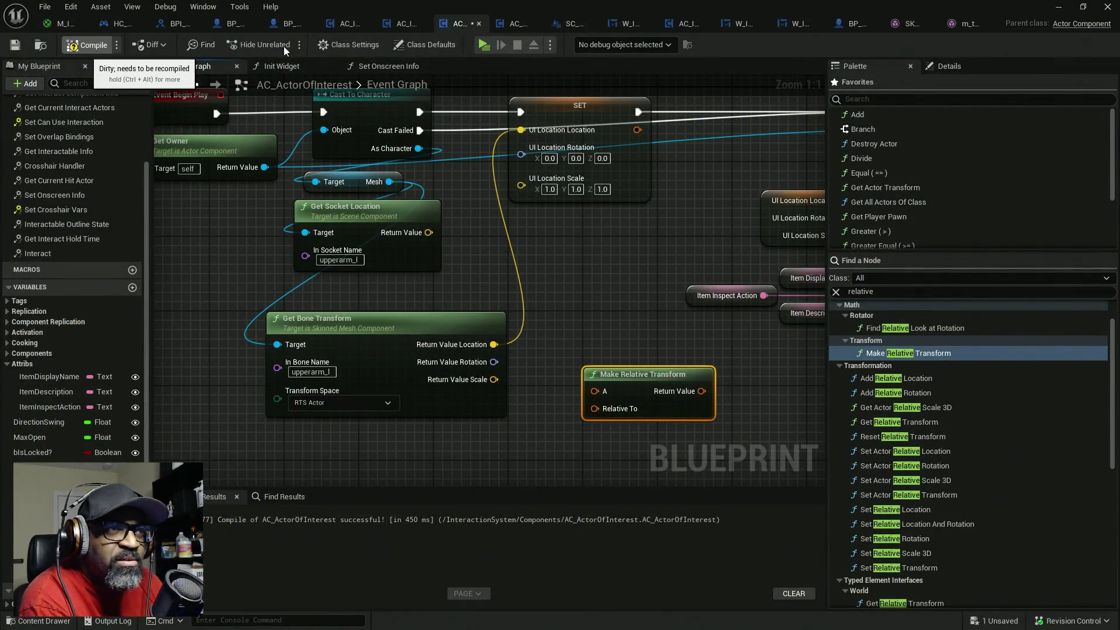
pyautogui.click(485, 47)
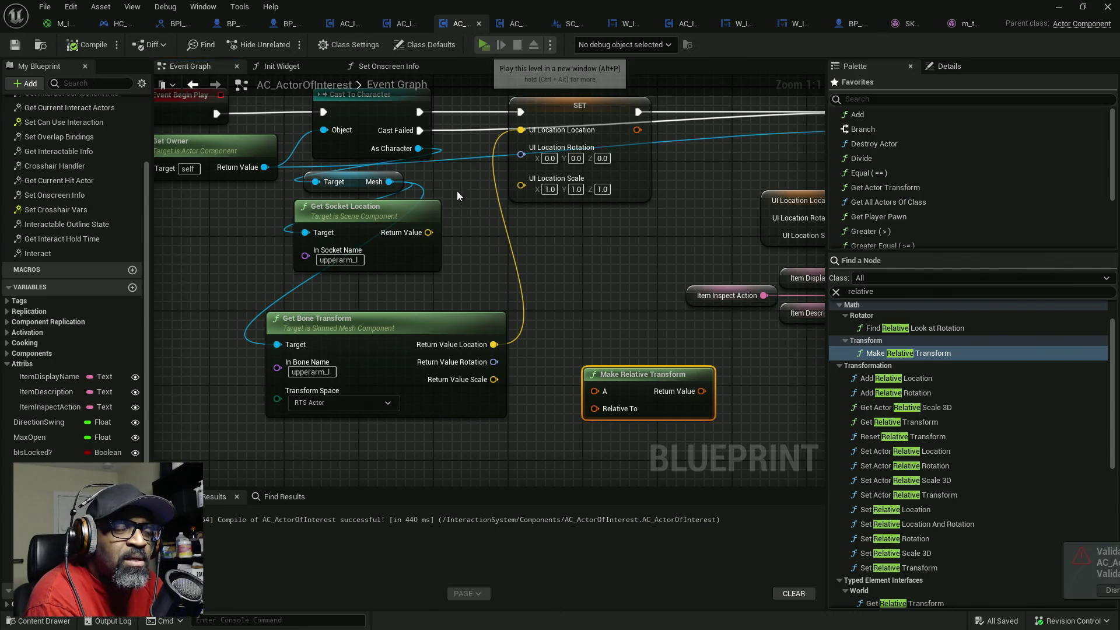
# - Walk to Fen, Styopa, the pretzel table and the door checking each prompt, then stop the preview
pyautogui.press('w')
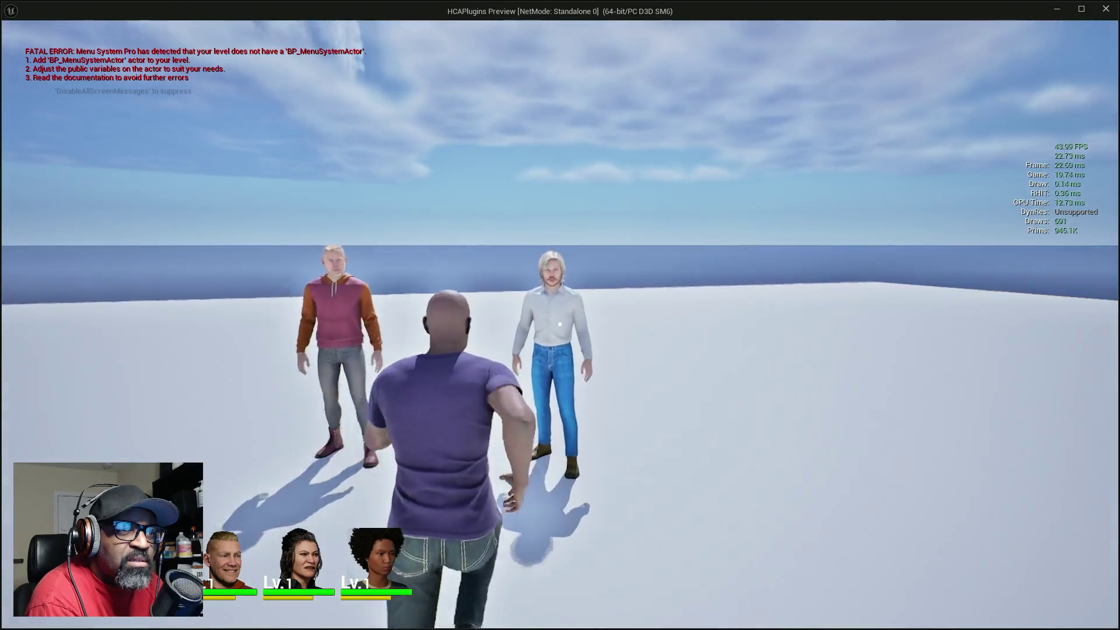
pyautogui.press('a')
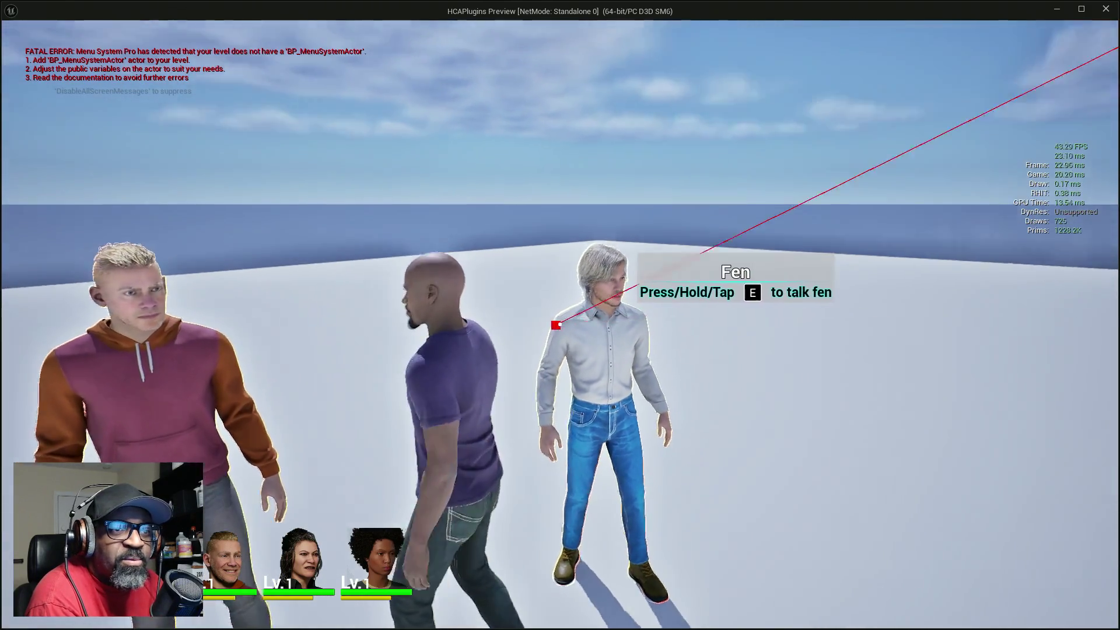
pyautogui.press('a')
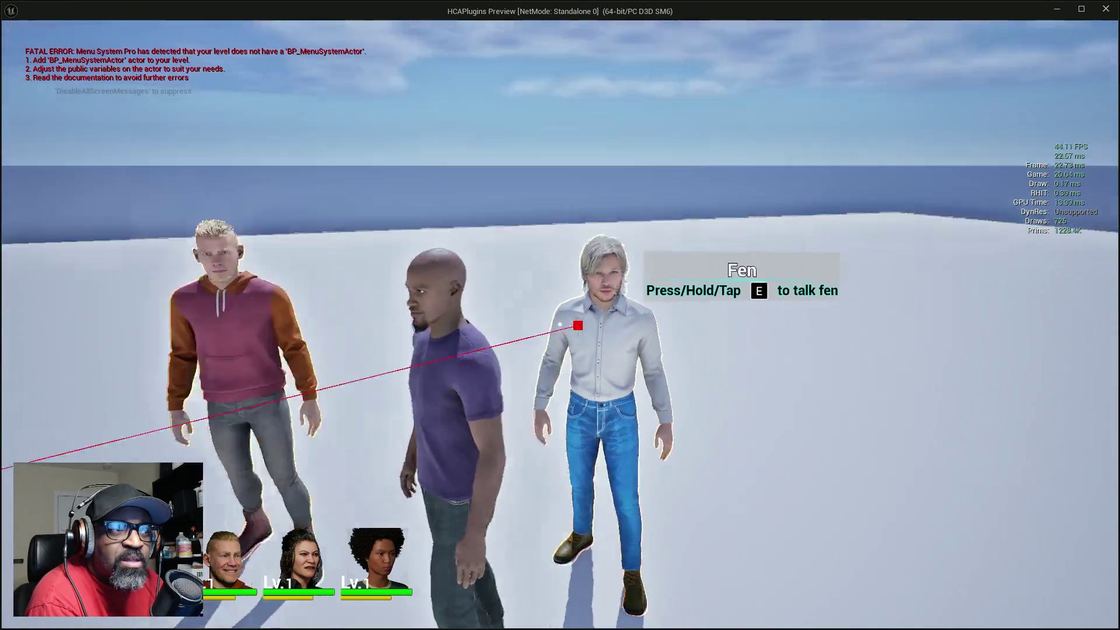
pyautogui.press('s')
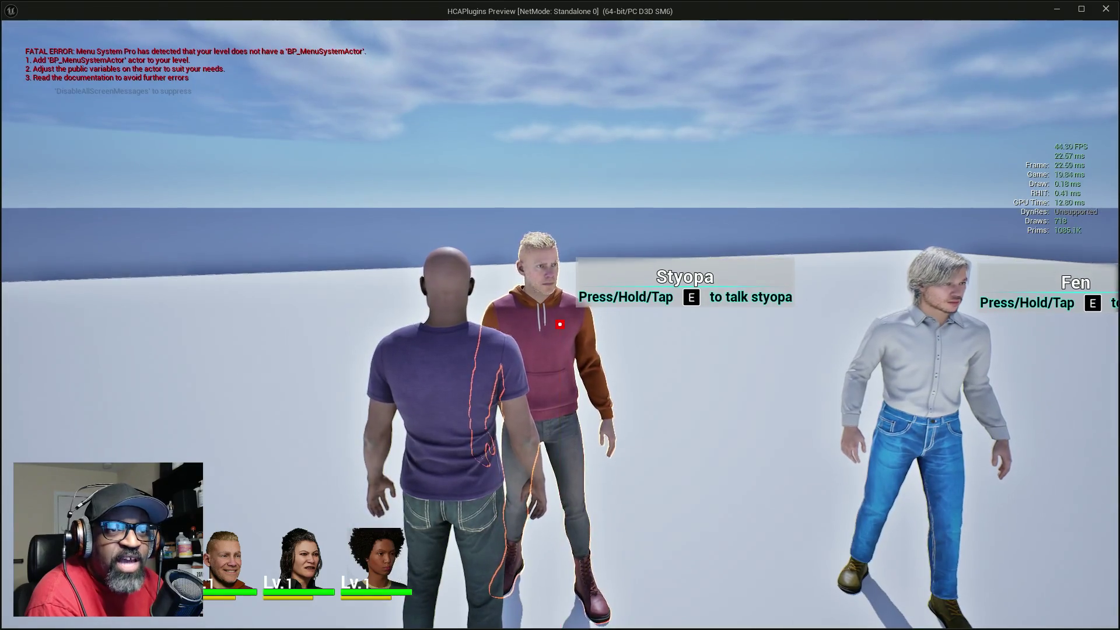
pyautogui.press('d')
pyautogui.press('w')
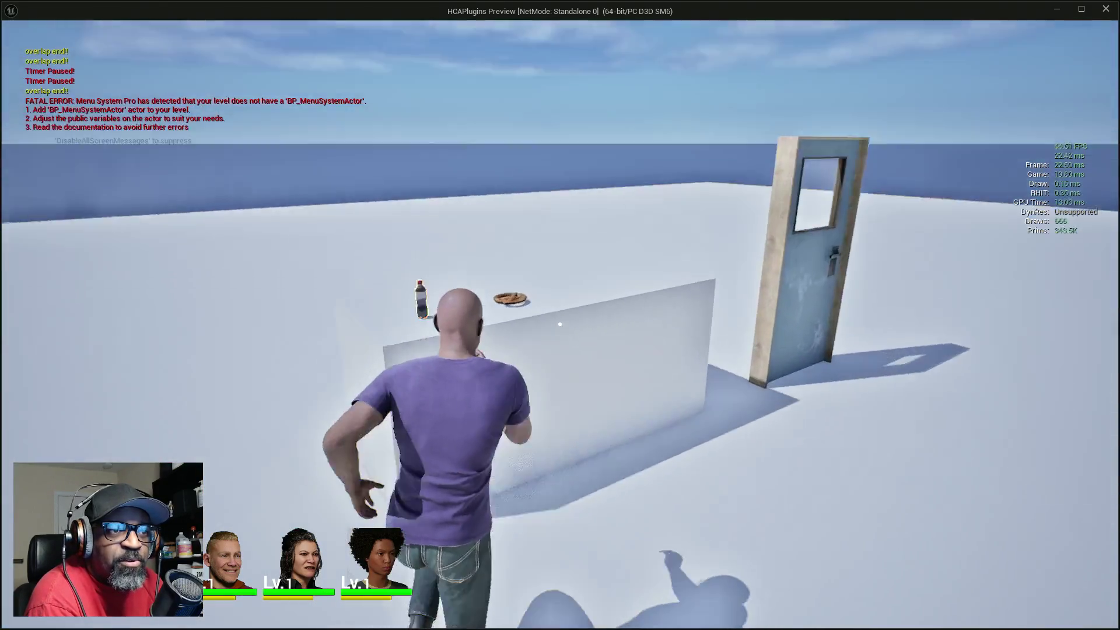
pyautogui.press('s')
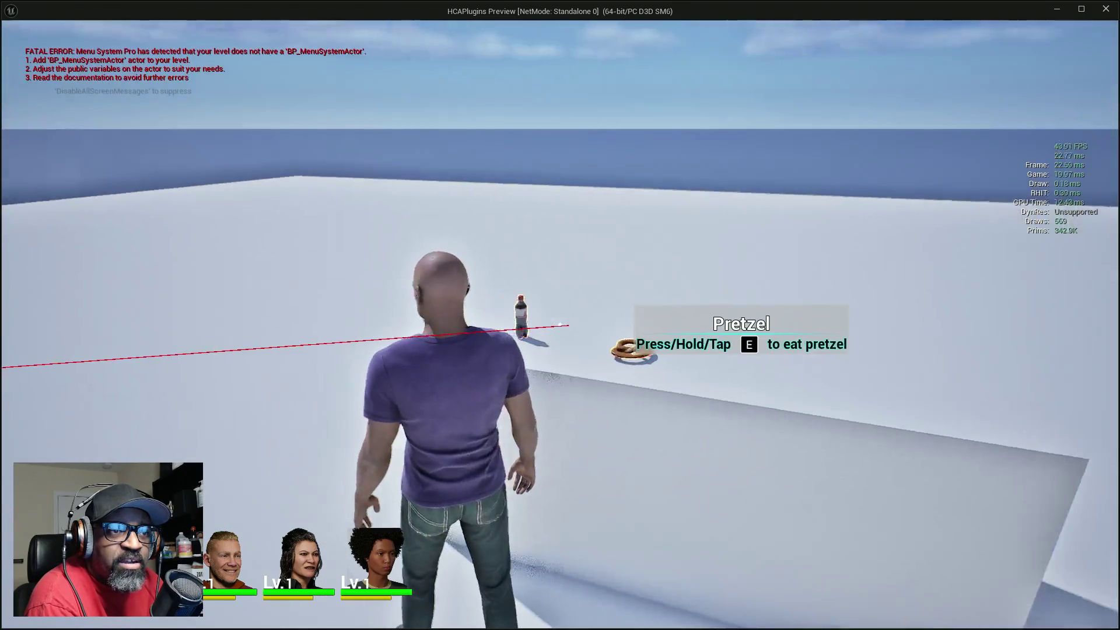
pyautogui.press('w')
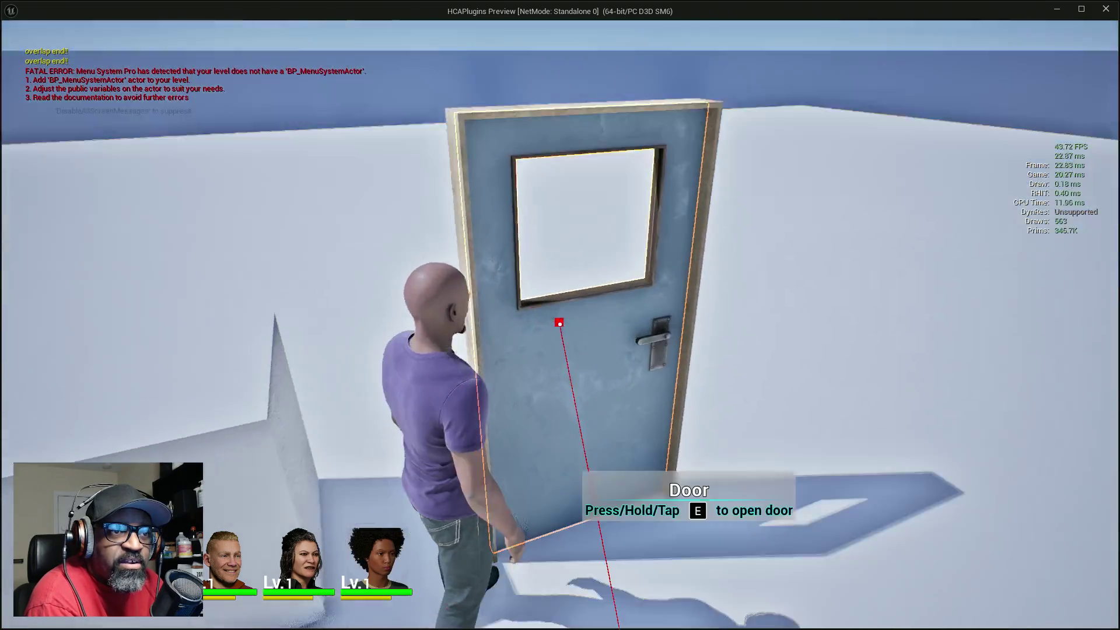
pyautogui.press('s')
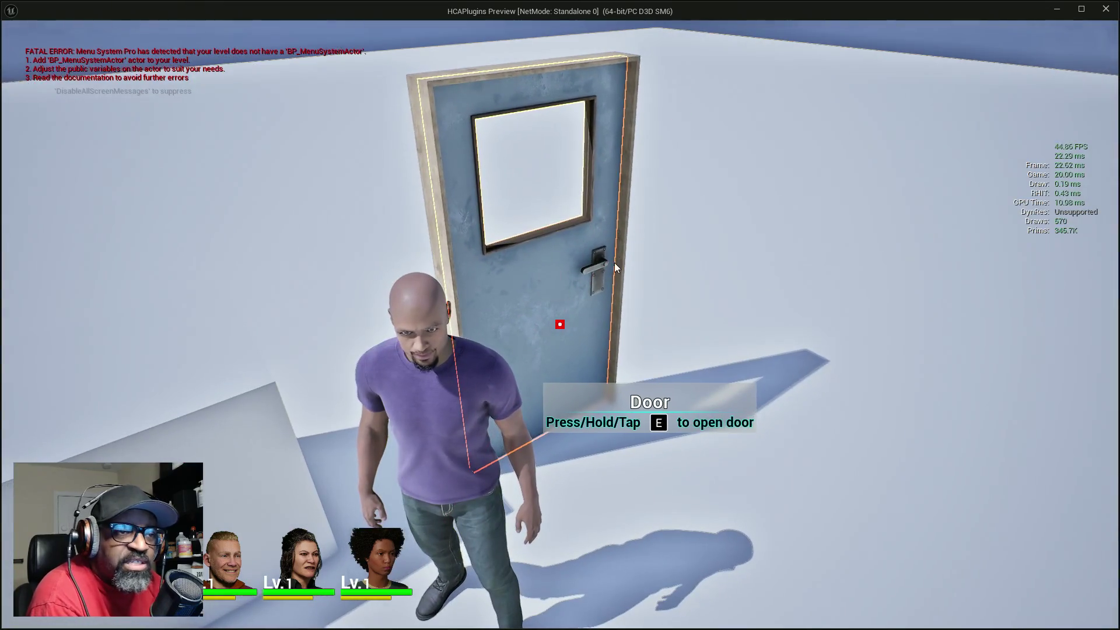
pyautogui.press('Escape')
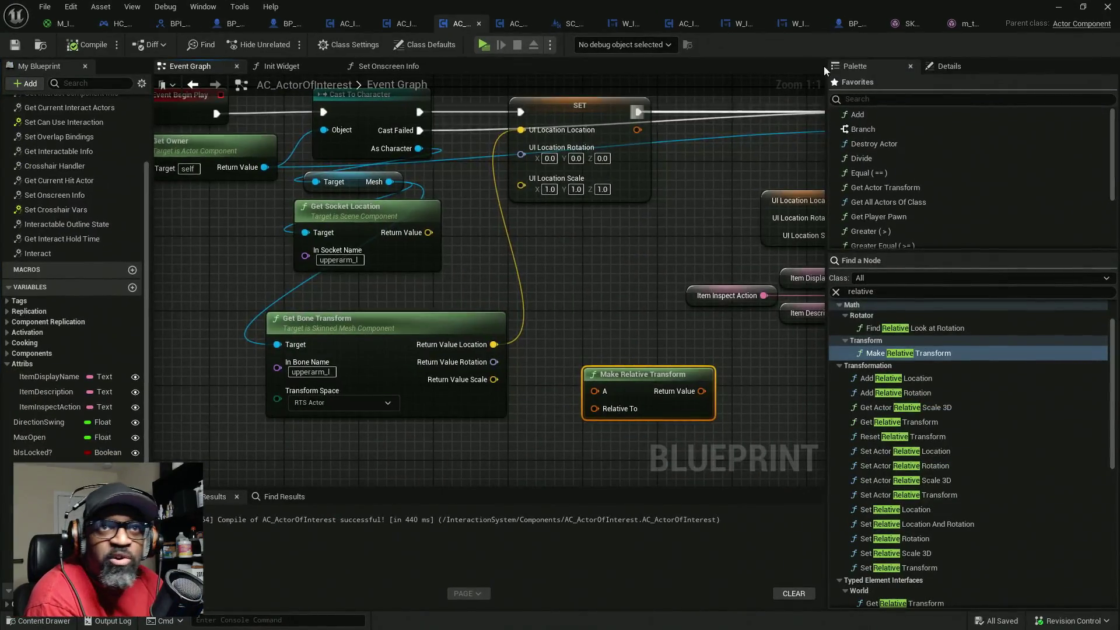
# - Inspect the upperarm_l bone in the crewneck top and mannequin skeletal mesh skeleton trees
pyautogui.click(966, 25)
pyautogui.scroll(-5, 544, 227)
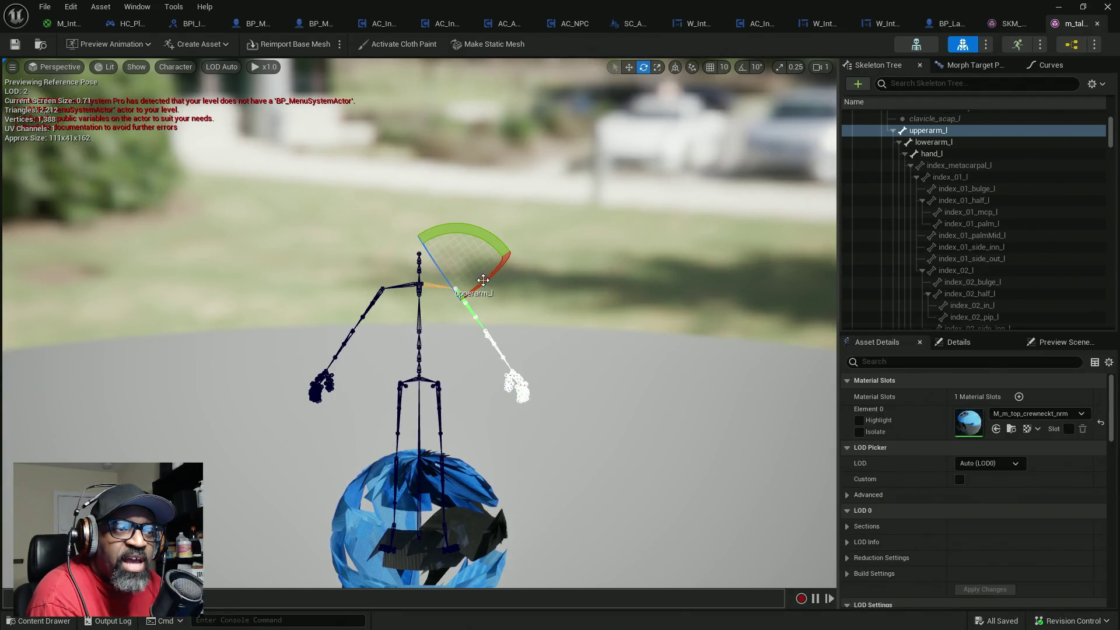
pyautogui.scroll(5, 483, 280)
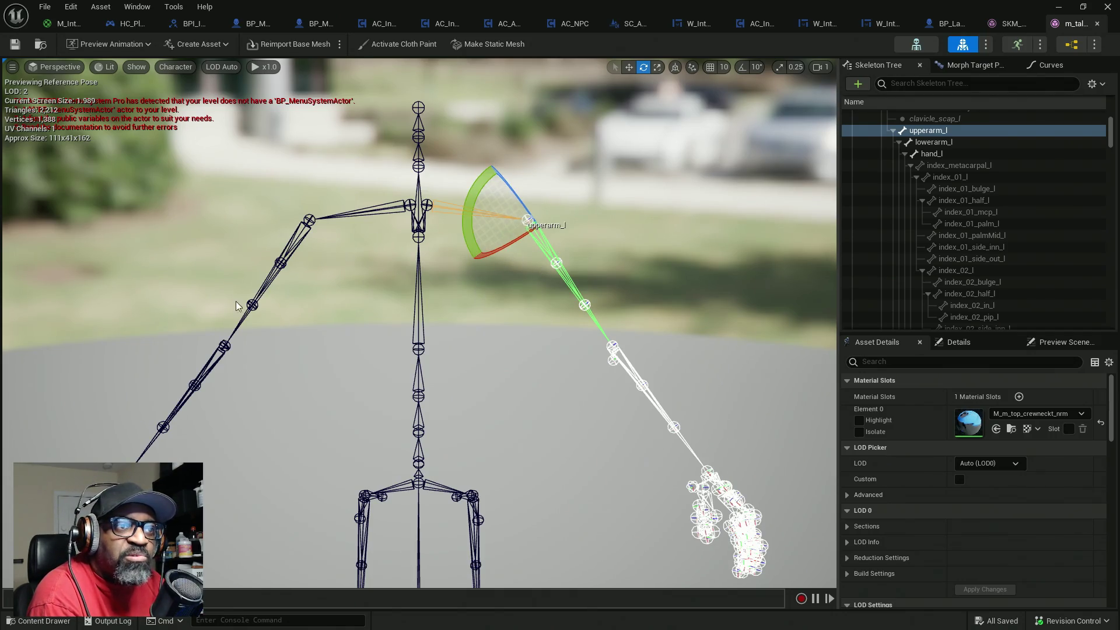
pyautogui.click(1003, 23)
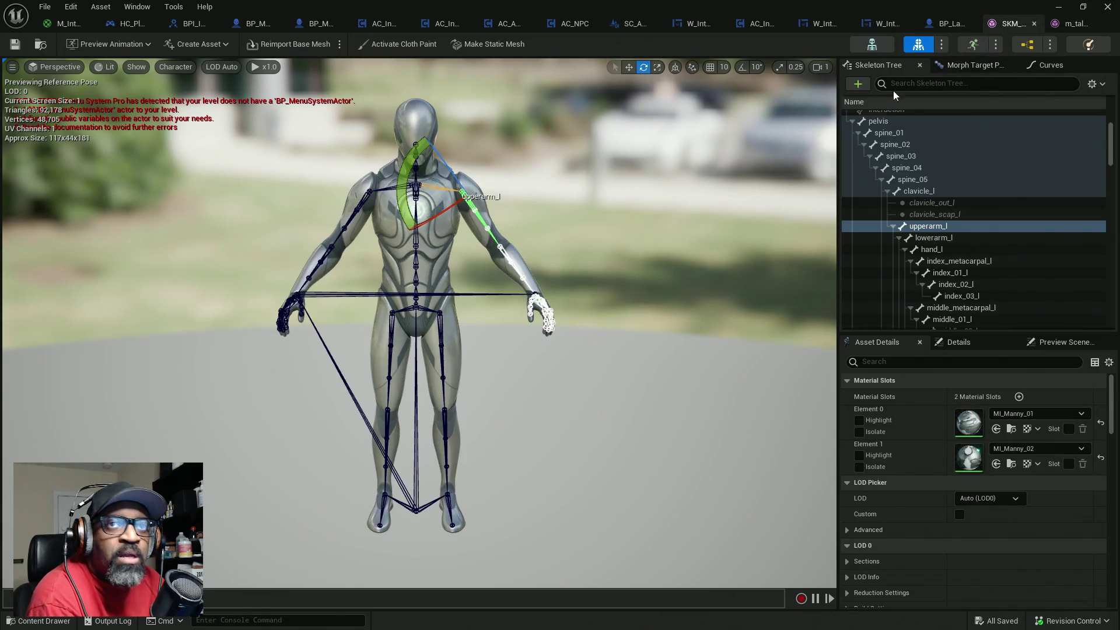
# - Close both skeletal mesh editors and minimize the asset editor to reach RnDTesting
pyautogui.click(1033, 23)
pyautogui.click(911, 23)
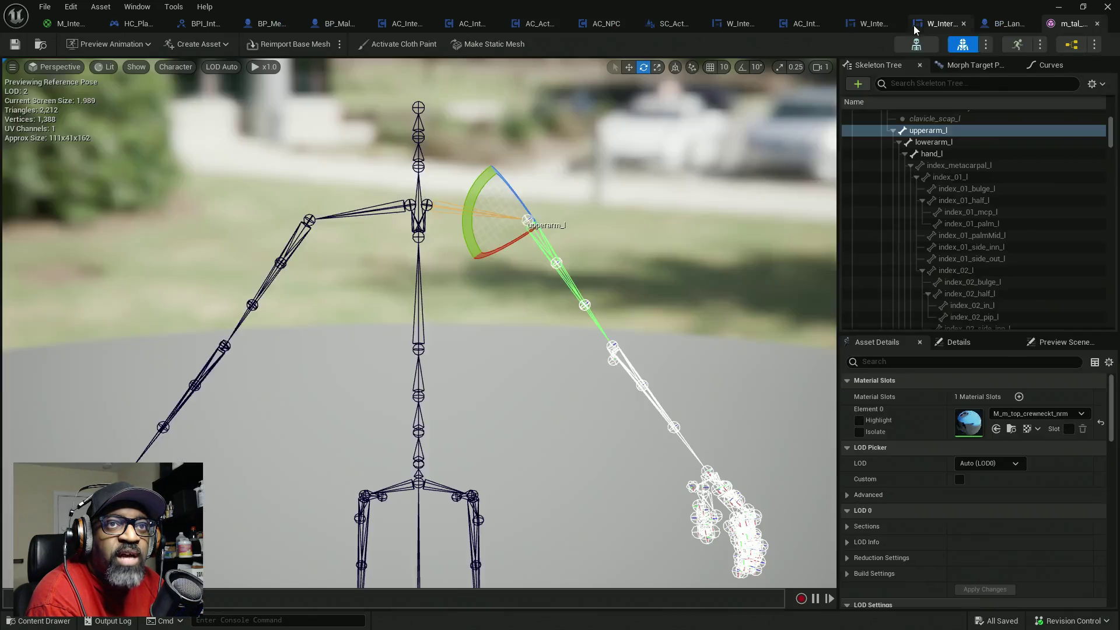
pyautogui.click(1097, 23)
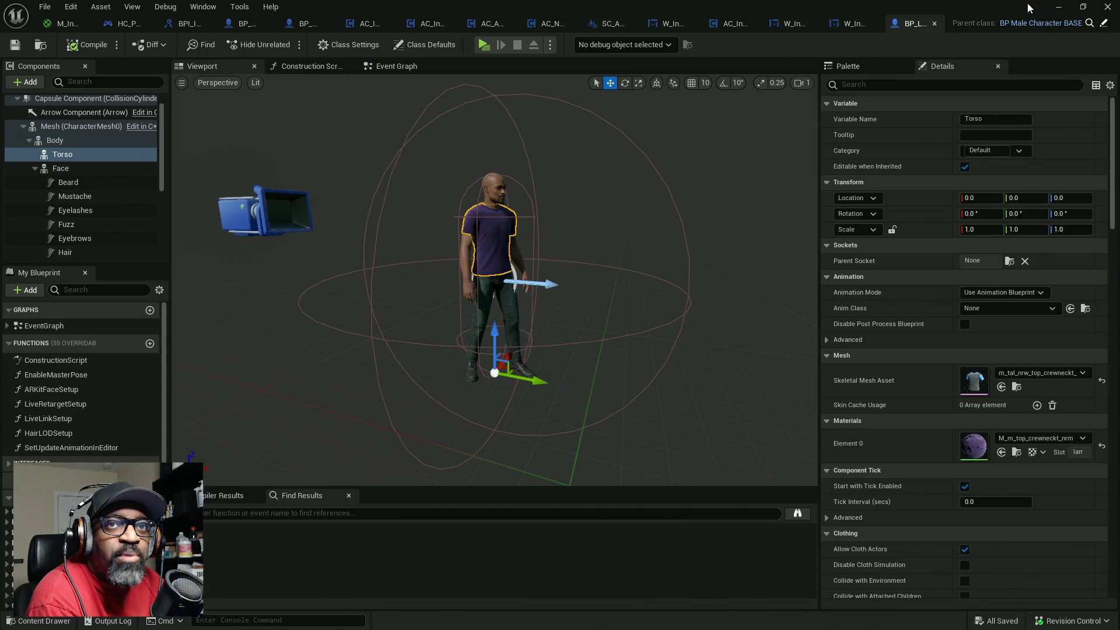
pyautogui.click(1058, 7)
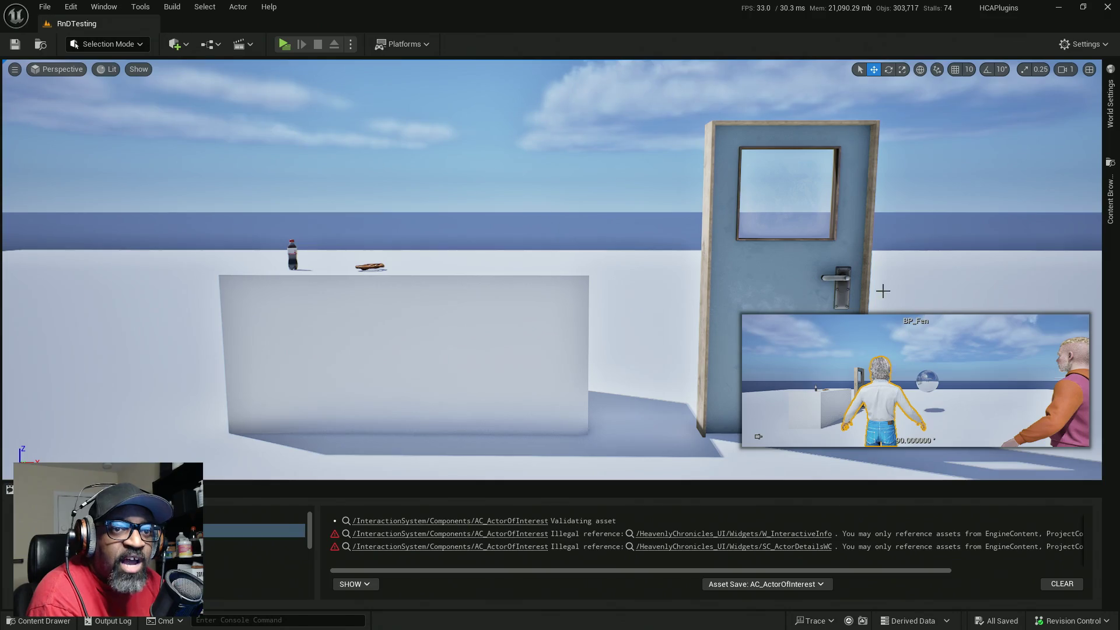
# - Select the door in the viewport and clear the Output Log messages
pyautogui.click(848, 302)
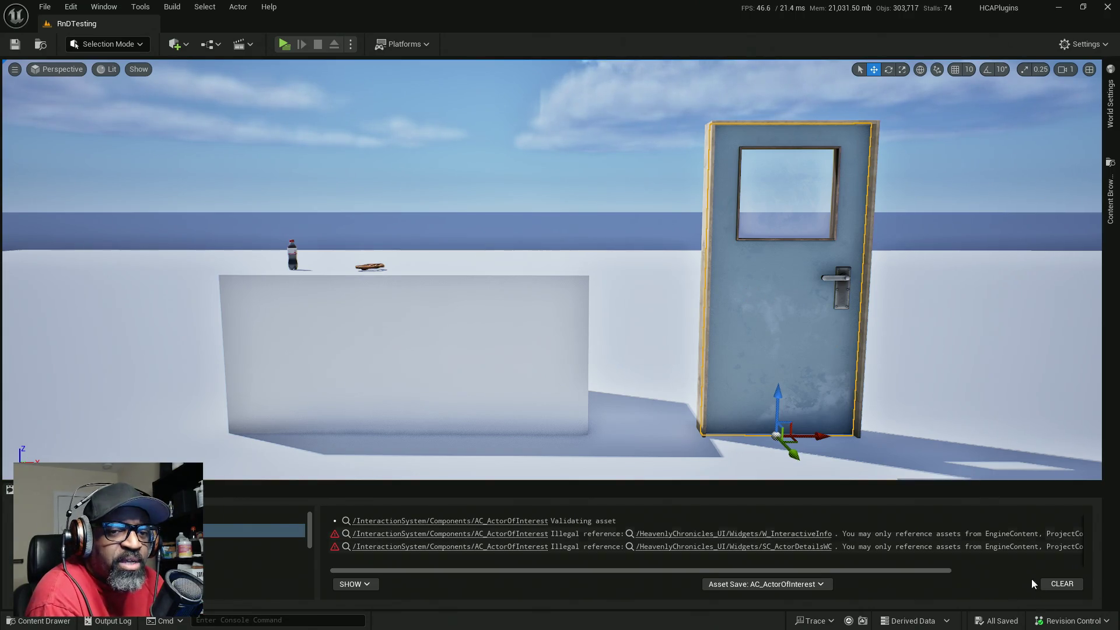
pyautogui.click(1060, 584)
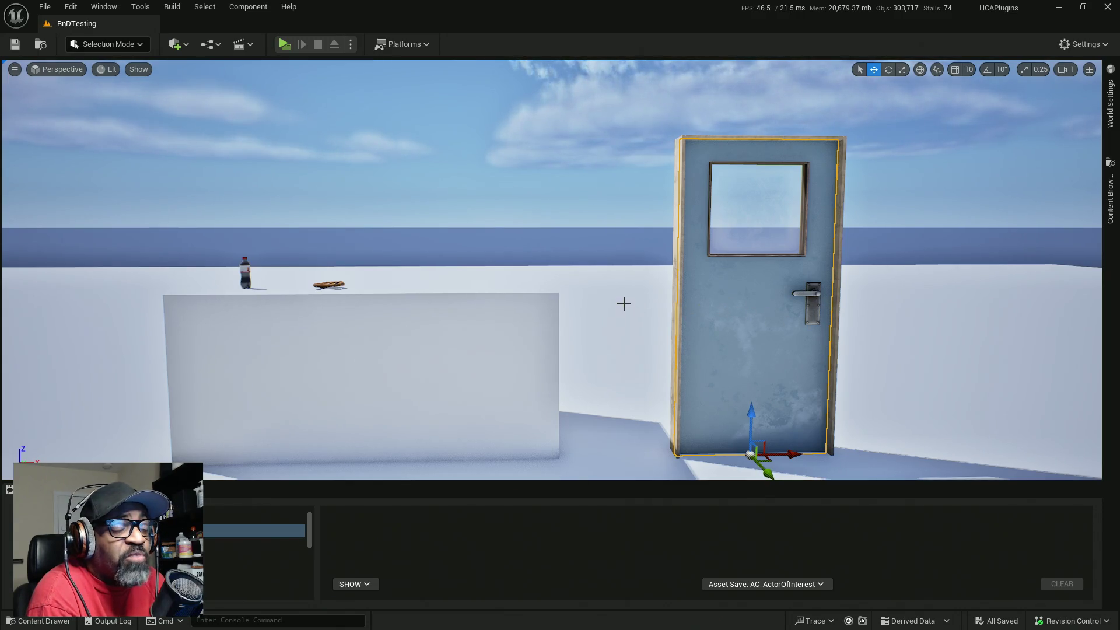
pyautogui.moveTo(624, 303)
pyautogui.mouseDown()
pyautogui.moveTo(606, 309)
pyautogui.moveTo(592, 350)
pyautogui.moveTo(589, 332)
pyautogui.mouseUp()
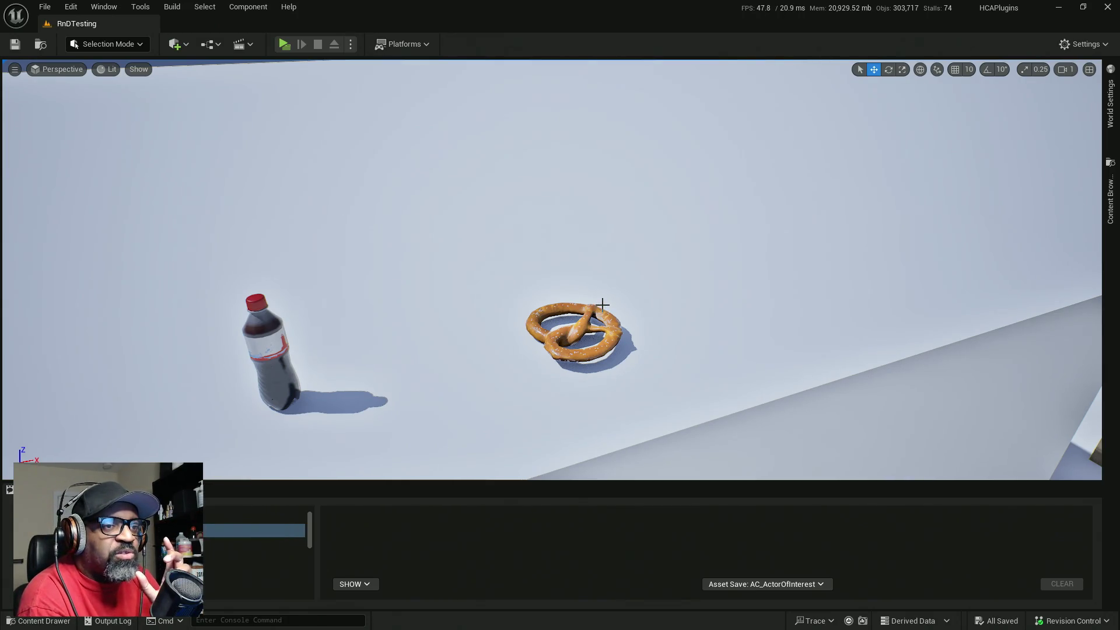
pyautogui.moveTo(609, 317); pyautogui.dragTo(621, 332)
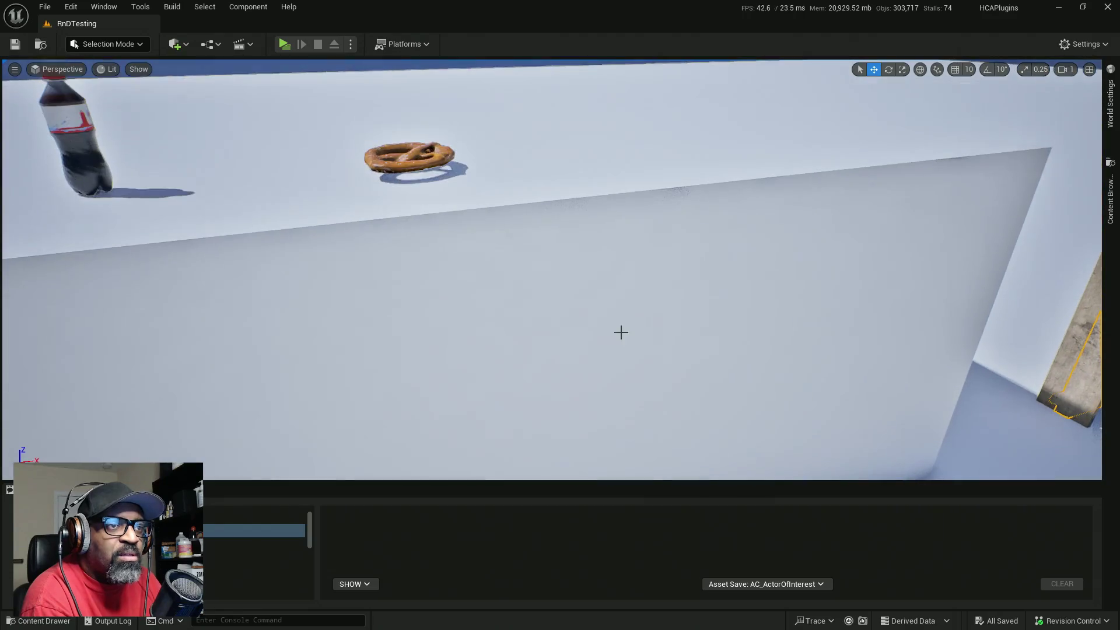
pyautogui.click(414, 156)
pyautogui.press('f')
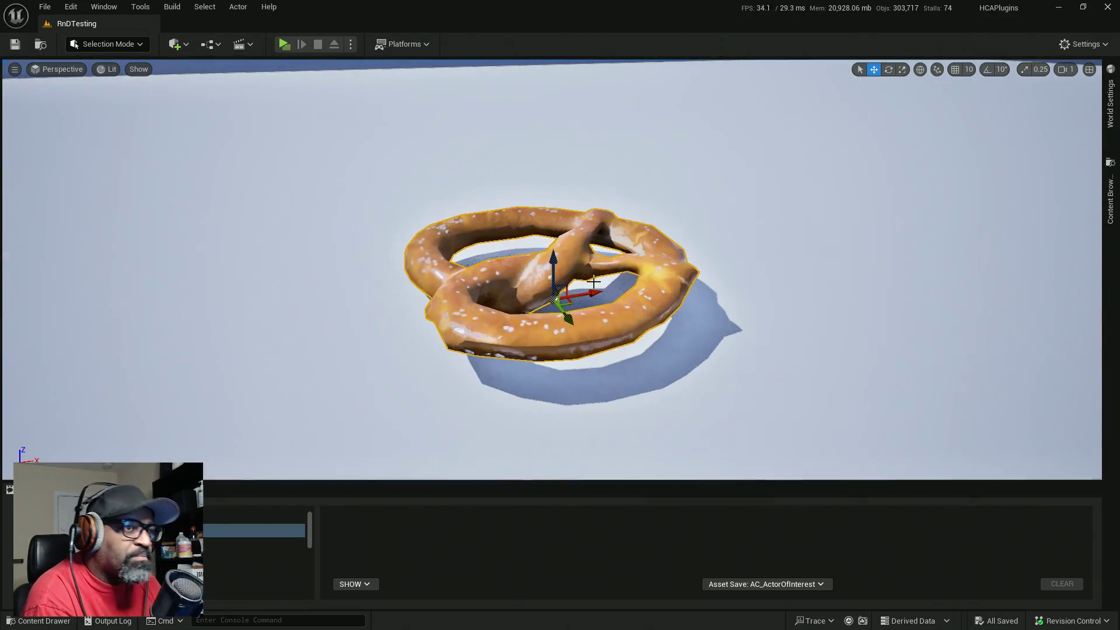
pyautogui.scroll(-5, 593, 282)
pyautogui.moveTo(593, 282)
pyautogui.mouseDown()
pyautogui.moveTo(593, 259)
pyautogui.moveTo(629, 251)
pyautogui.mouseUp()
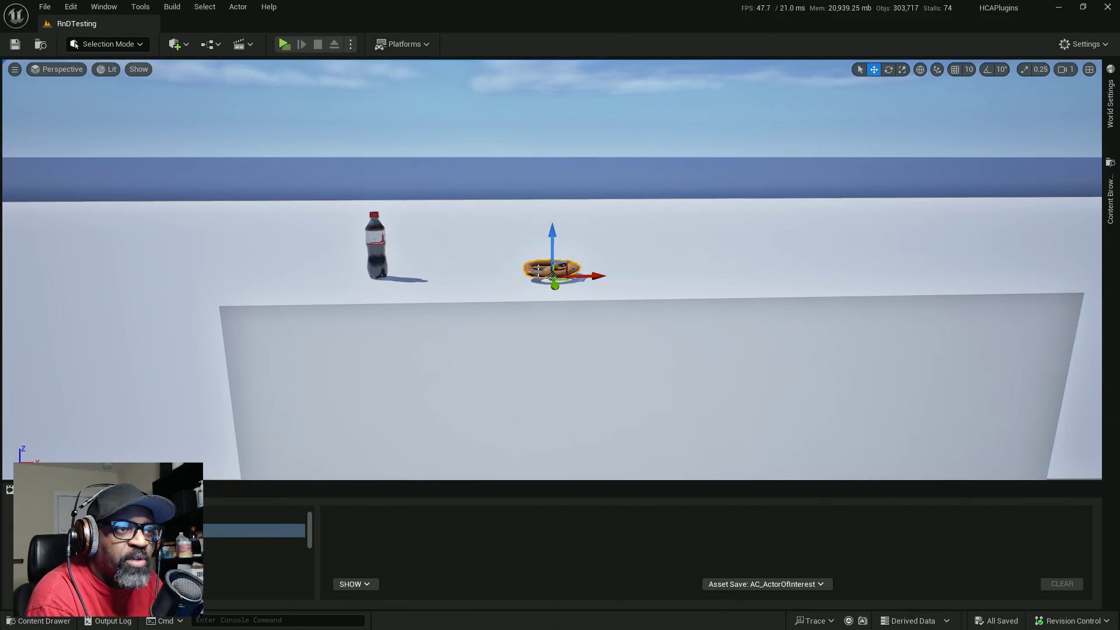
pyautogui.moveTo(521, 289); pyautogui.dragTo(548, 292)
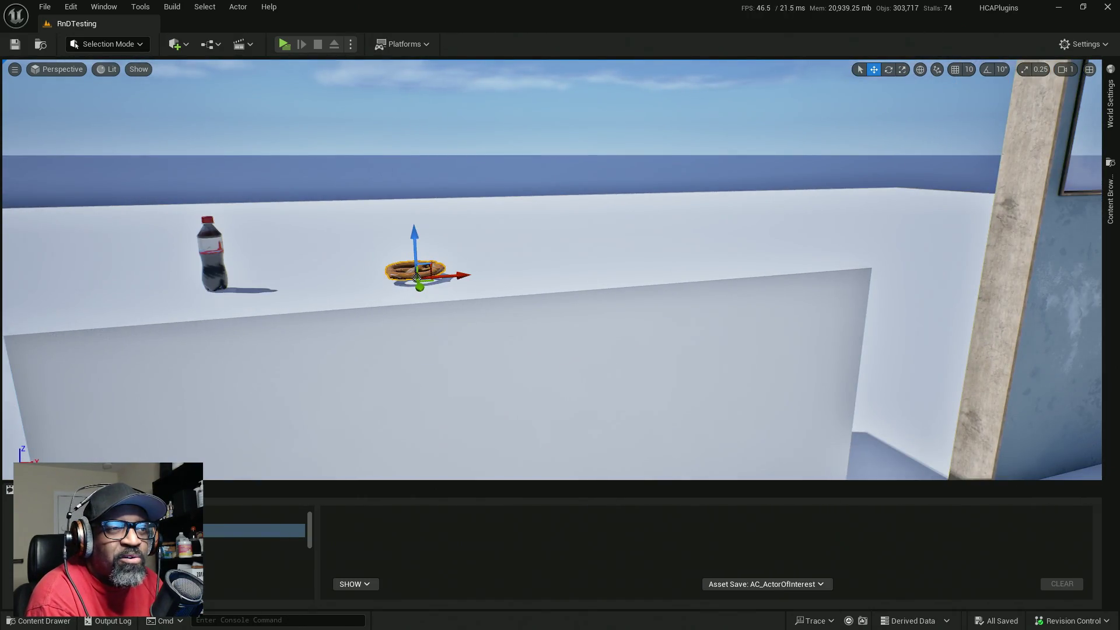
pyautogui.moveTo(658, 278)
pyautogui.mouseDown()
pyautogui.moveTo(688, 280)
pyautogui.moveTo(671, 315)
pyautogui.moveTo(671, 257)
pyautogui.moveTo(736, 259)
pyautogui.mouseUp()
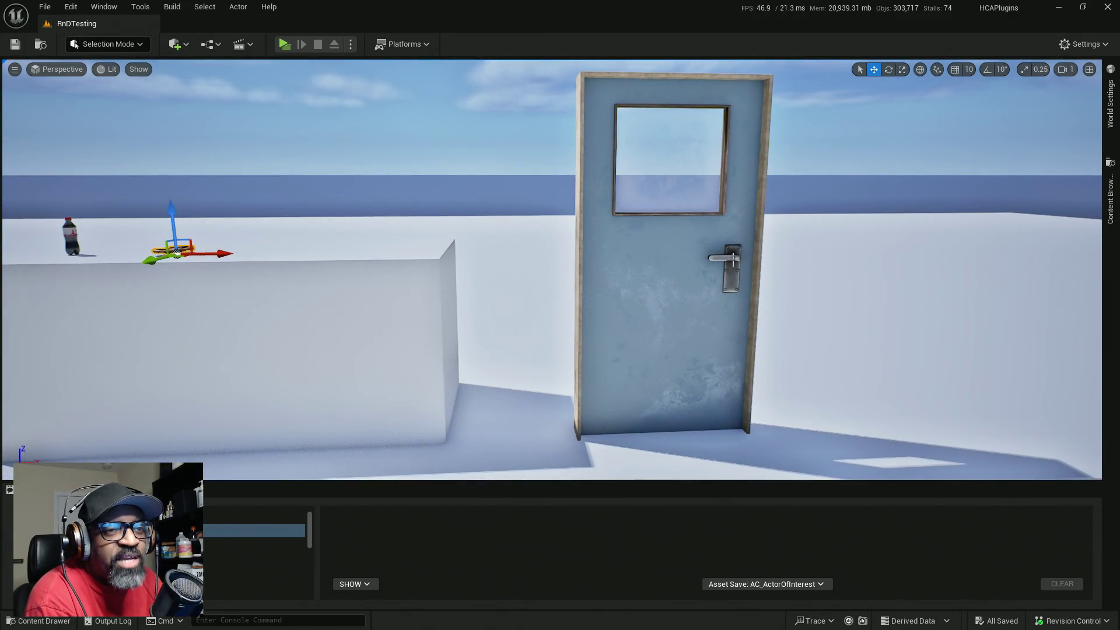
pyautogui.moveTo(657, 298)
pyautogui.mouseDown()
pyautogui.moveTo(637, 295)
pyautogui.moveTo(731, 279)
pyautogui.mouseUp()
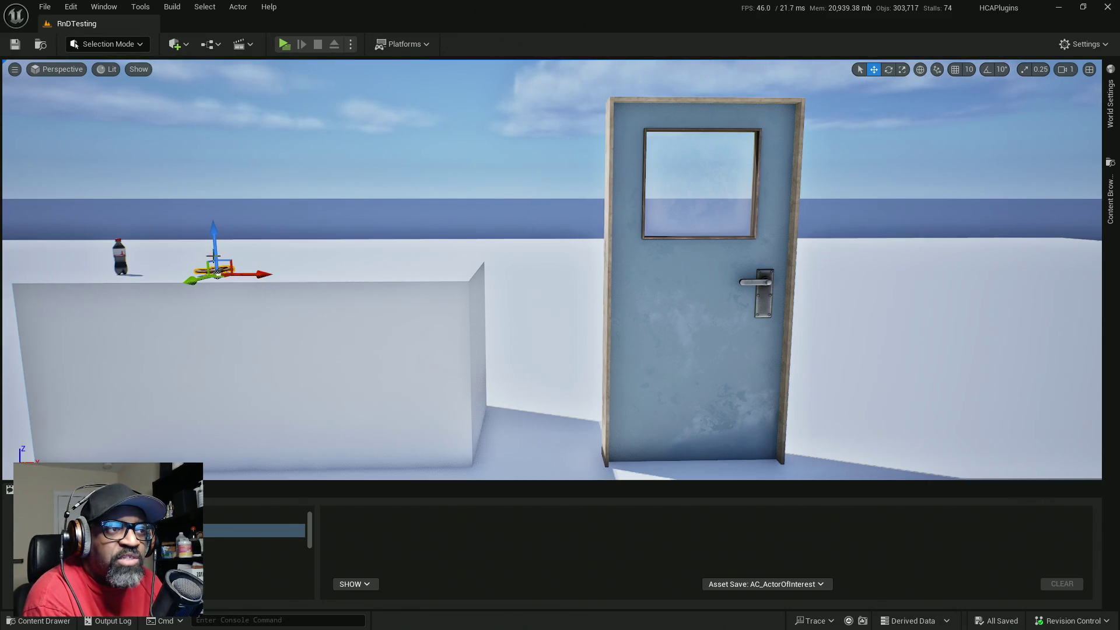
pyautogui.click(764, 305)
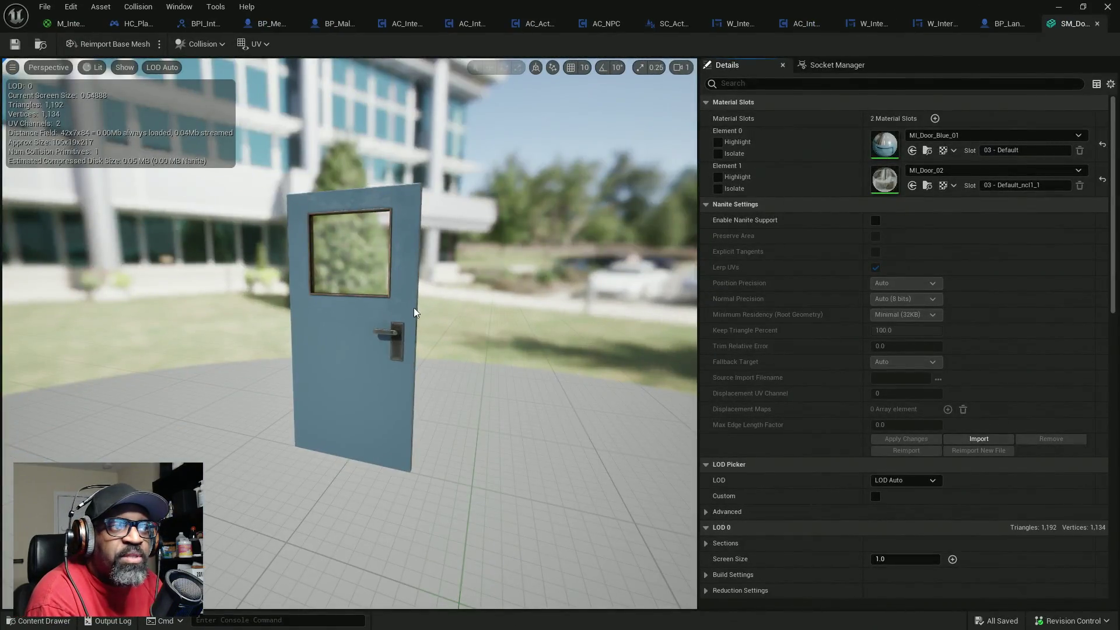
pyautogui.moveTo(415, 313); pyautogui.dragTo(440, 300)
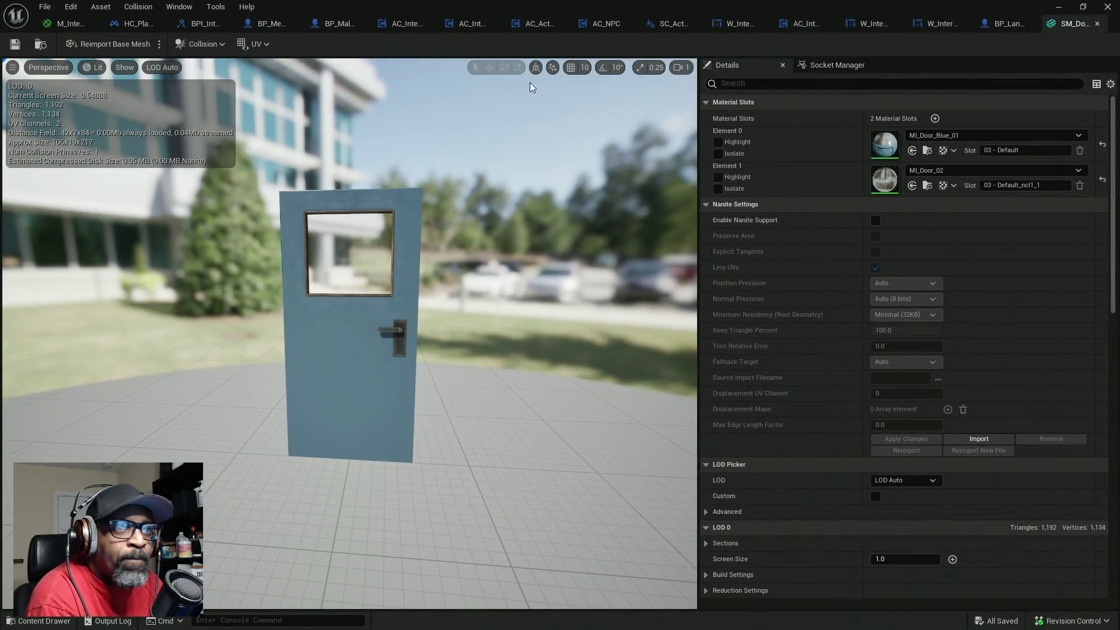
# - Collapse the detail sections and add a socket named UI to the door mesh
pyautogui.click(707, 204)
pyautogui.click(709, 102)
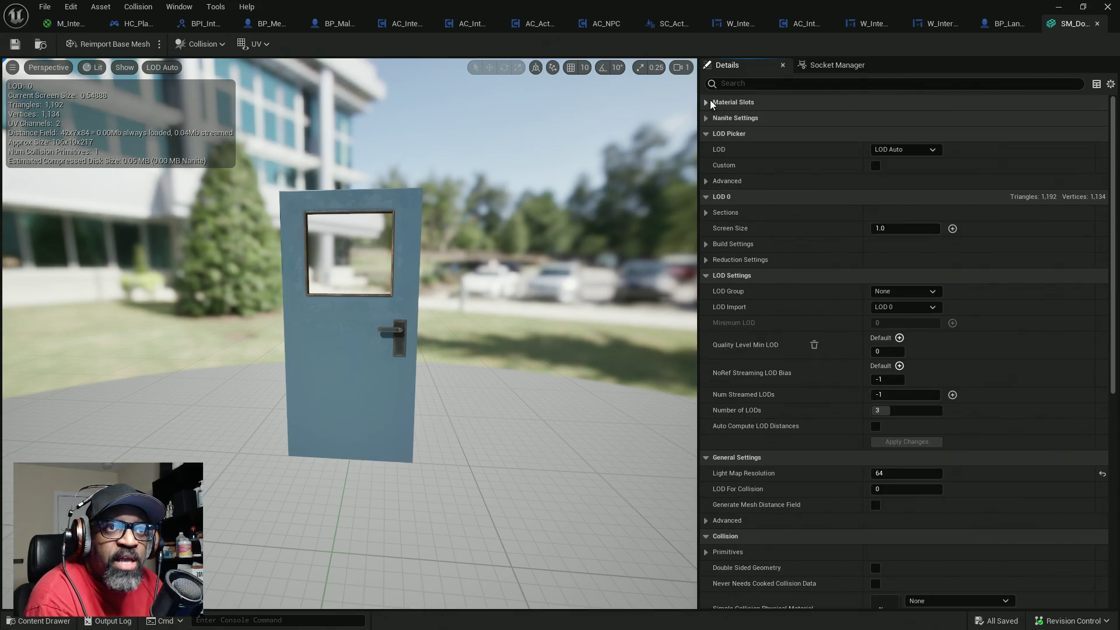
pyautogui.click(709, 135)
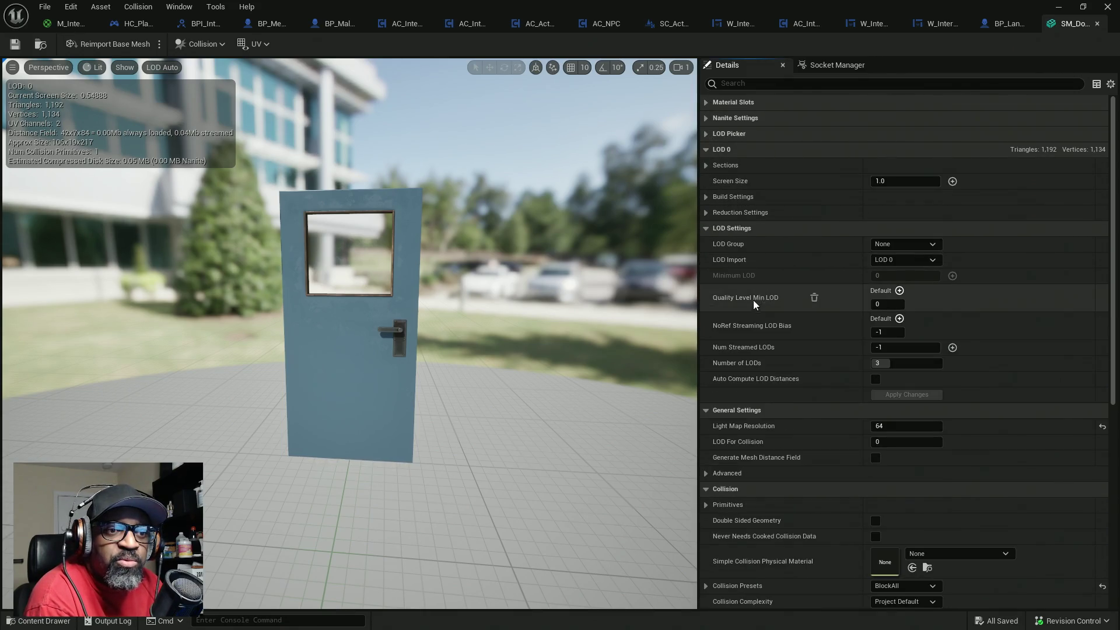
pyautogui.scroll(-10, 753, 300)
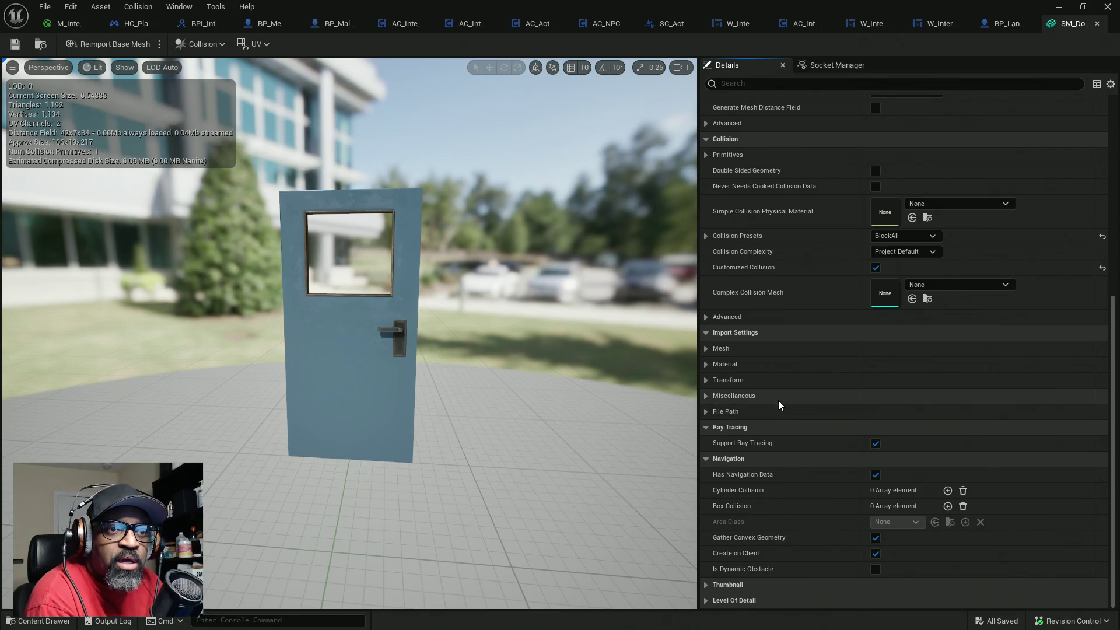
pyautogui.click(832, 66)
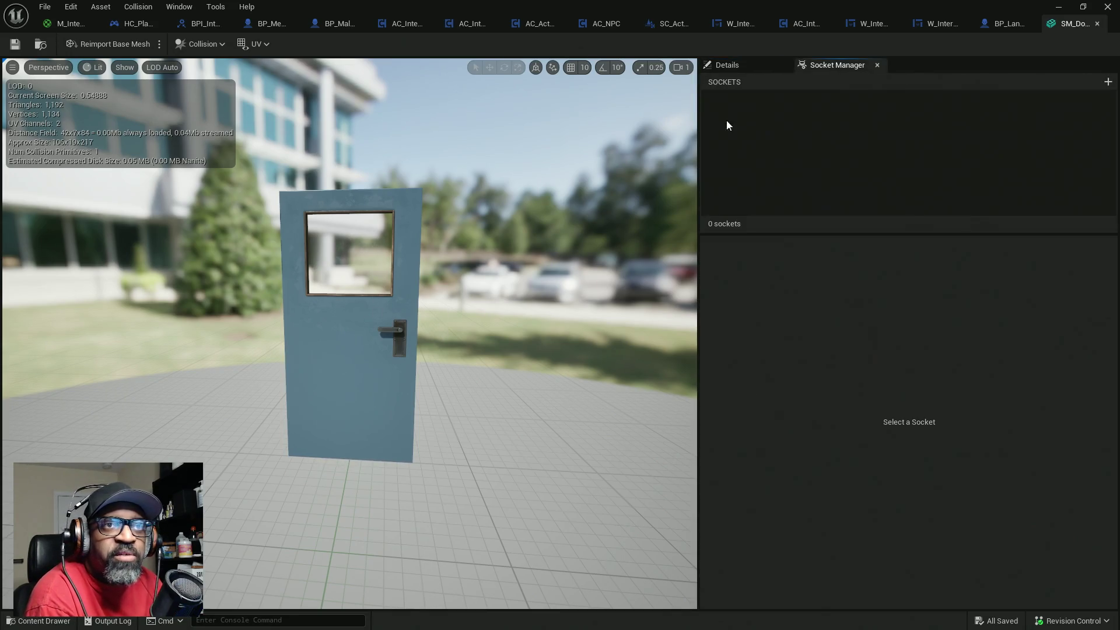
pyautogui.click(1107, 82)
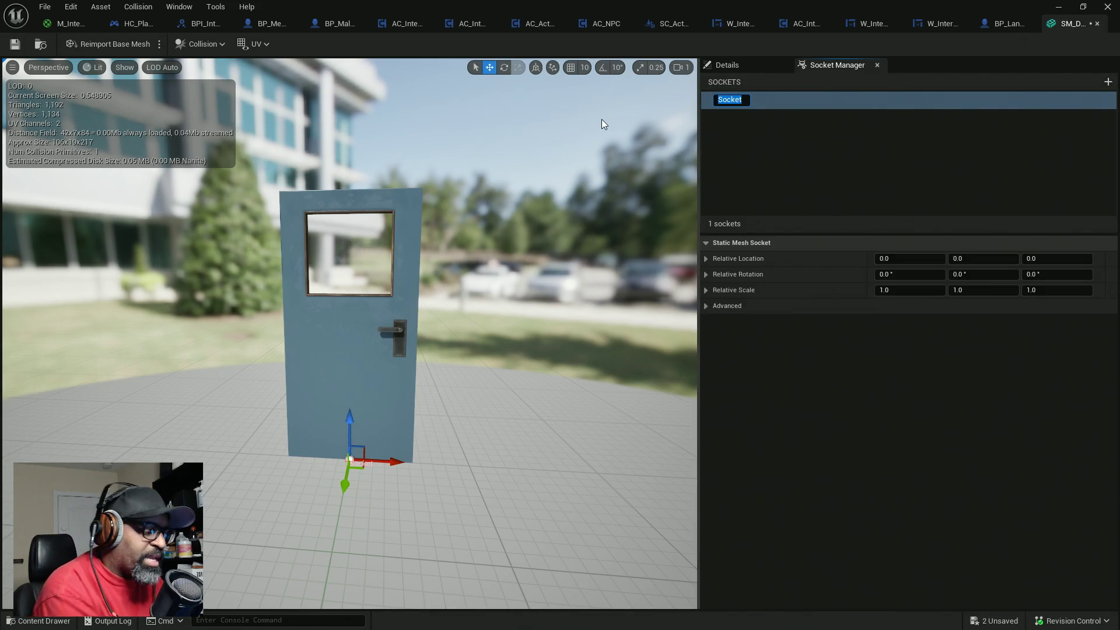
pyautogui.write('UI')
pyautogui.press('Return')
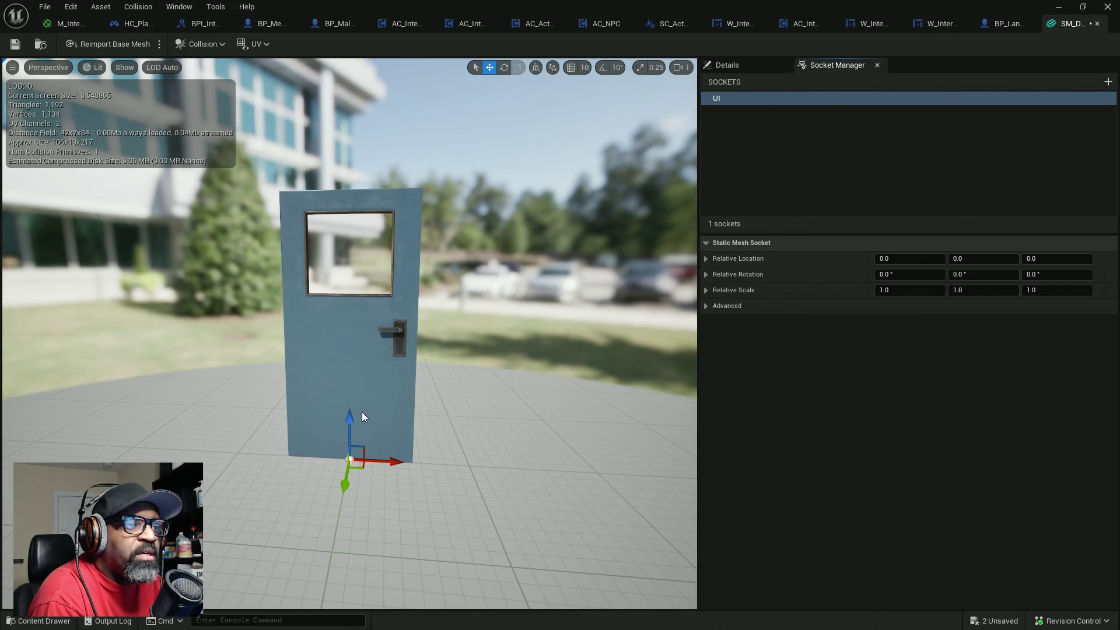
# - Move the UI socket onto the door handle
pyautogui.moveTo(348, 418)
pyautogui.mouseDown()
pyautogui.moveTo(348, 280)
pyautogui.moveTo(350, 295)
pyautogui.mouseUp()
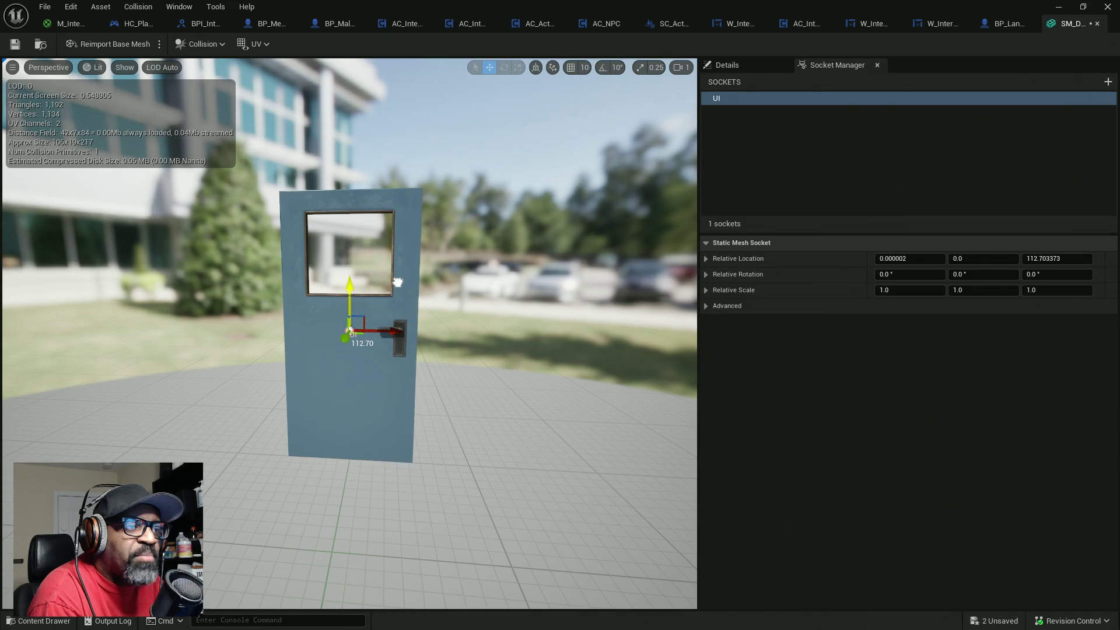
pyautogui.moveTo(387, 334); pyautogui.dragTo(434, 336)
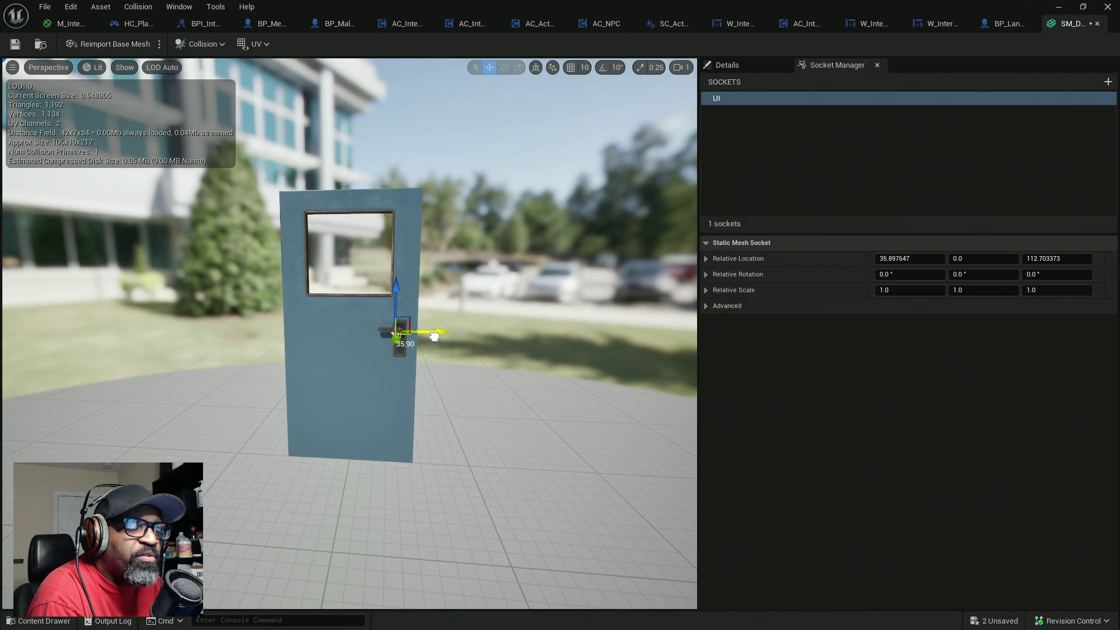
pyautogui.press('f')
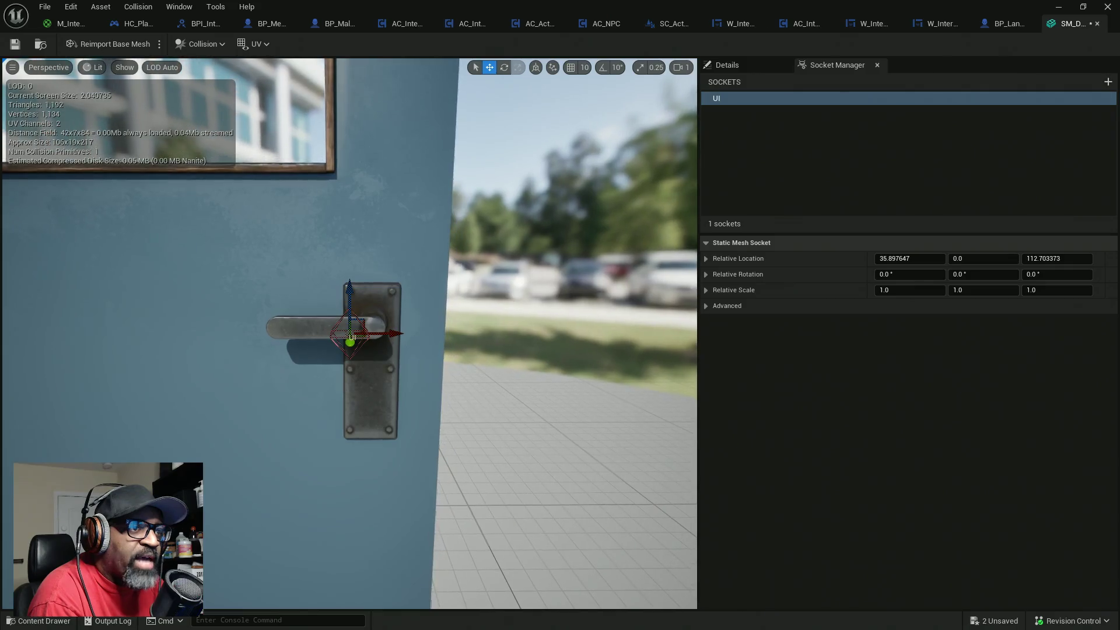
pyautogui.moveTo(350, 339); pyautogui.dragTo(184, 343)
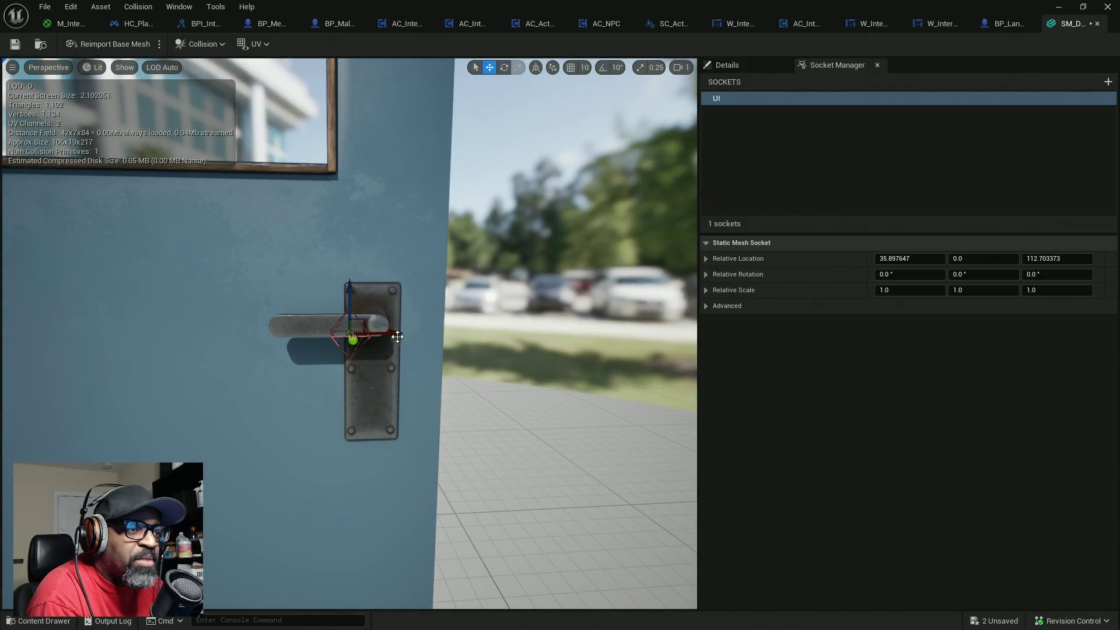
pyautogui.moveTo(397, 336)
pyautogui.mouseDown()
pyautogui.moveTo(560, 330)
pyautogui.moveTo(535, 379)
pyautogui.mouseUp()
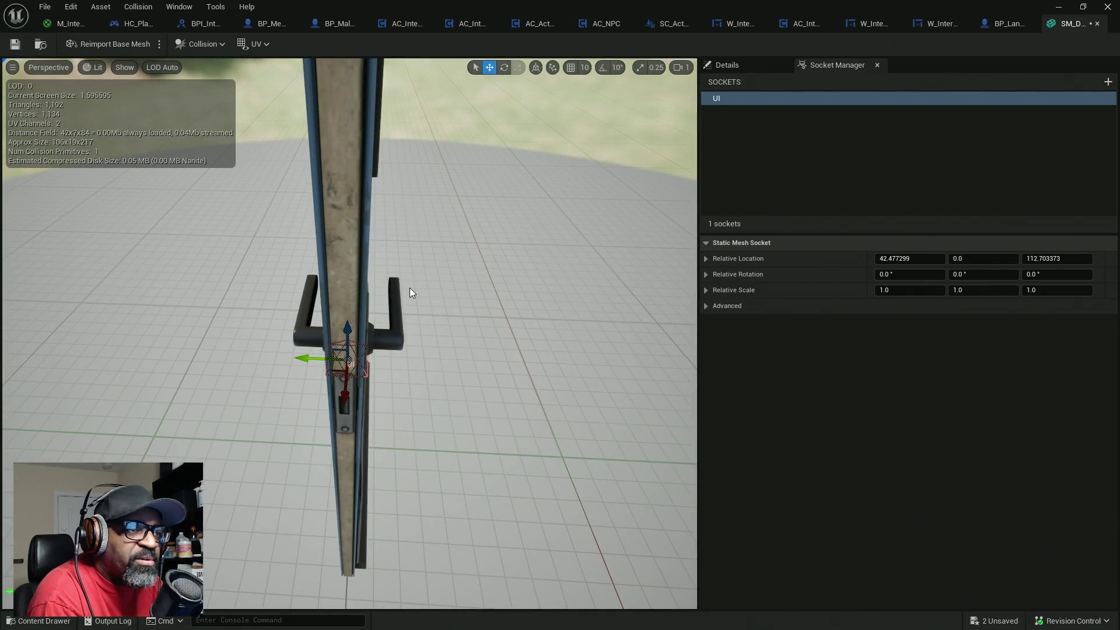
pyautogui.moveTo(368, 349); pyautogui.dragTo(271, 380)
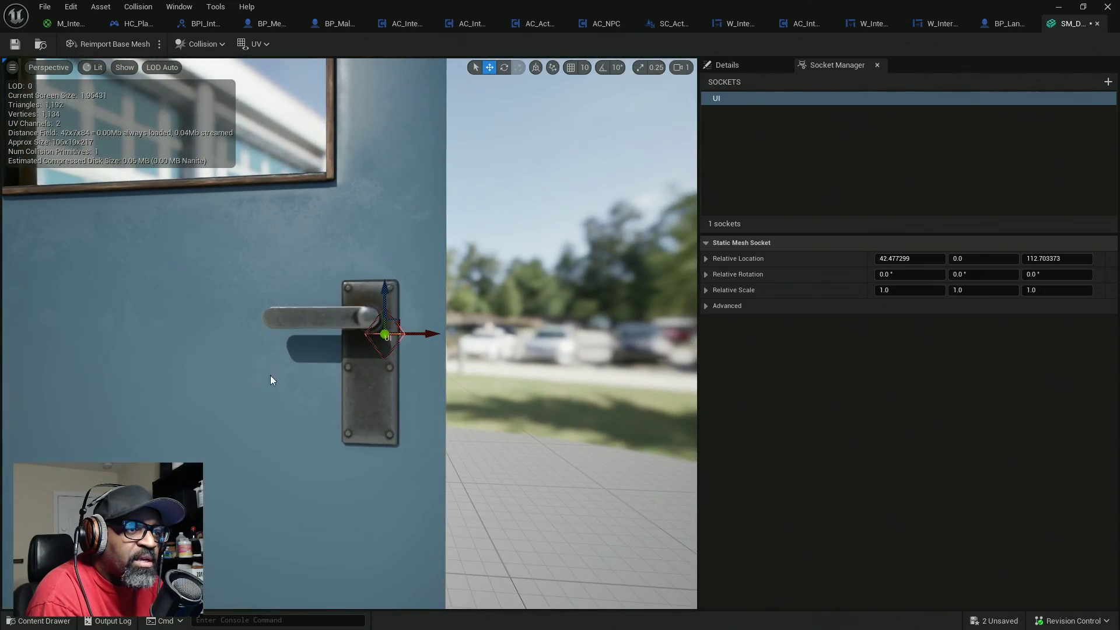
pyautogui.moveTo(401, 317)
pyautogui.mouseDown()
pyautogui.moveTo(383, 300)
pyautogui.moveTo(332, 318)
pyautogui.moveTo(404, 291)
pyautogui.mouseUp()
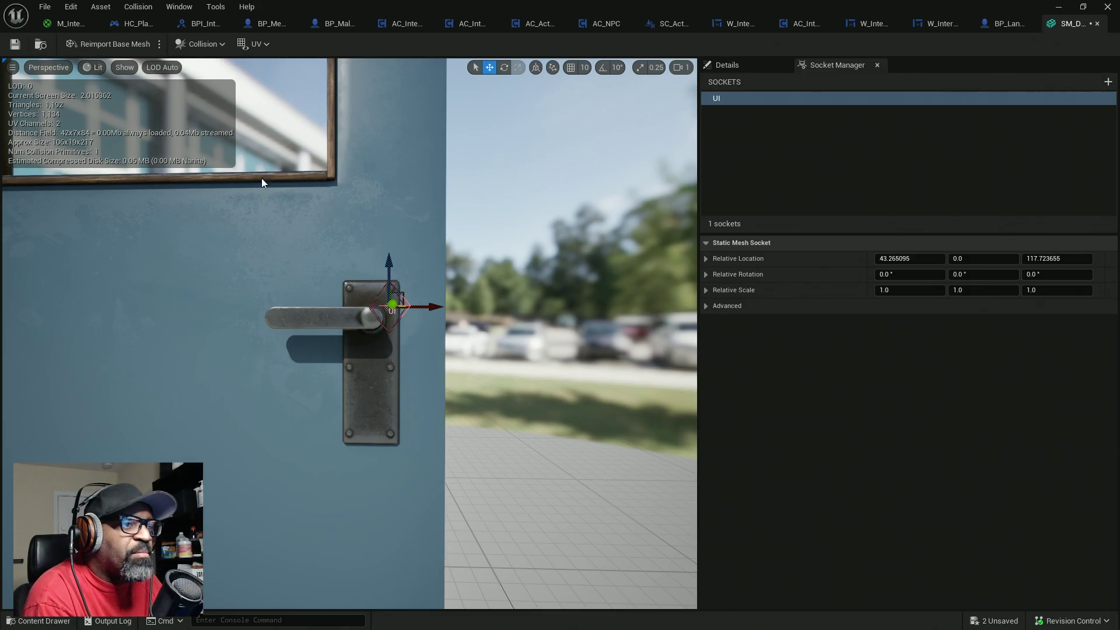
# - Save SM_Door_01_Blue with Check Out Selected and return to the AC_ActorOfInterest blueprint
pyautogui.hotkey('ctrl', 's')
pyautogui.click(573, 453)
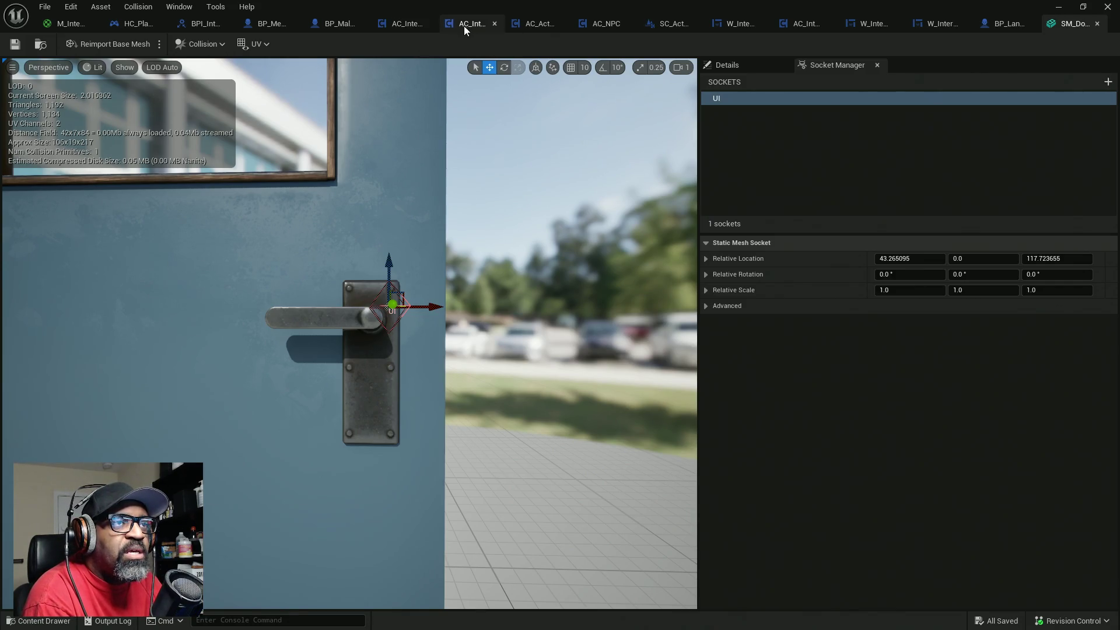
pyautogui.click(541, 24)
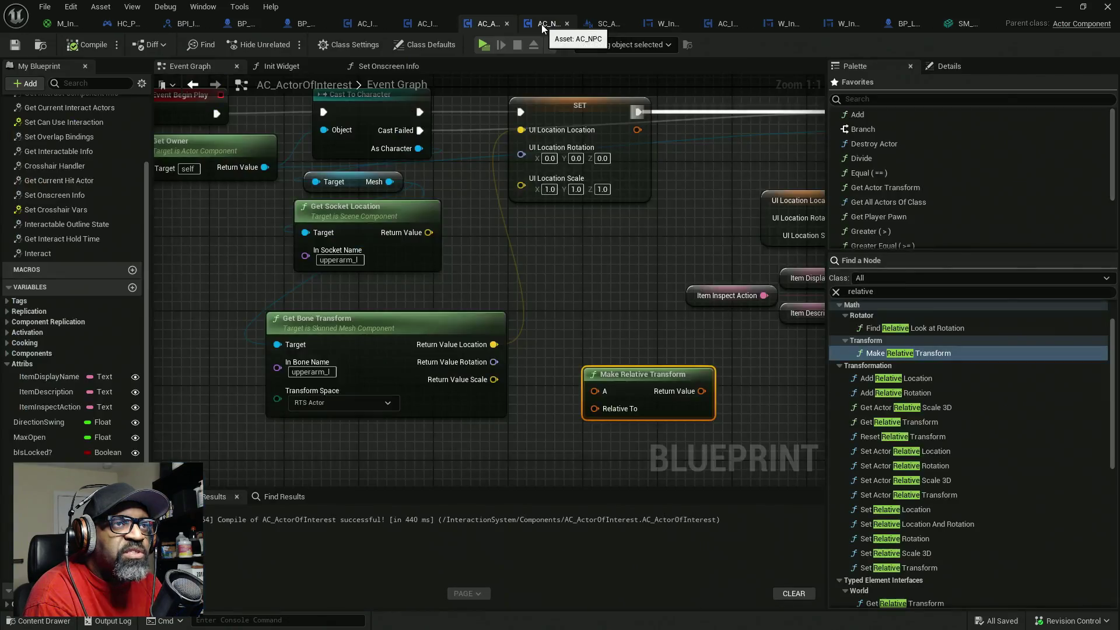
# - Delete the Make Relative Transform node and browse Get Owner's output nodes for socket functions
pyautogui.moveTo(579, 235); pyautogui.dragTo(450, 231)
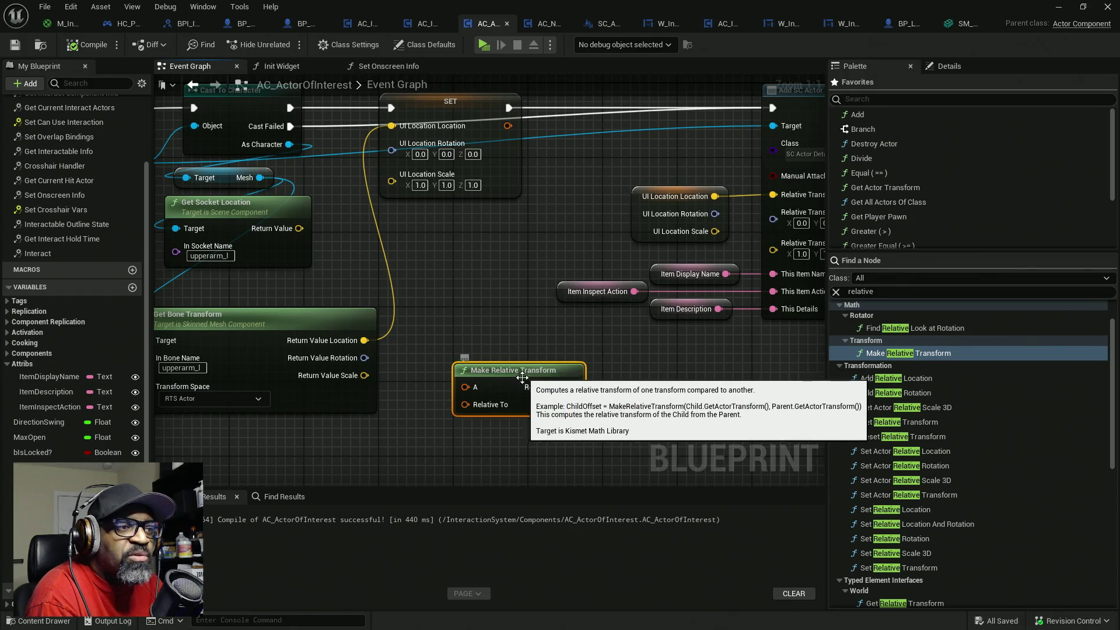
pyautogui.press('Delete')
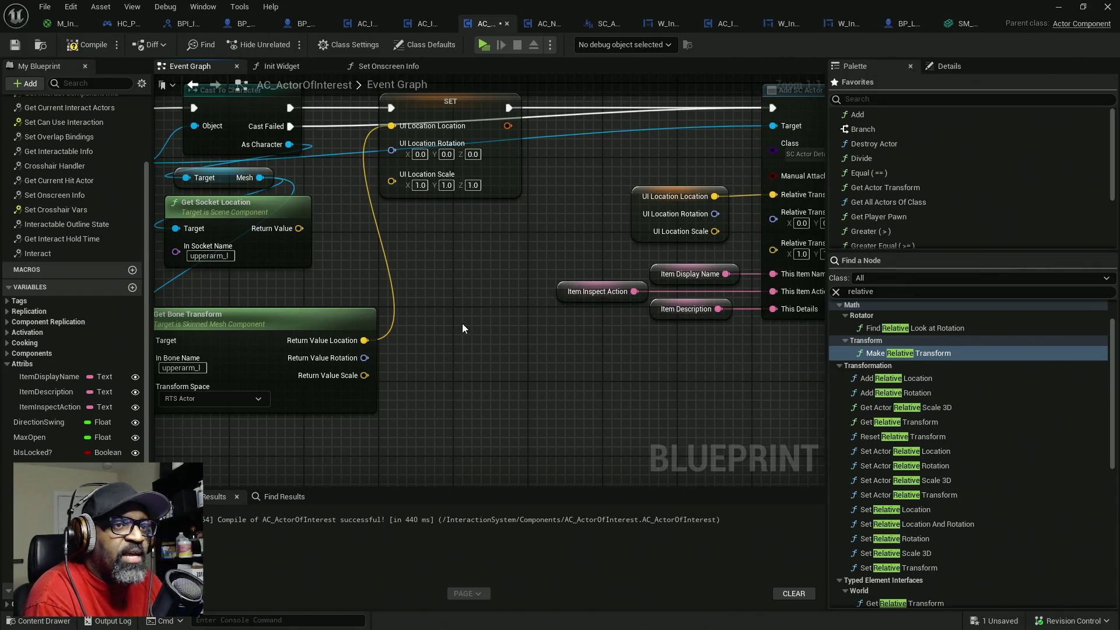
pyautogui.moveTo(546, 272)
pyautogui.mouseDown()
pyautogui.moveTo(595, 285)
pyautogui.moveTo(439, 306)
pyautogui.mouseUp()
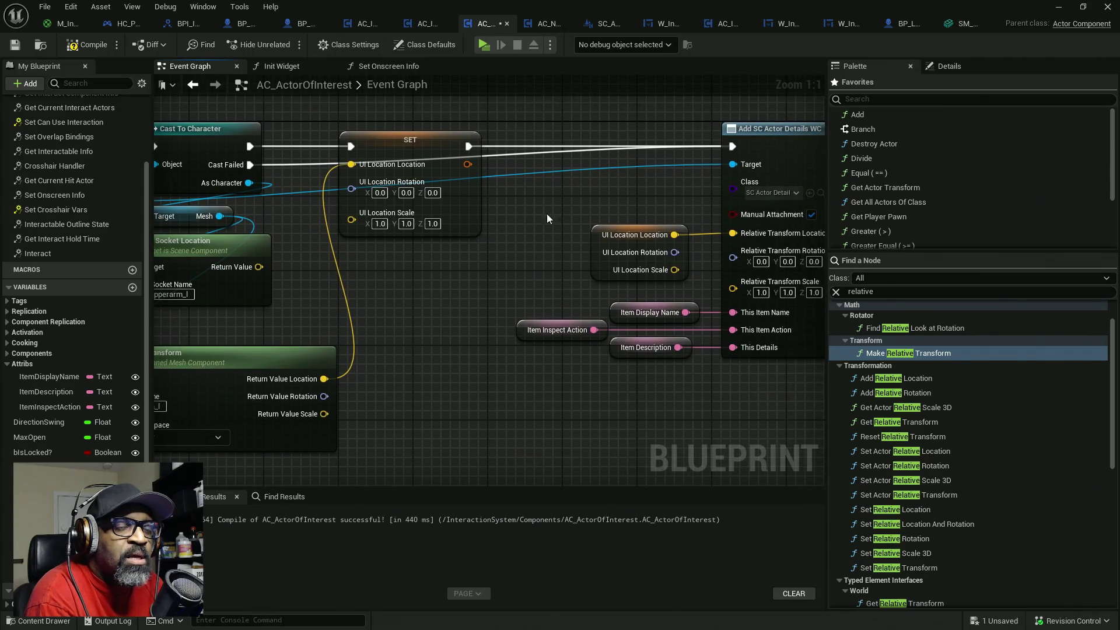
pyautogui.moveTo(260, 119)
pyautogui.mouseDown()
pyautogui.moveTo(389, 117)
pyautogui.moveTo(310, 161)
pyautogui.mouseUp()
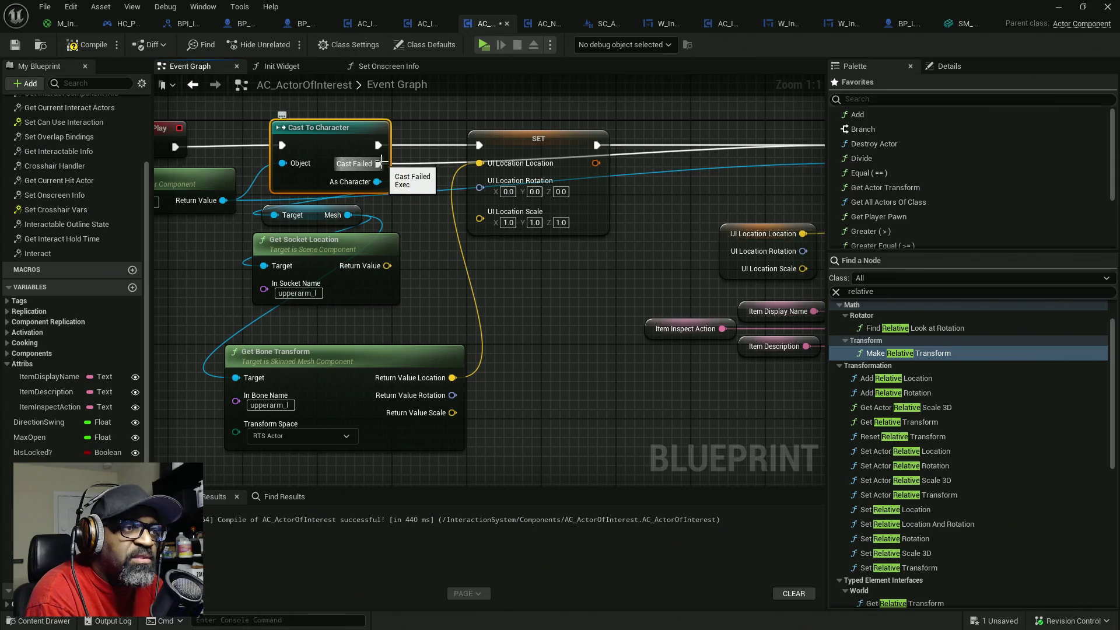
pyautogui.moveTo(330, 213); pyautogui.dragTo(370, 216)
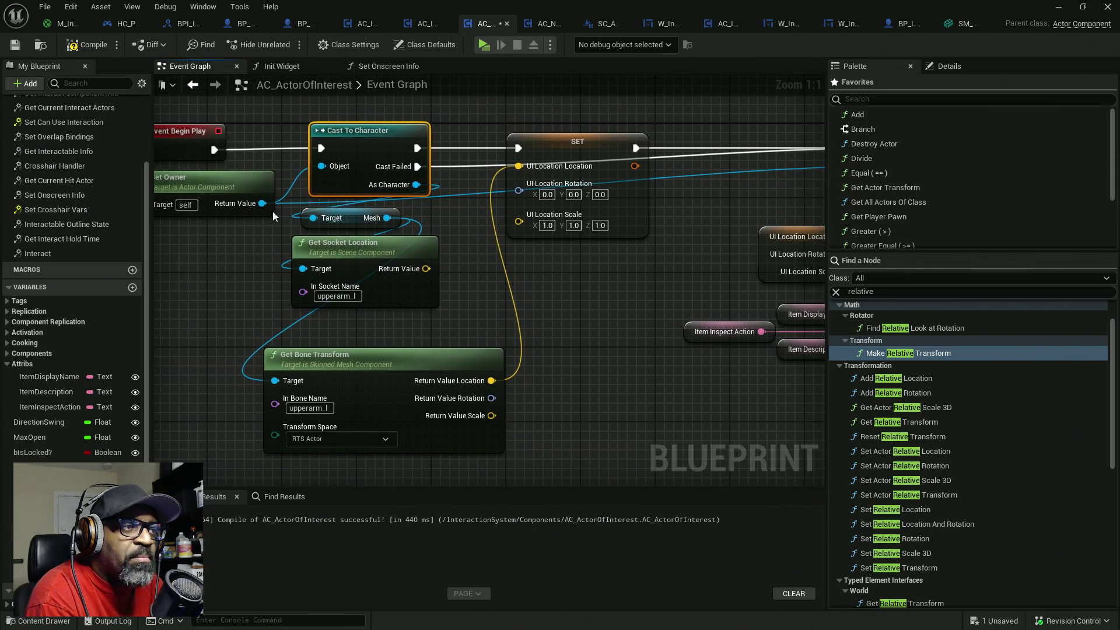
pyautogui.moveTo(257, 201); pyautogui.dragTo(551, 281)
pyautogui.write('et')
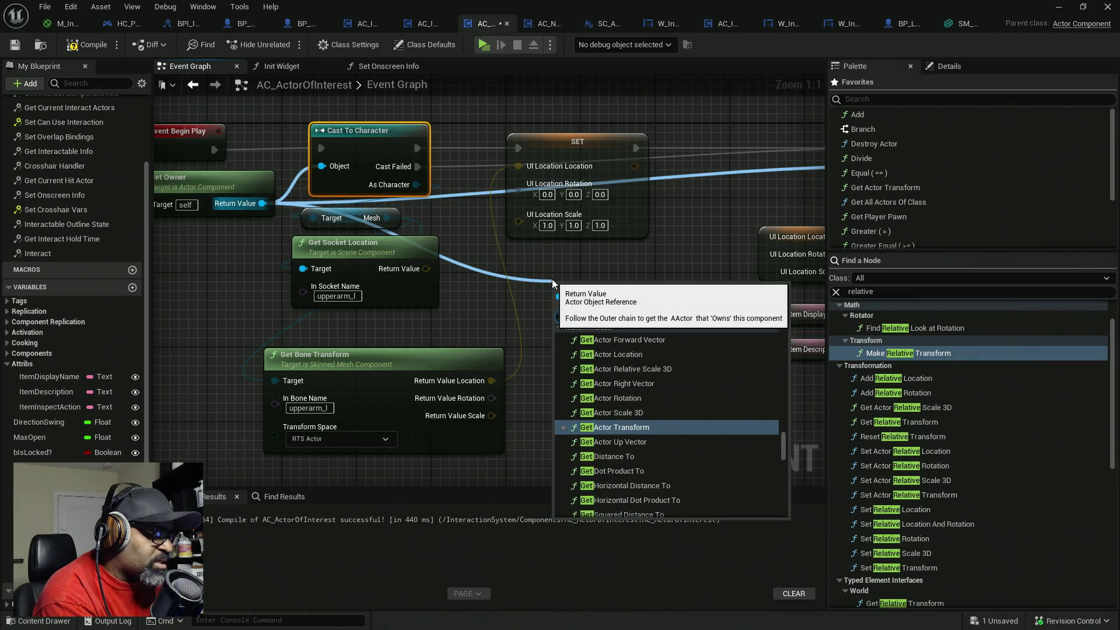
pyautogui.write(' socket')
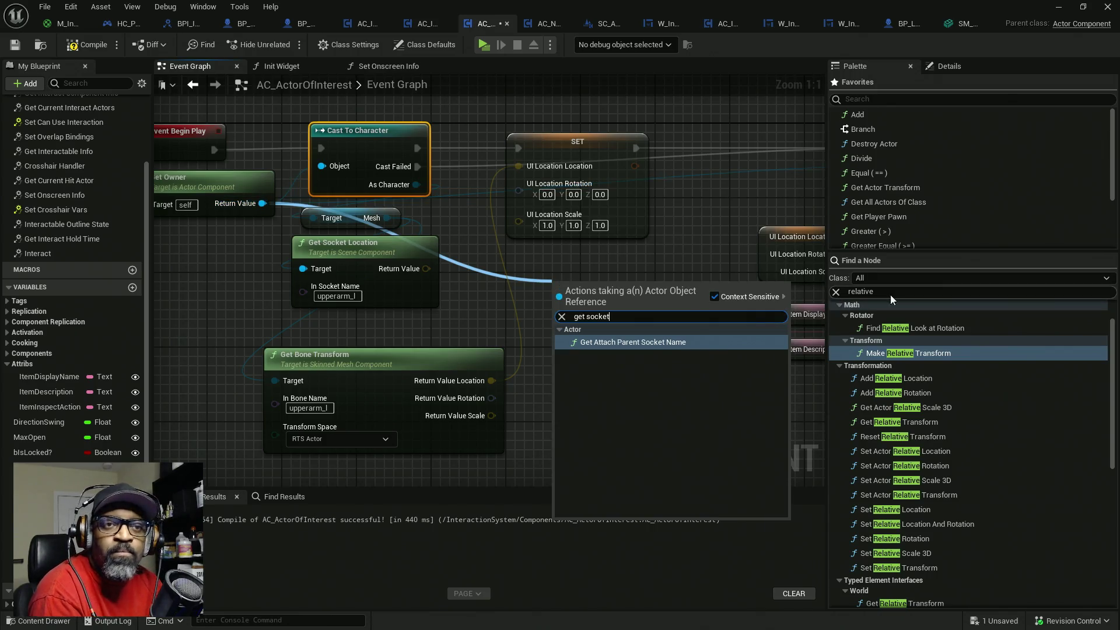
# - Search the Palette for 'sockets' and place a Get Sockets by Tag node below SET
pyautogui.click(890, 293)
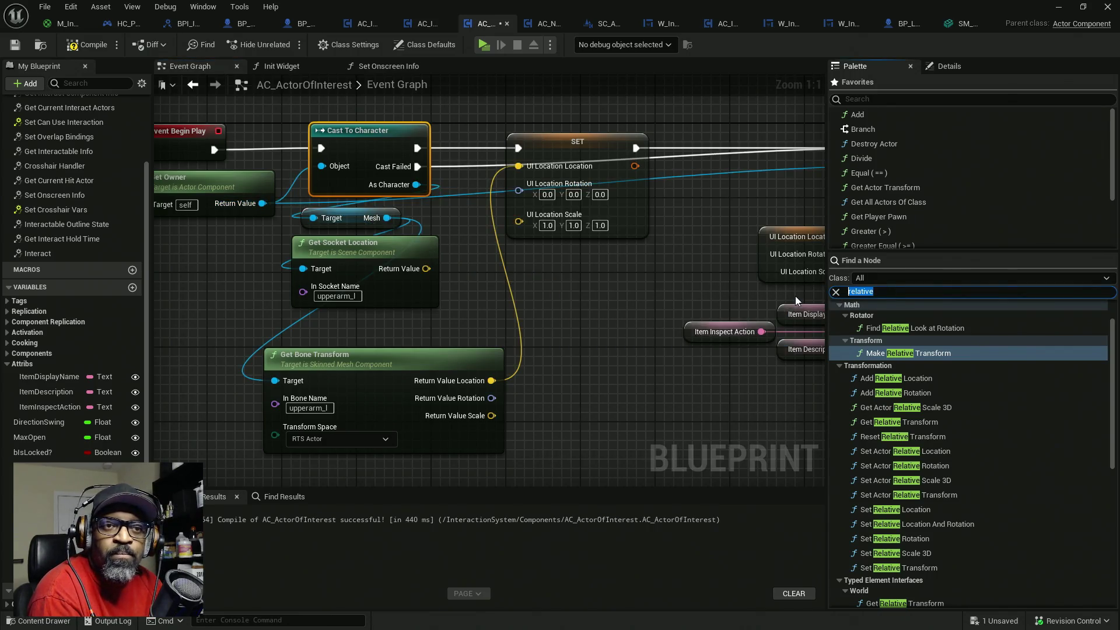
pyautogui.write('sockets')
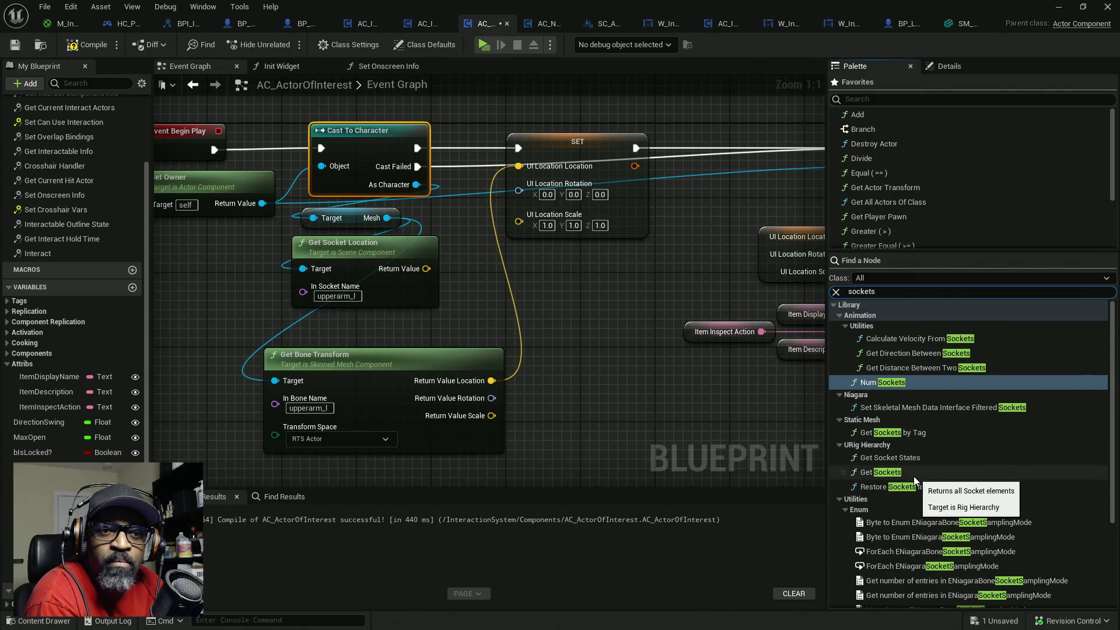
pyautogui.click(886, 473)
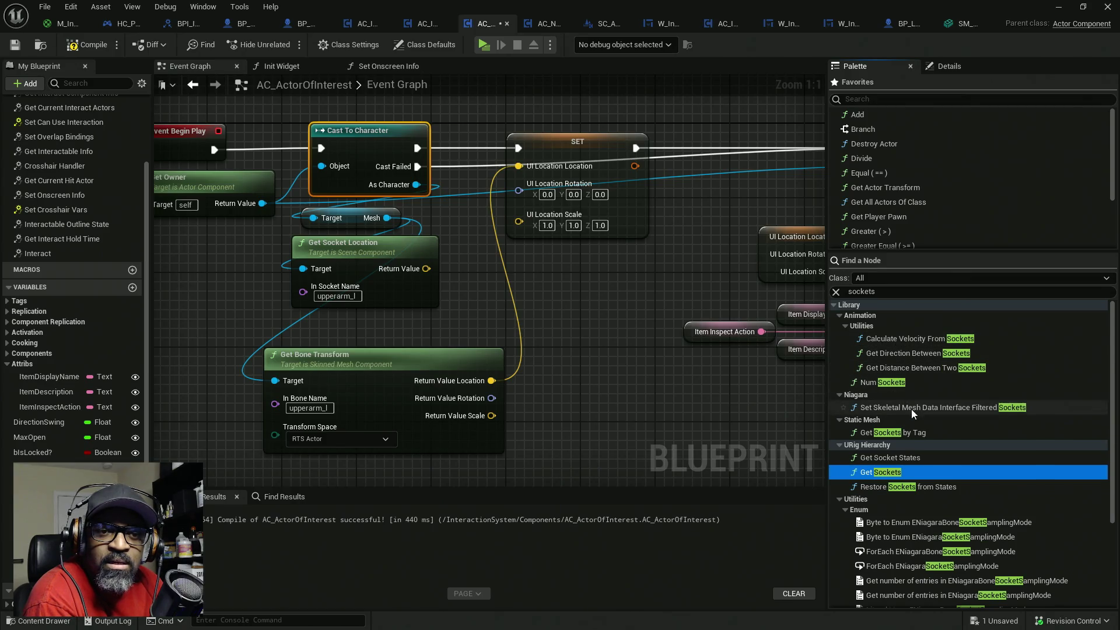
pyautogui.scroll(-3, 908, 414)
pyautogui.click(844, 415)
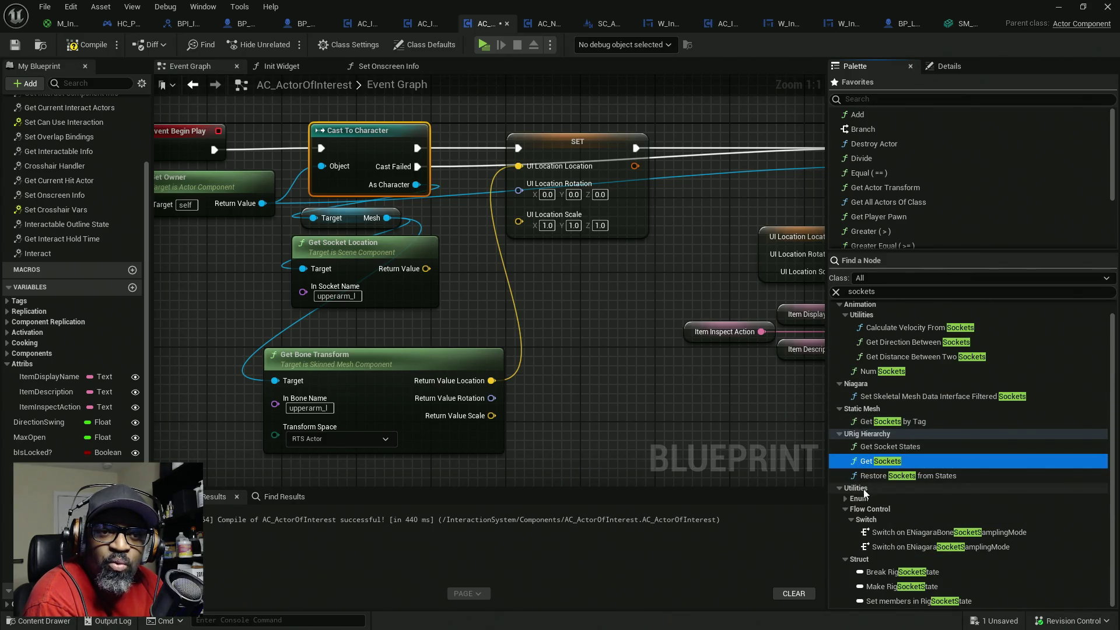
pyautogui.scroll(1, 887, 499)
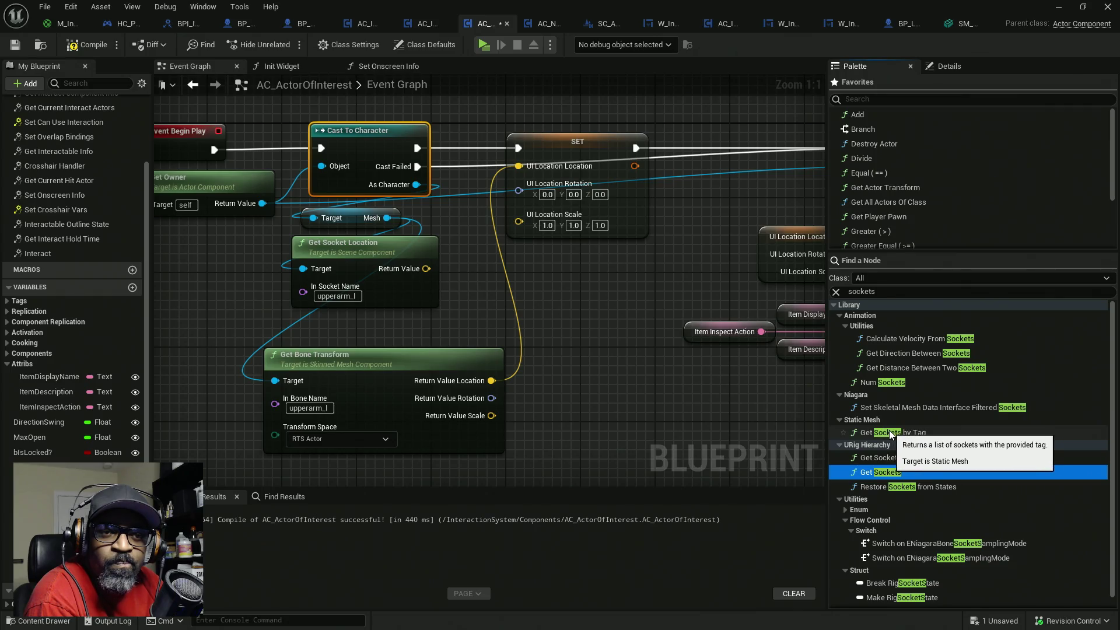
pyautogui.click(890, 432)
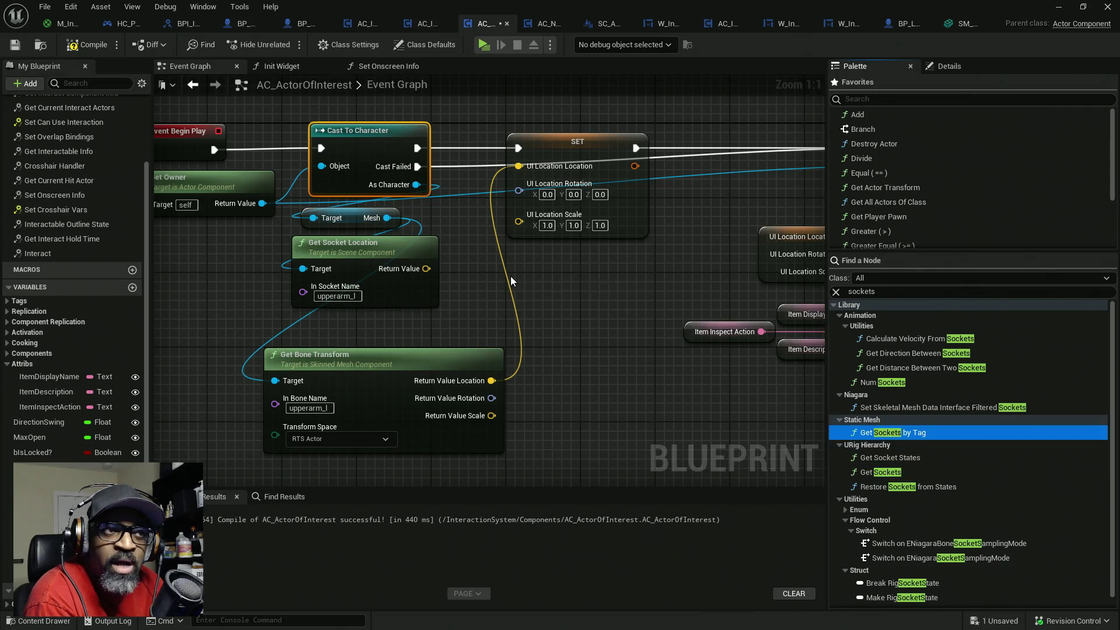
pyautogui.moveTo(511, 282); pyautogui.dragTo(509, 276)
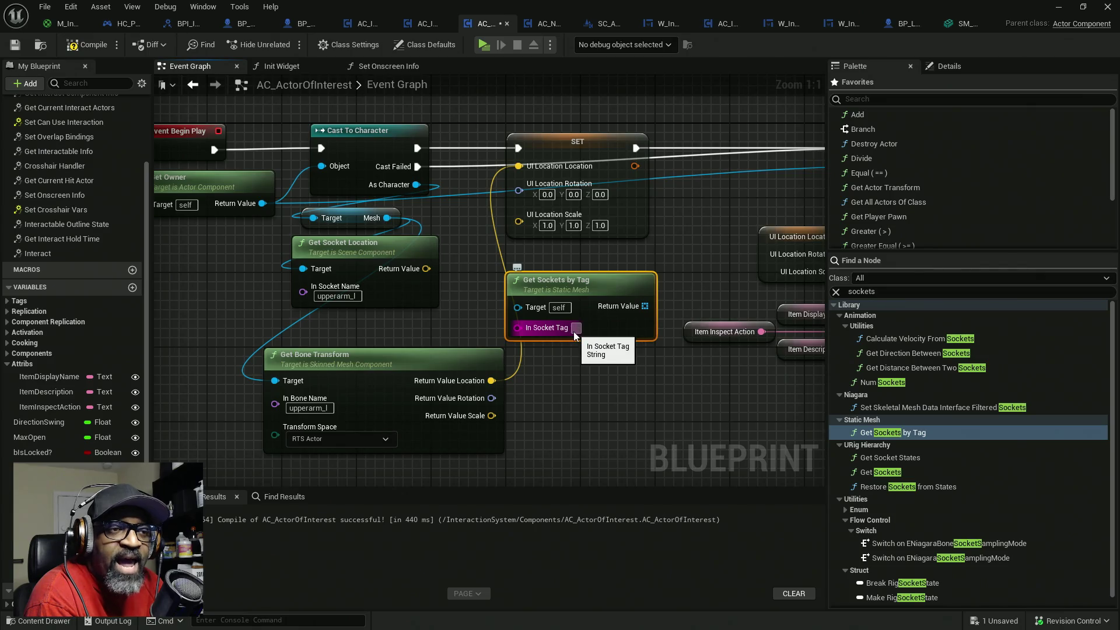
pyautogui.click(956, 28)
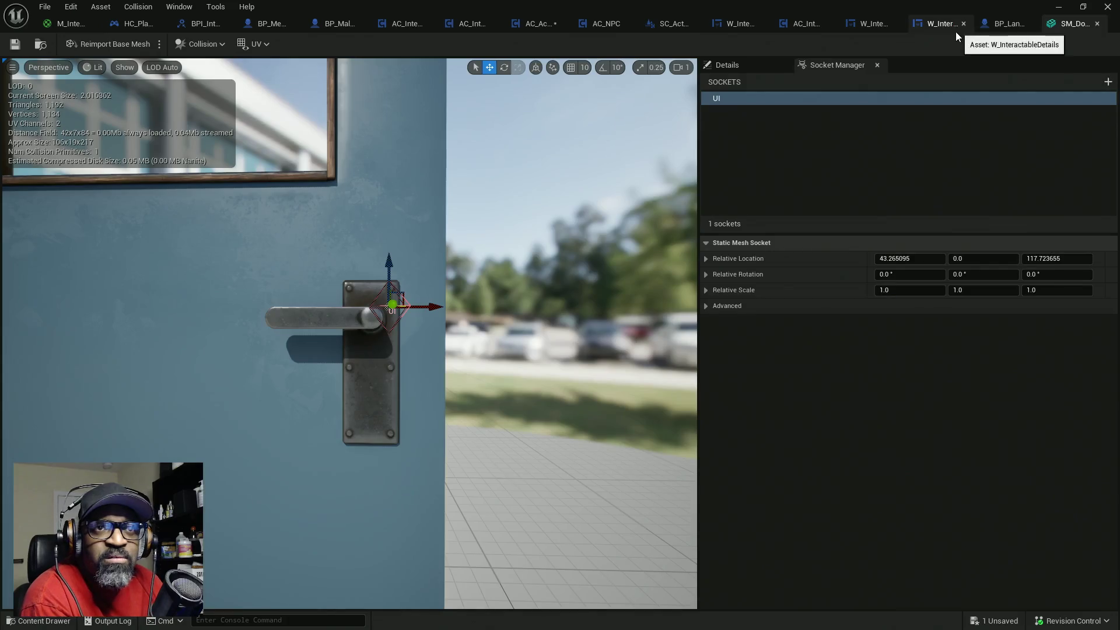
pyautogui.click(705, 306)
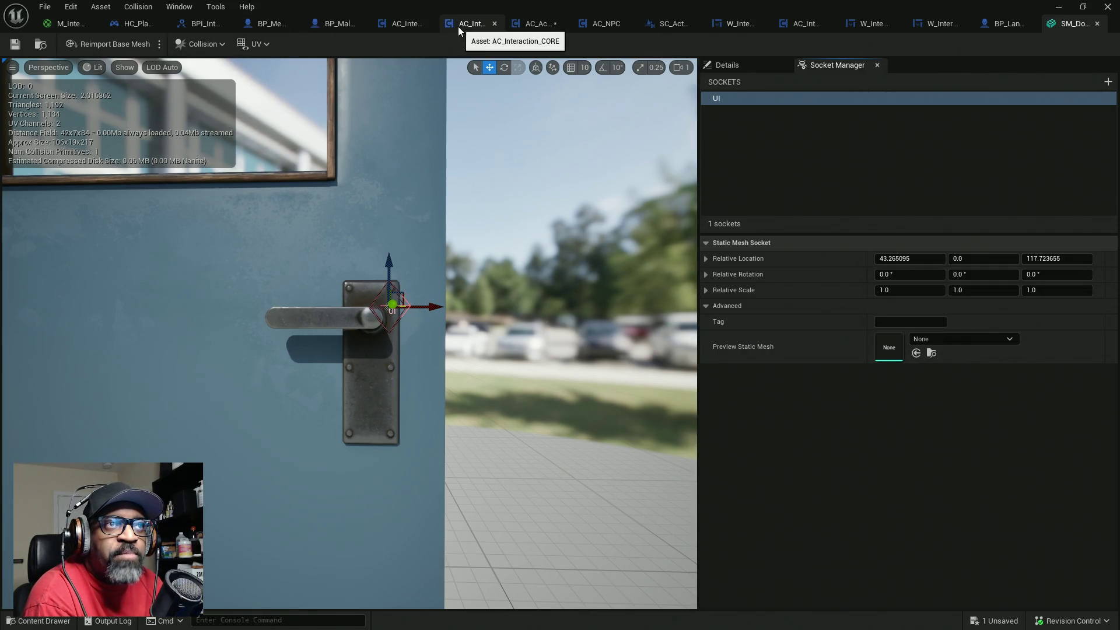
pyautogui.click(527, 24)
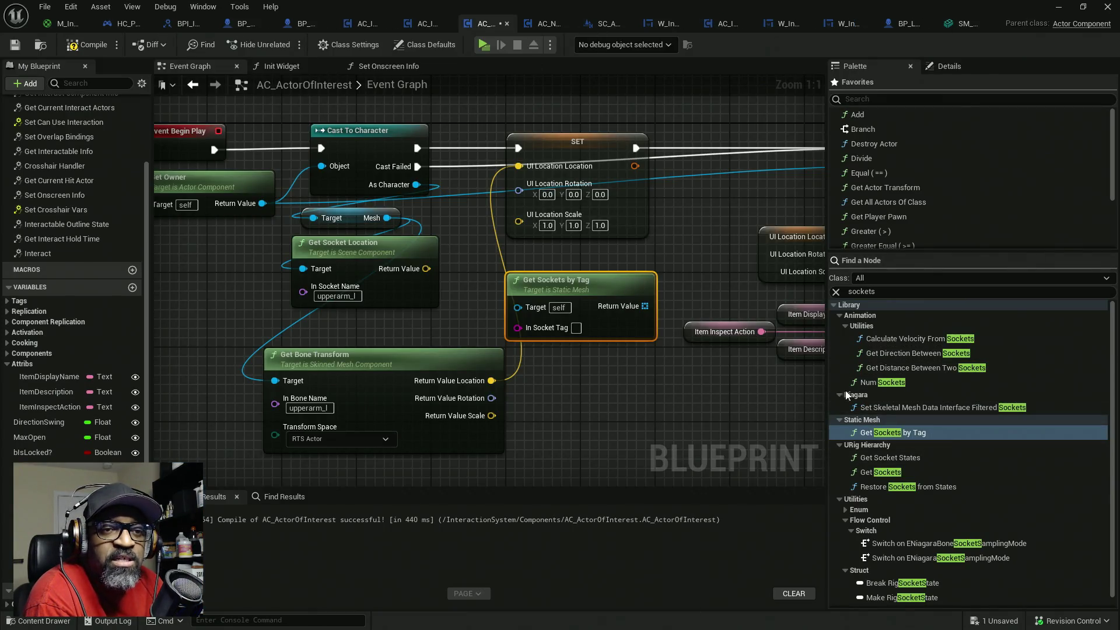
# - Try Num Sockets, Get Sockets and a Find Socket node from the Palette, removing each again
pyautogui.moveTo(880, 383)
pyautogui.mouseDown()
pyautogui.moveTo(670, 403)
pyautogui.moveTo(596, 379)
pyautogui.mouseUp()
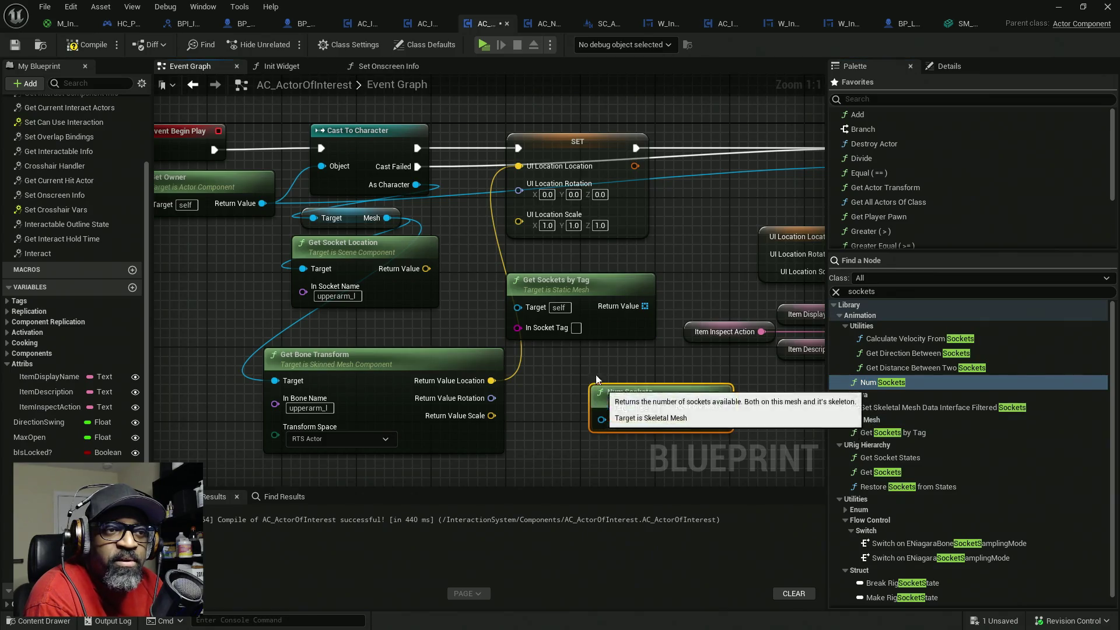
pyautogui.click(617, 318)
pyautogui.click(622, 354)
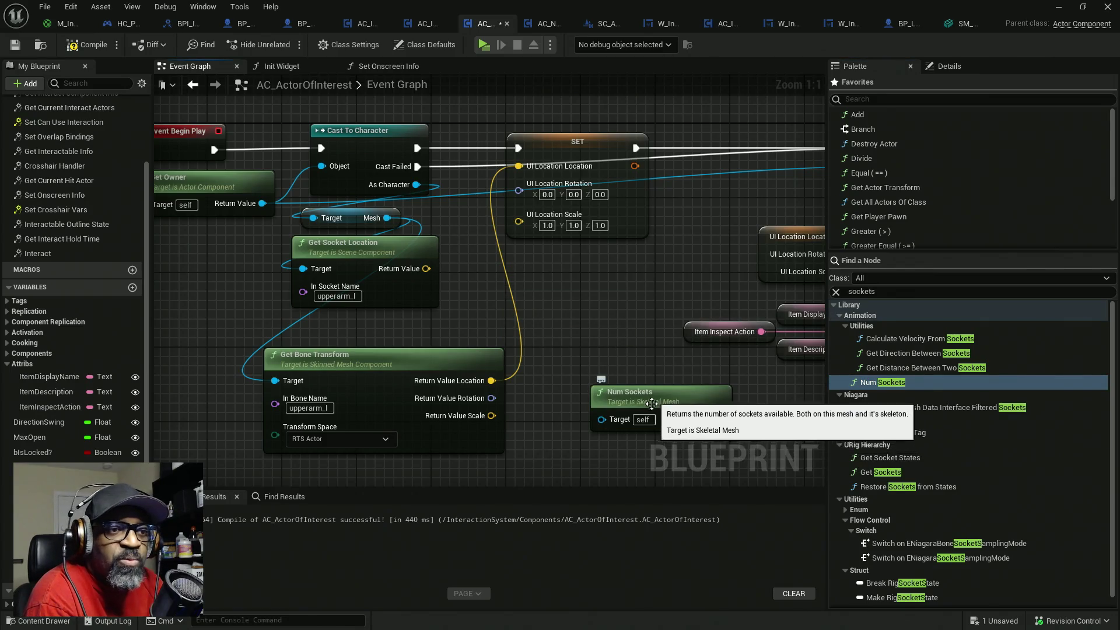
pyautogui.click(677, 413)
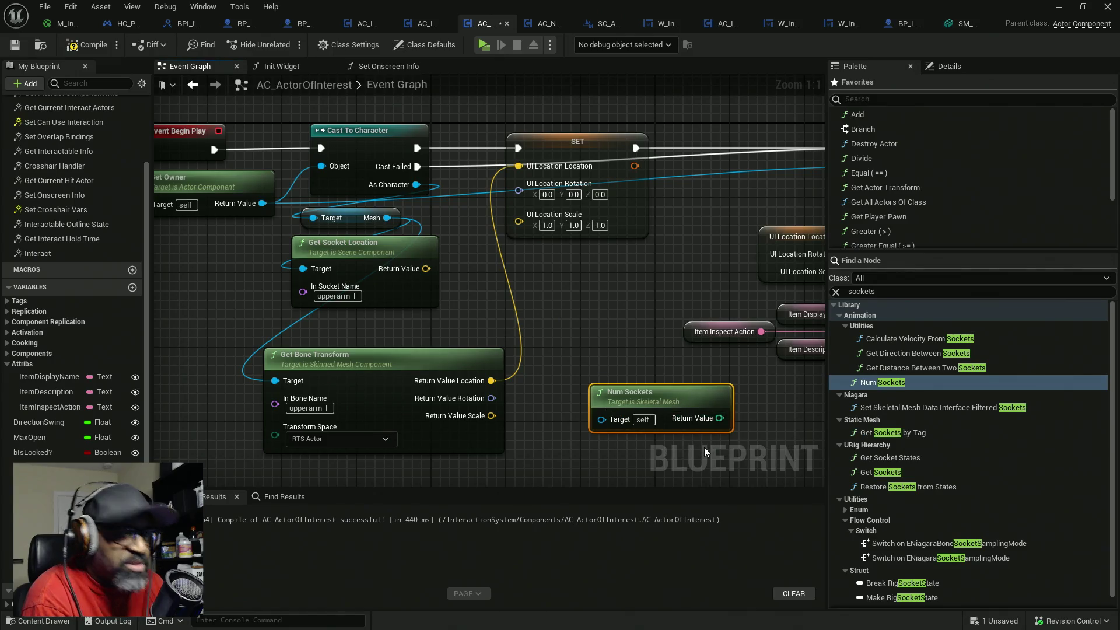
pyautogui.press('Delete')
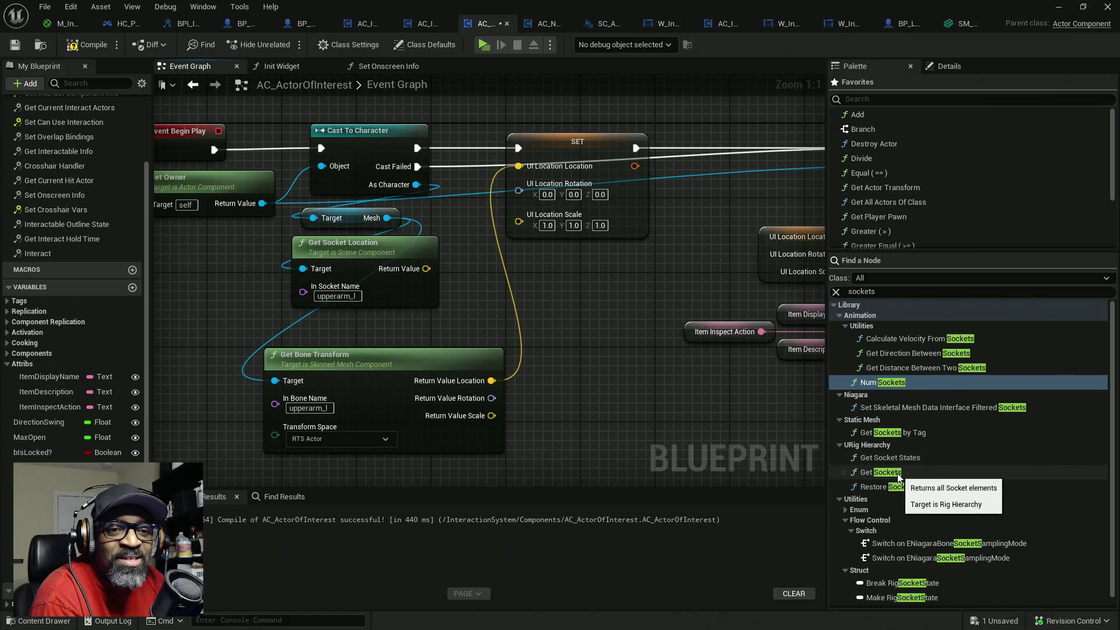
pyautogui.moveTo(898, 474)
pyautogui.mouseDown()
pyautogui.moveTo(687, 378)
pyautogui.moveTo(618, 370)
pyautogui.mouseUp()
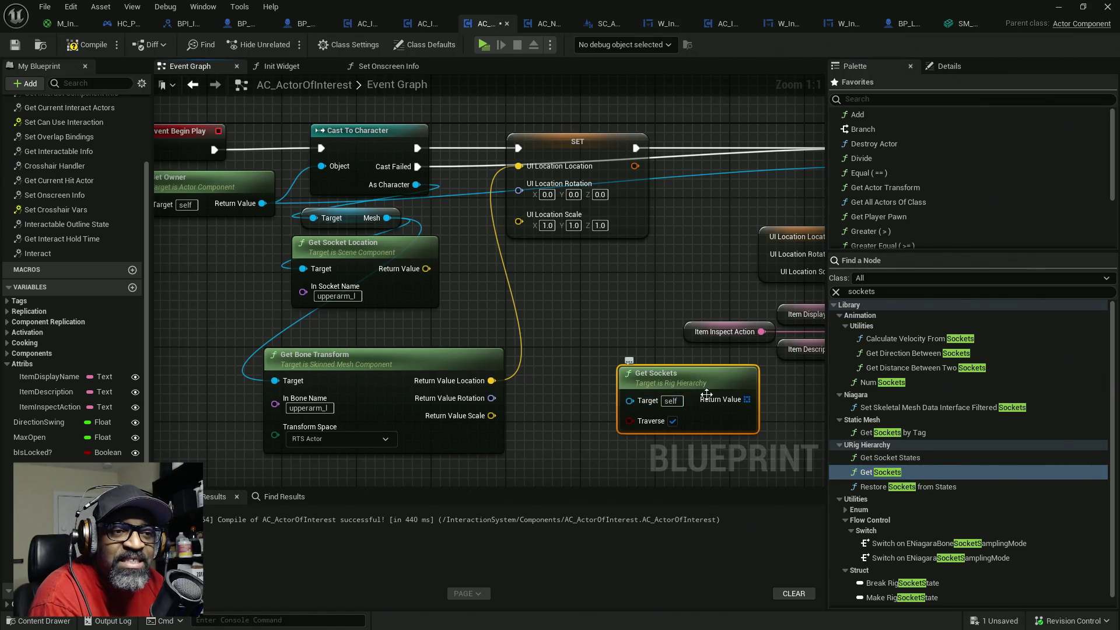
pyautogui.hotkey('ctrl', 'z')
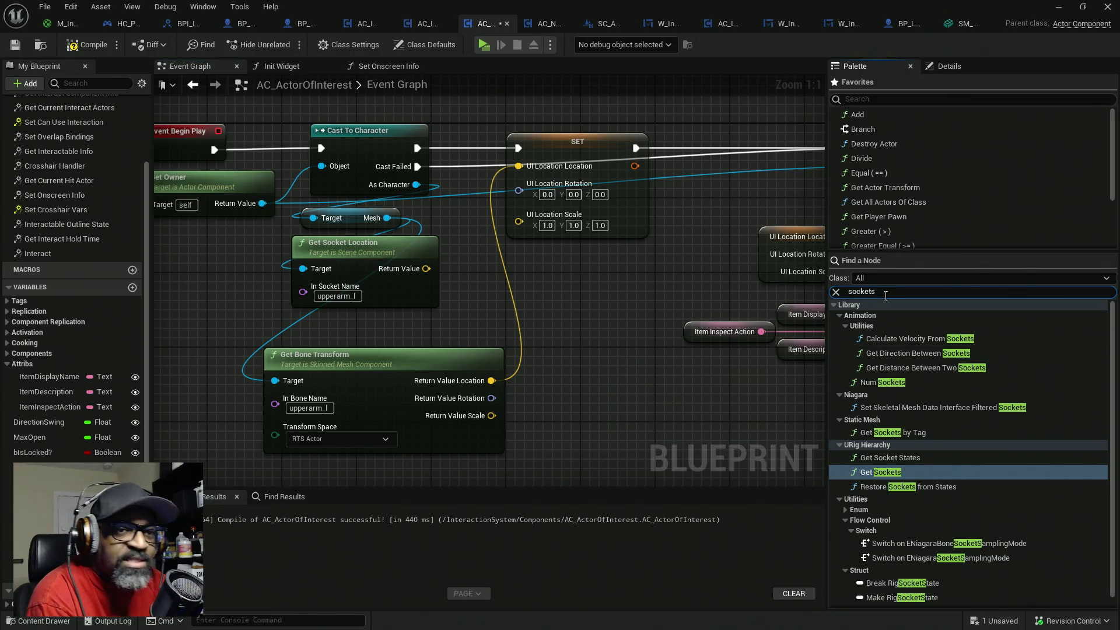
pyautogui.press('BackSpace')
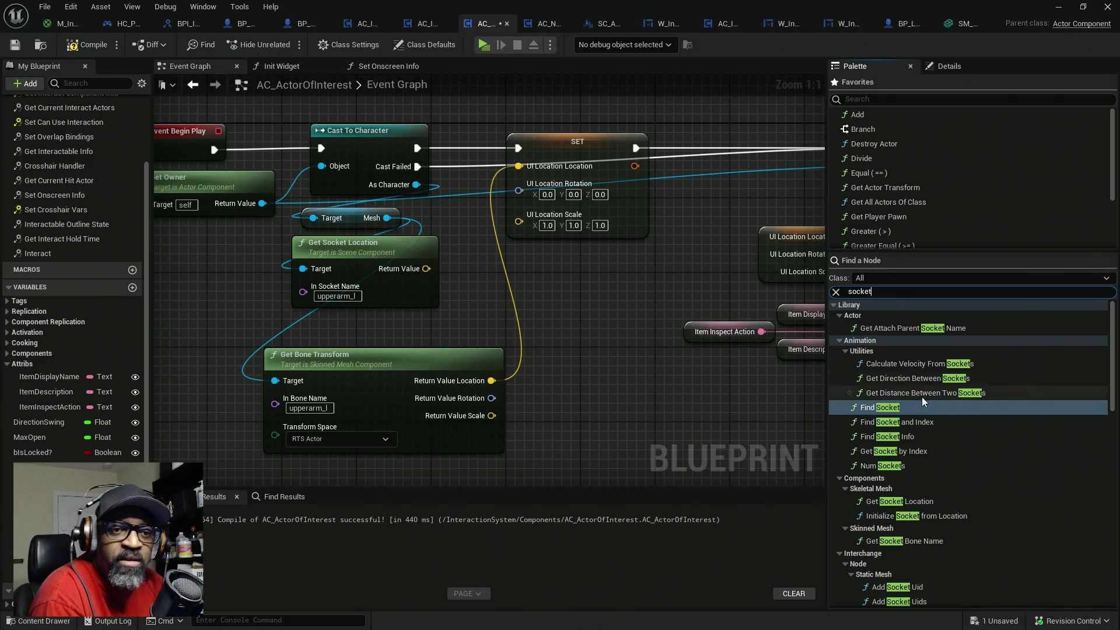
pyautogui.moveTo(880, 407); pyautogui.dragTo(604, 397)
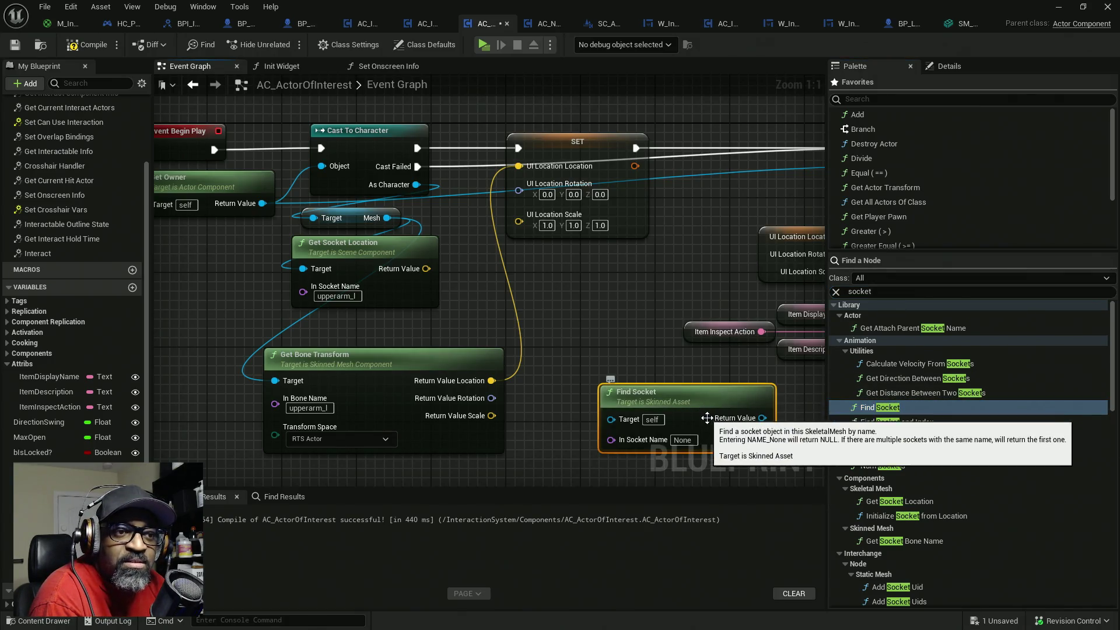
pyautogui.hotkey('ctrl', 'z')
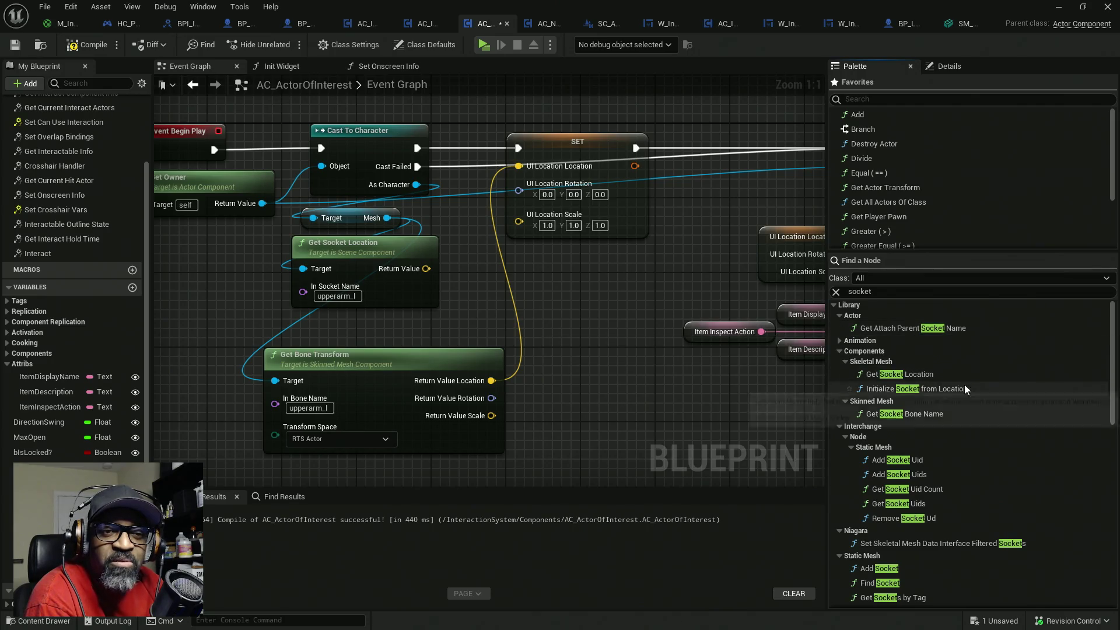
# - Place the Static Mesh Find Socket node with In Socket Name set to UI
pyautogui.click(848, 363)
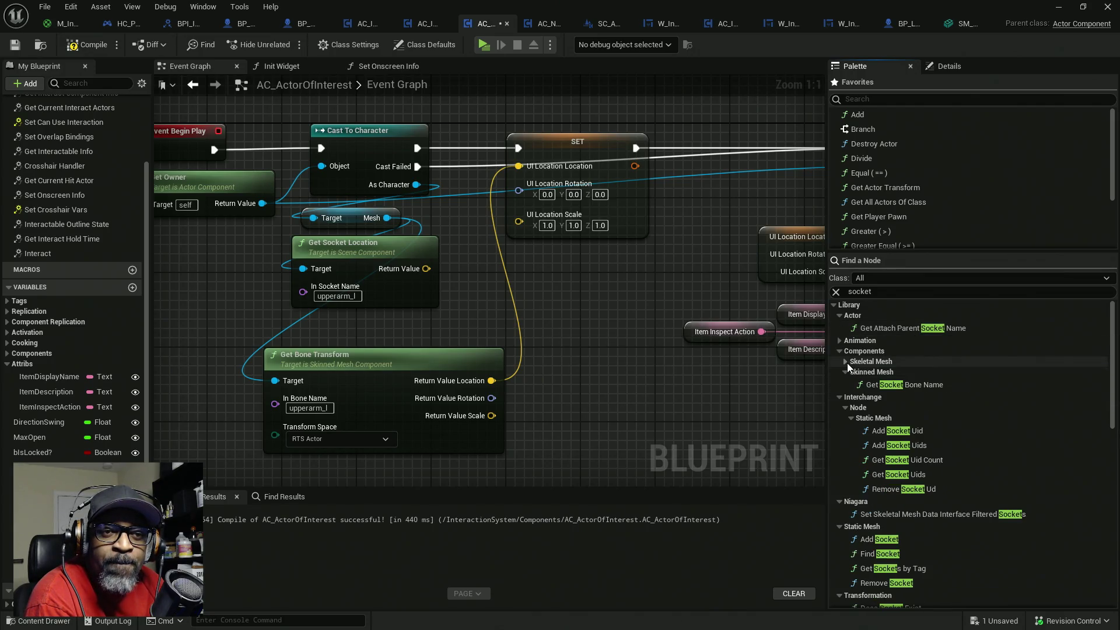
pyautogui.click(848, 371)
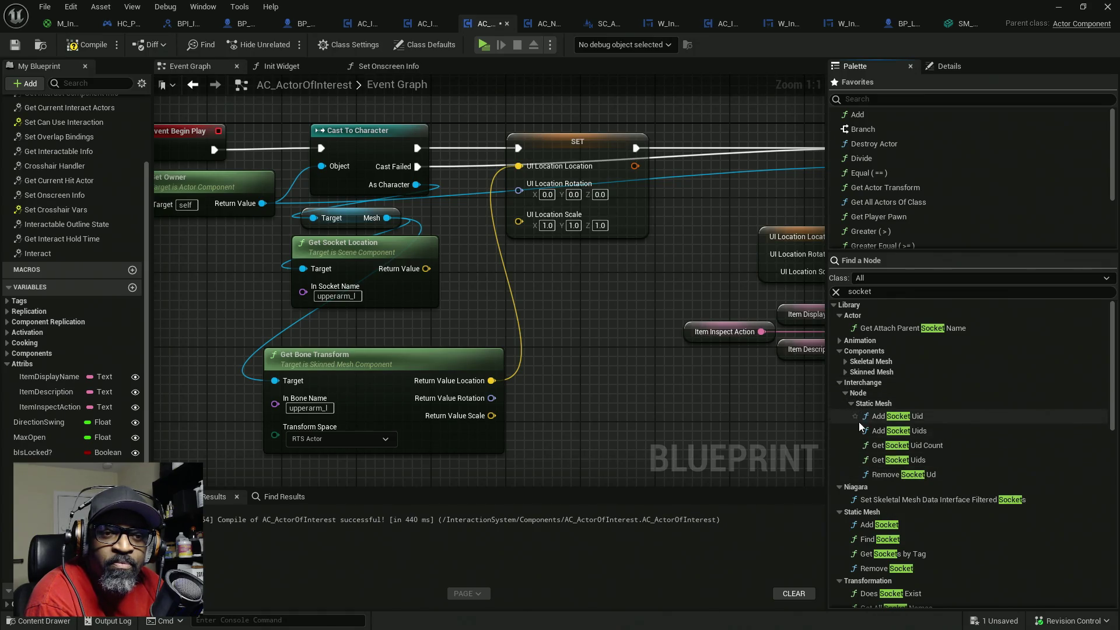
pyautogui.scroll(-2, 884, 490)
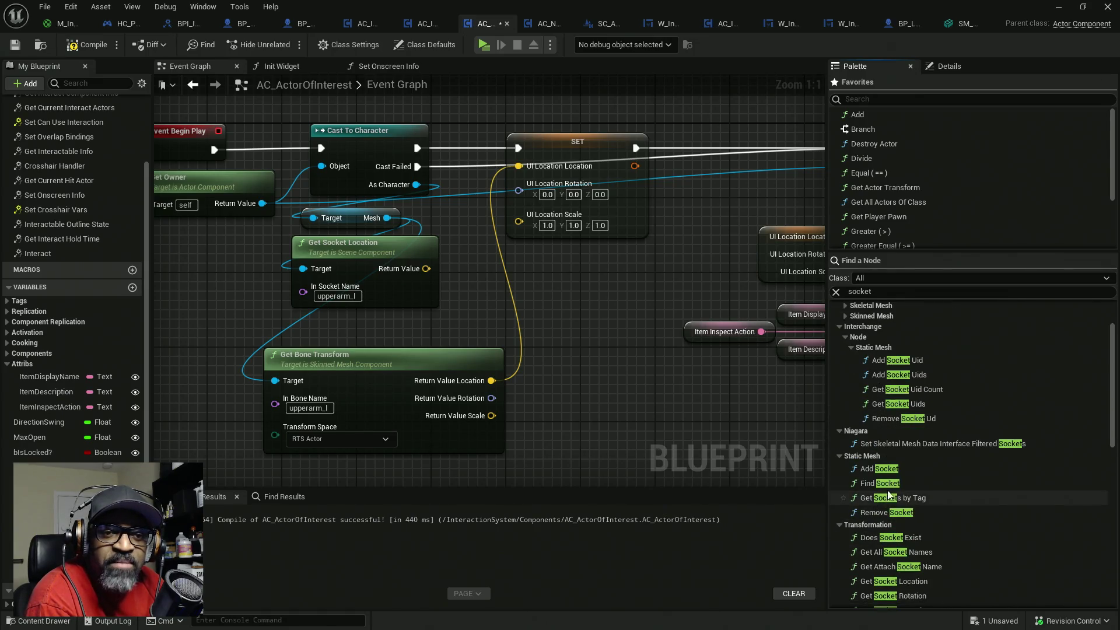
pyautogui.moveTo(885, 490); pyautogui.dragTo(604, 350)
pyautogui.click(627, 393)
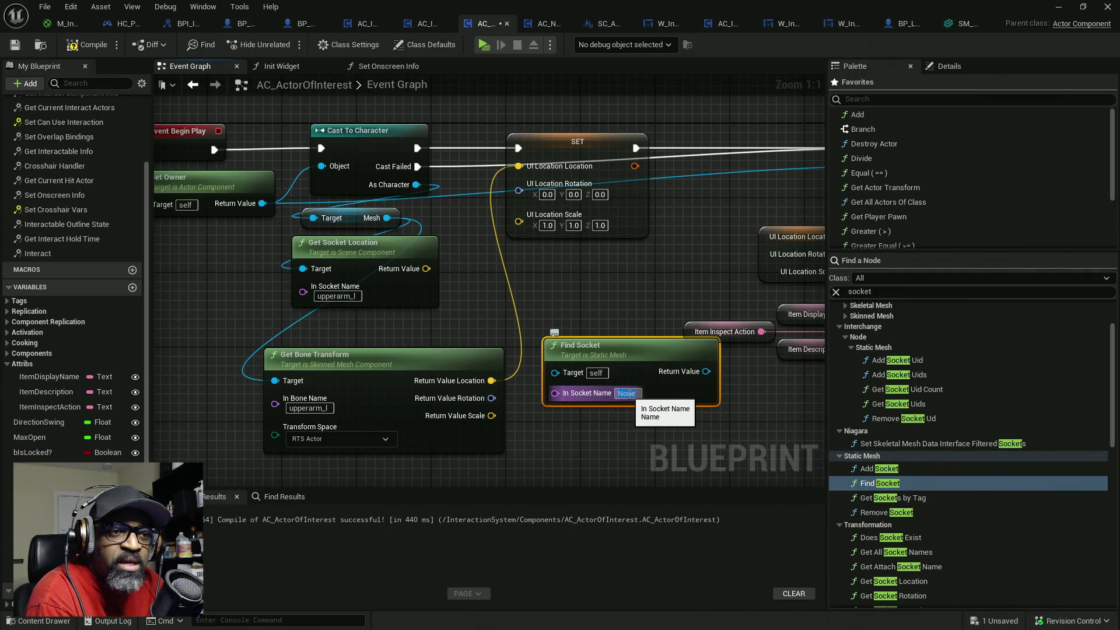
pyautogui.write('UI')
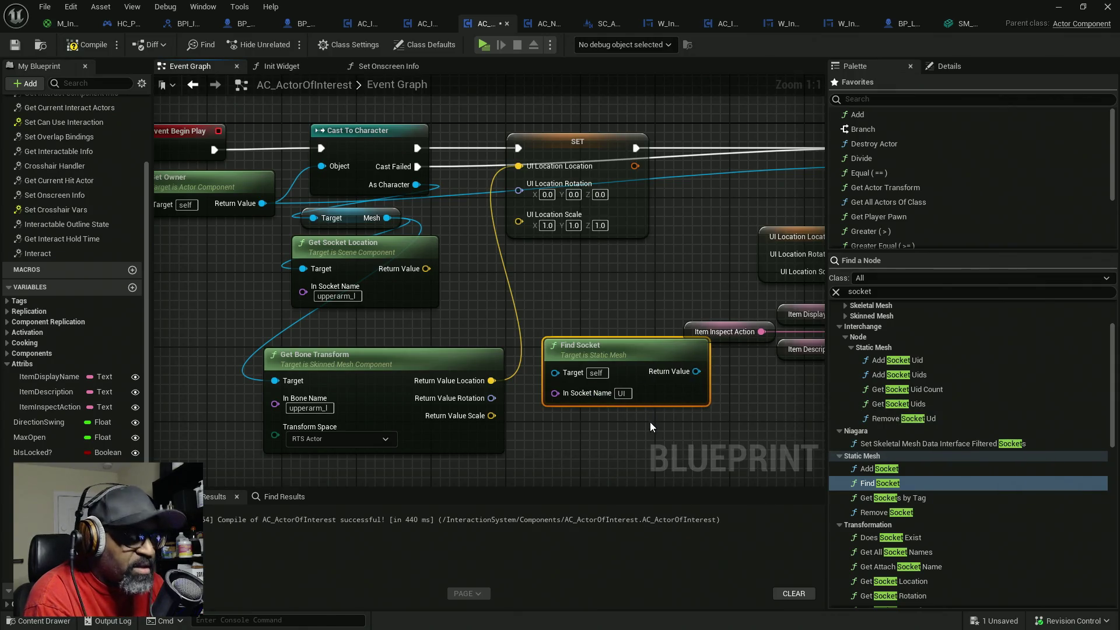
pyautogui.moveTo(563, 375)
pyautogui.mouseDown()
pyautogui.moveTo(502, 376)
pyautogui.moveTo(301, 230)
pyautogui.moveTo(247, 208)
pyautogui.moveTo(373, 200)
pyautogui.moveTo(405, 240)
pyautogui.moveTo(257, 208)
pyautogui.moveTo(327, 166)
pyautogui.moveTo(386, 233)
pyautogui.moveTo(268, 188)
pyautogui.moveTo(320, 226)
pyautogui.moveTo(353, 212)
pyautogui.moveTo(517, 290)
pyautogui.moveTo(535, 268)
pyautogui.mouseUp()
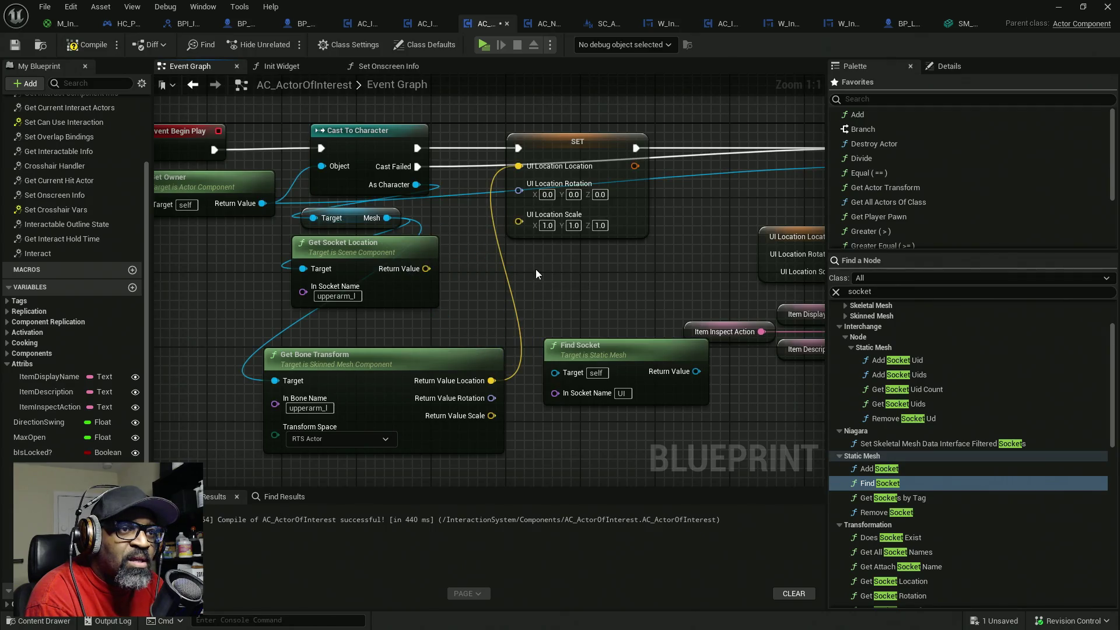
pyautogui.moveTo(251, 206)
pyautogui.mouseDown()
pyautogui.moveTo(575, 292)
pyautogui.moveTo(554, 299)
pyautogui.mouseUp()
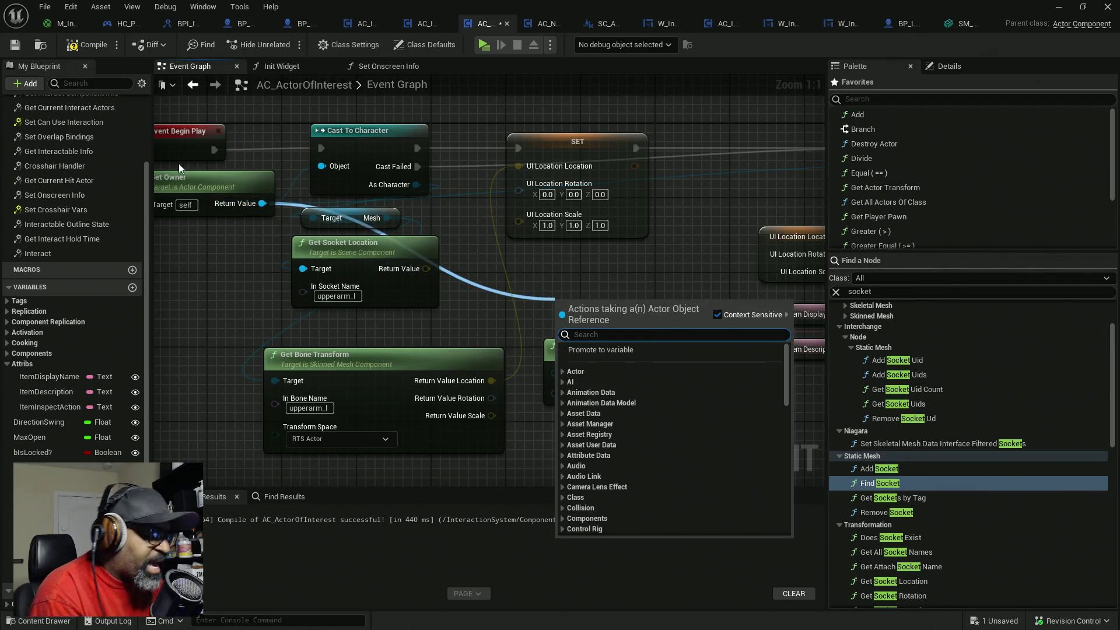
# - Add a Cast To StaticMeshActor node running from the Character cast's Cast Failed output
pyautogui.write('castto')
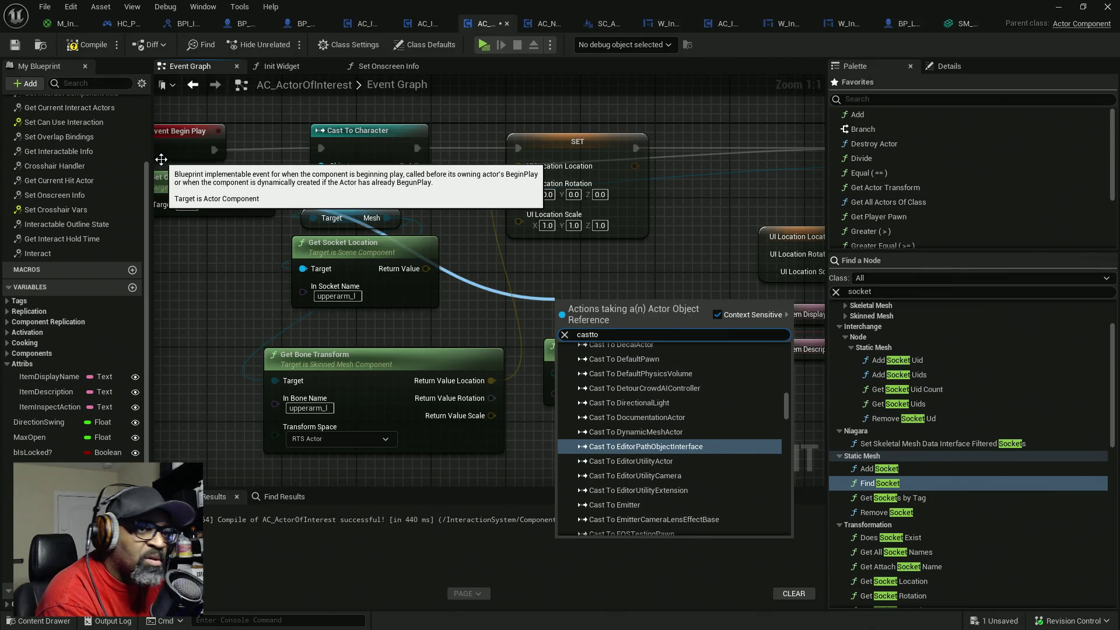
pyautogui.write(' sta')
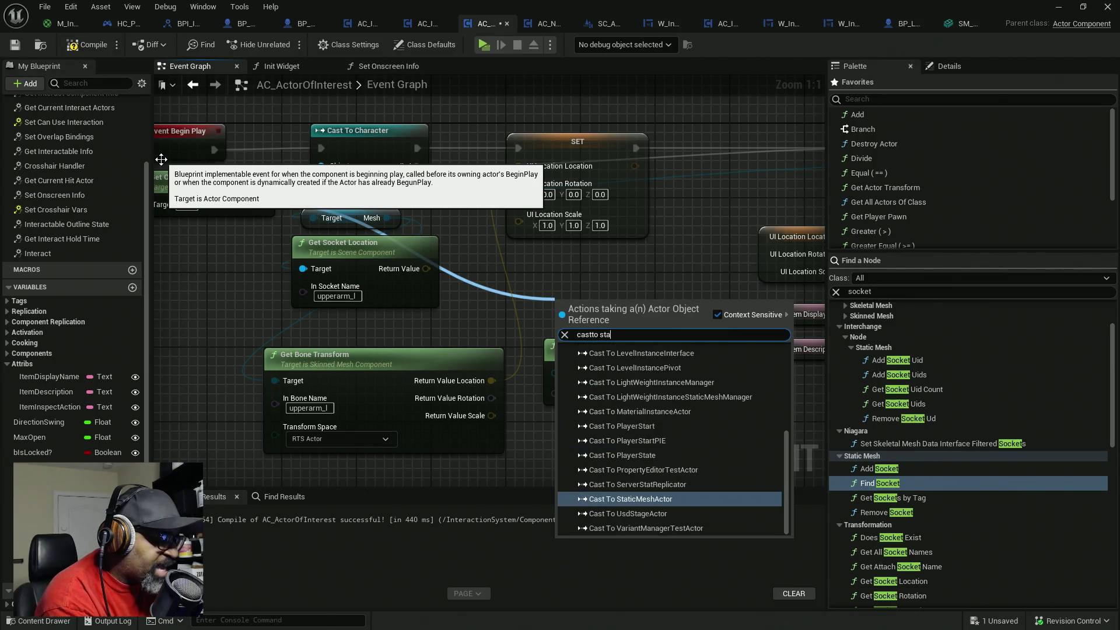
pyautogui.write('t')
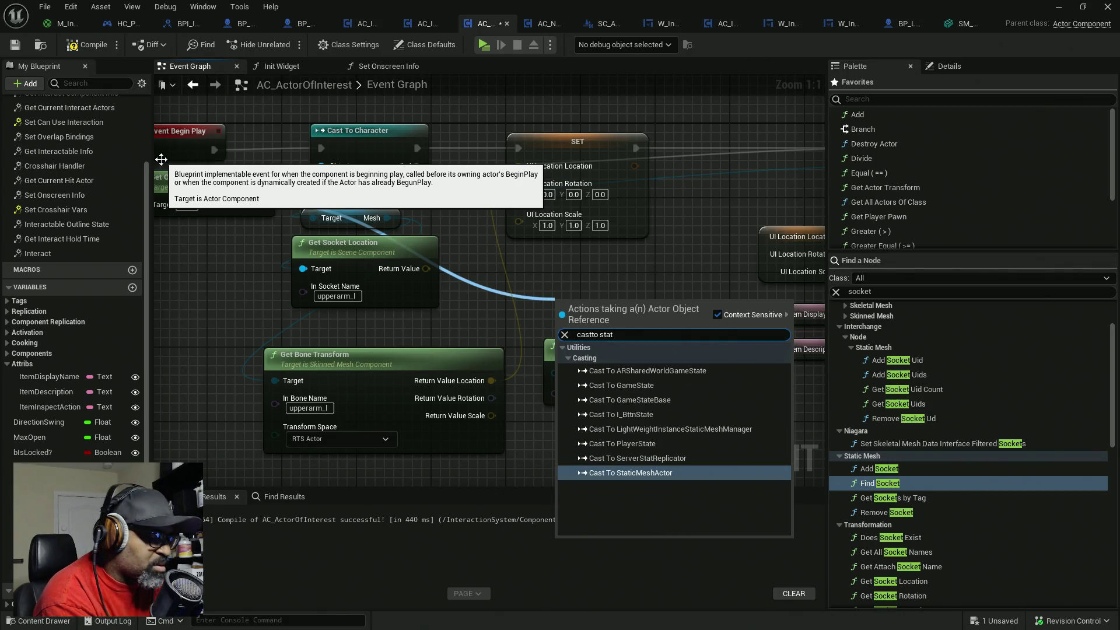
pyautogui.write('ic')
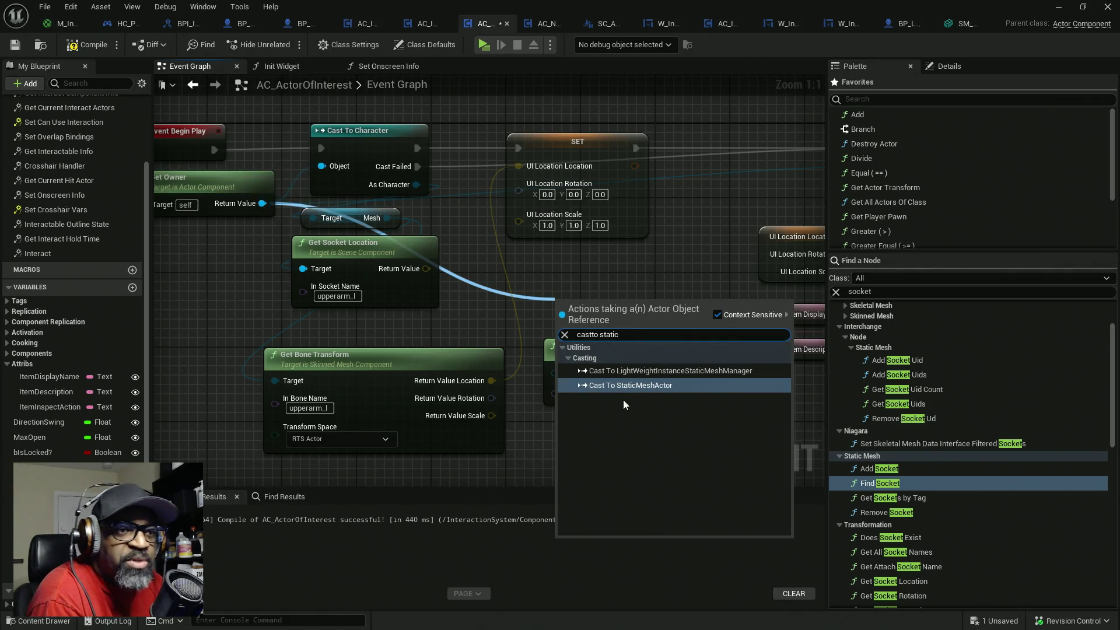
pyautogui.press('Return')
pyautogui.moveTo(606, 303)
pyautogui.mouseDown()
pyautogui.moveTo(510, 274)
pyautogui.moveTo(418, 166)
pyautogui.mouseUp()
pyautogui.moveTo(532, 282)
pyautogui.mouseDown()
pyautogui.moveTo(422, 255)
pyautogui.moveTo(462, 244)
pyautogui.mouseUp()
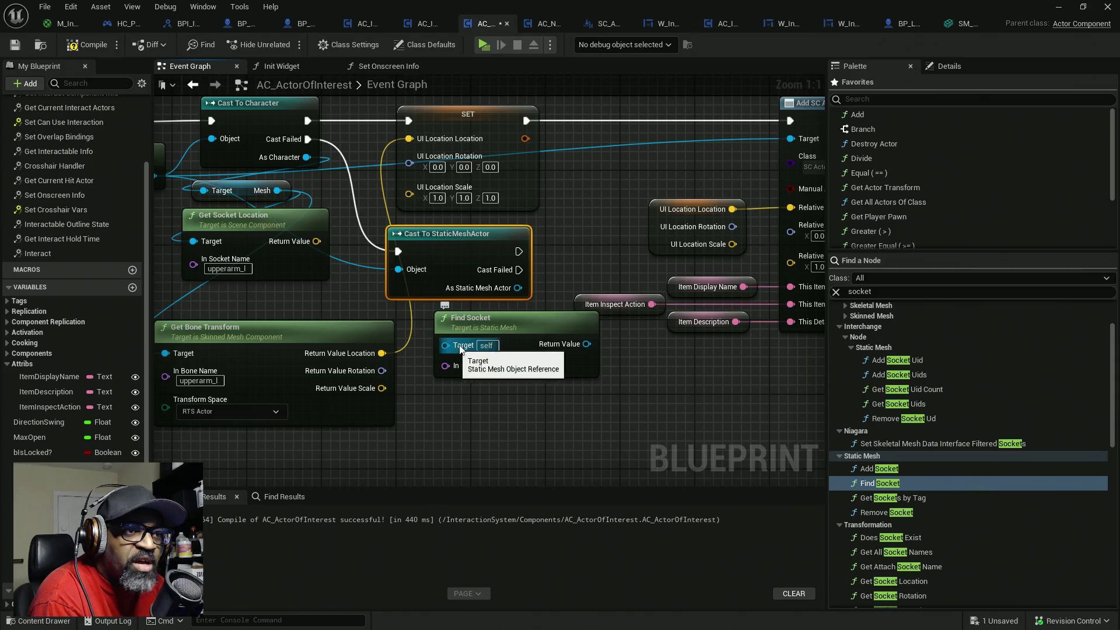
pyautogui.moveTo(472, 326); pyautogui.dragTo(528, 382)
pyautogui.moveTo(464, 250); pyautogui.dragTo(467, 240)
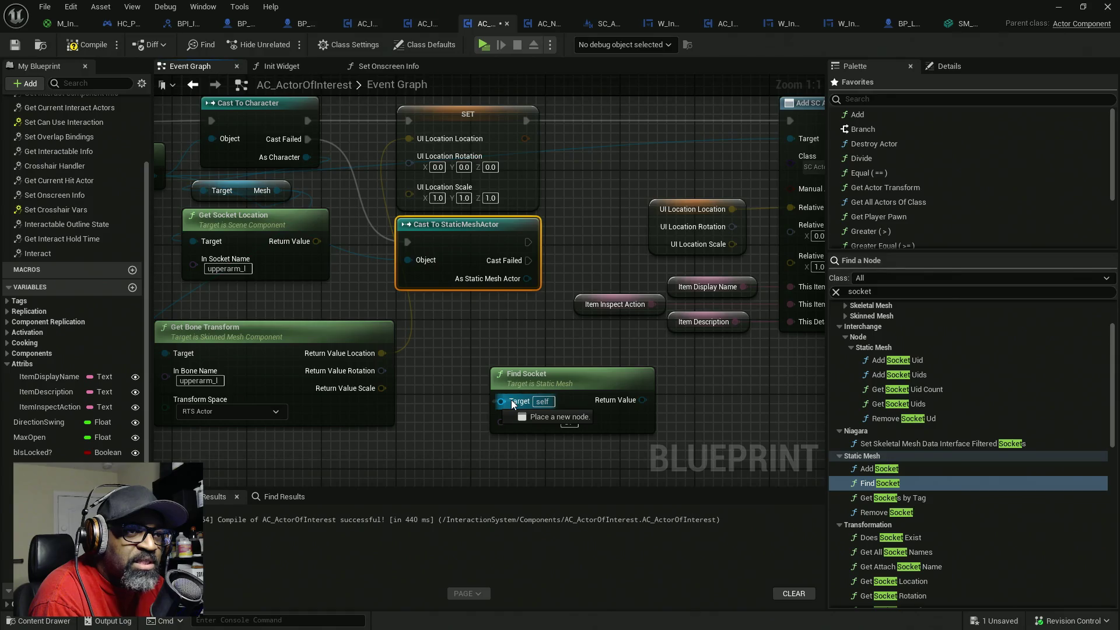
pyautogui.click(543, 376)
pyautogui.moveTo(562, 346); pyautogui.dragTo(509, 284)
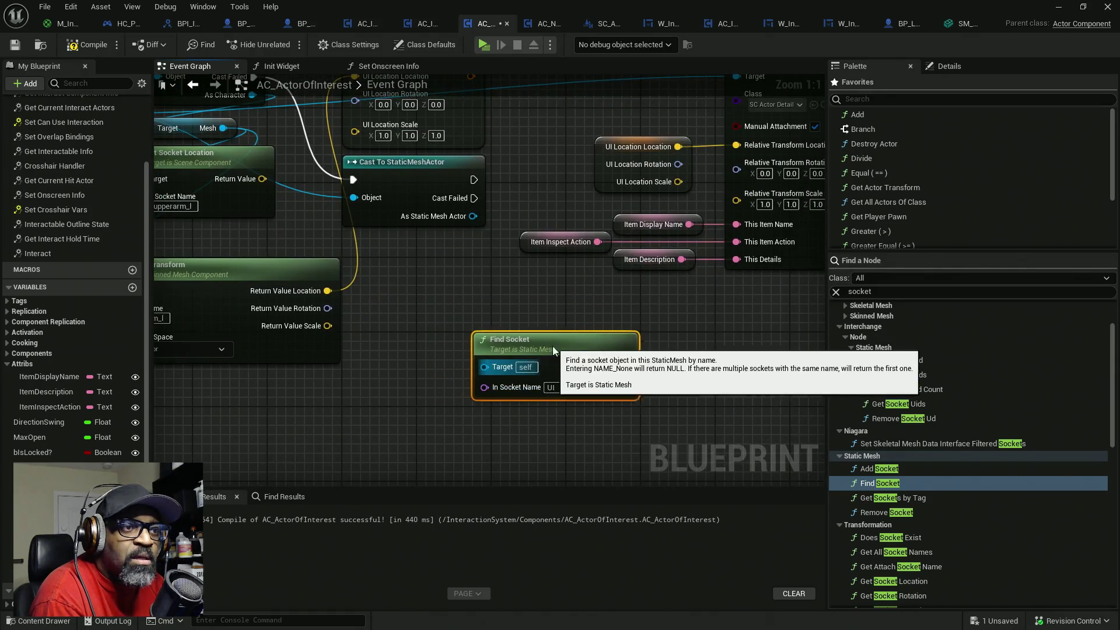
# - Feed the cast's Static Mesh Component and Static Mesh getters into Find Socket's Target
pyautogui.moveTo(474, 217); pyautogui.dragTo(428, 253)
pyautogui.write('get stat')
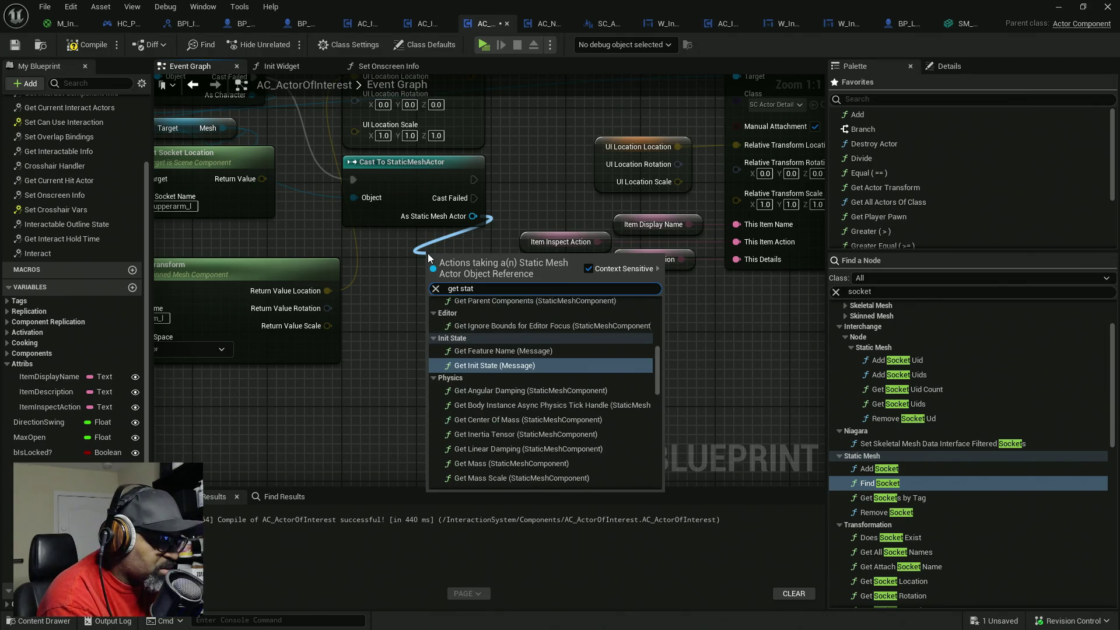
pyautogui.write('ic mesh')
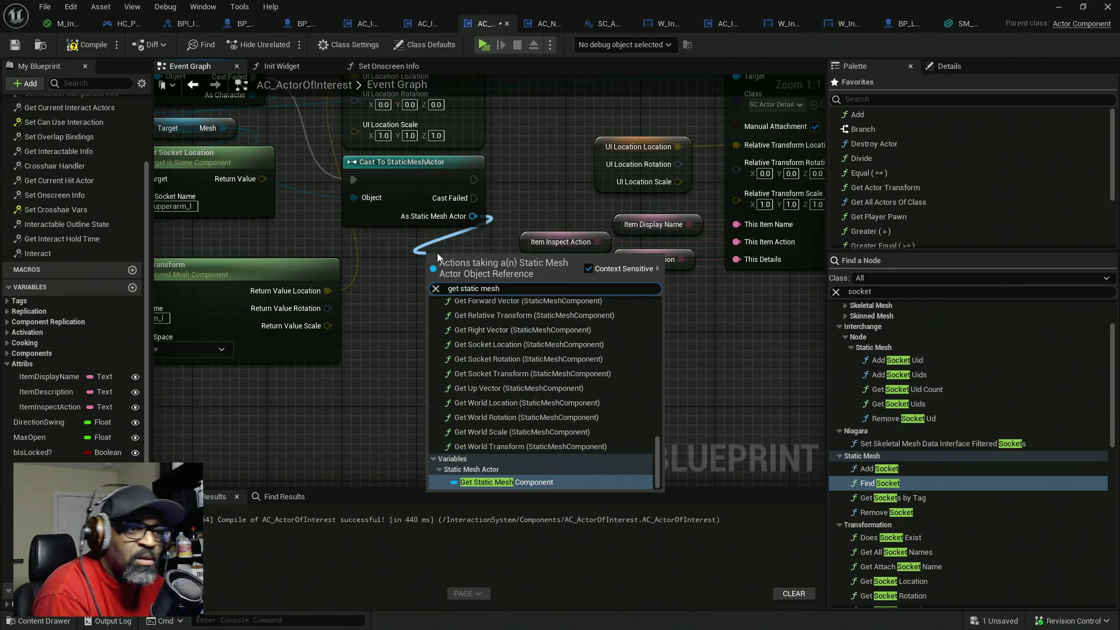
pyautogui.click(507, 482)
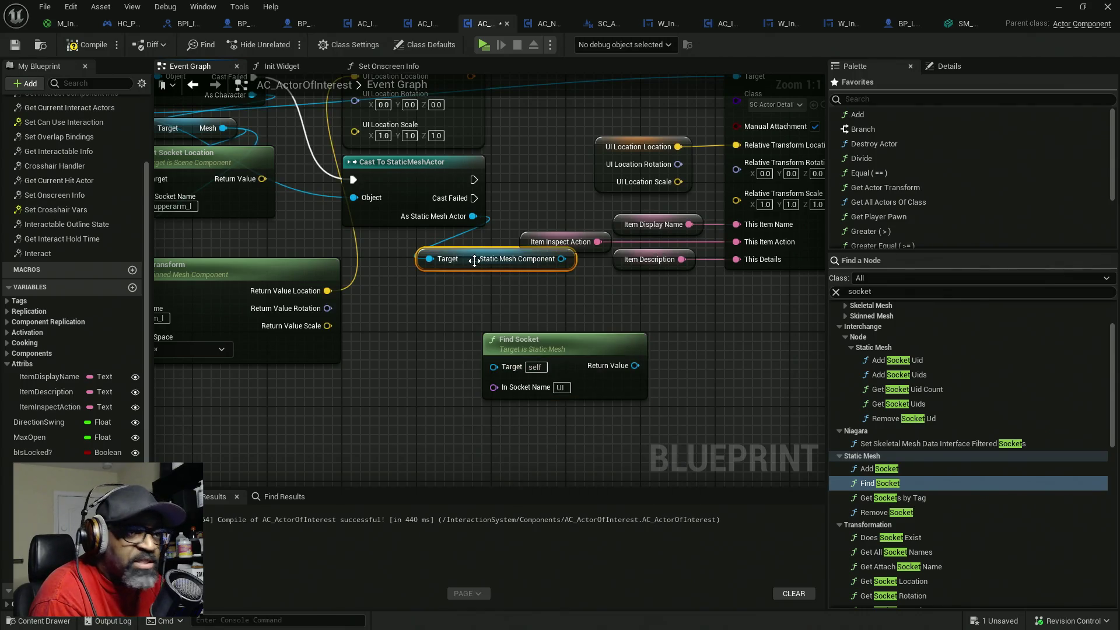
pyautogui.moveTo(474, 261); pyautogui.dragTo(409, 252)
pyautogui.moveTo(497, 249); pyautogui.dragTo(493, 366)
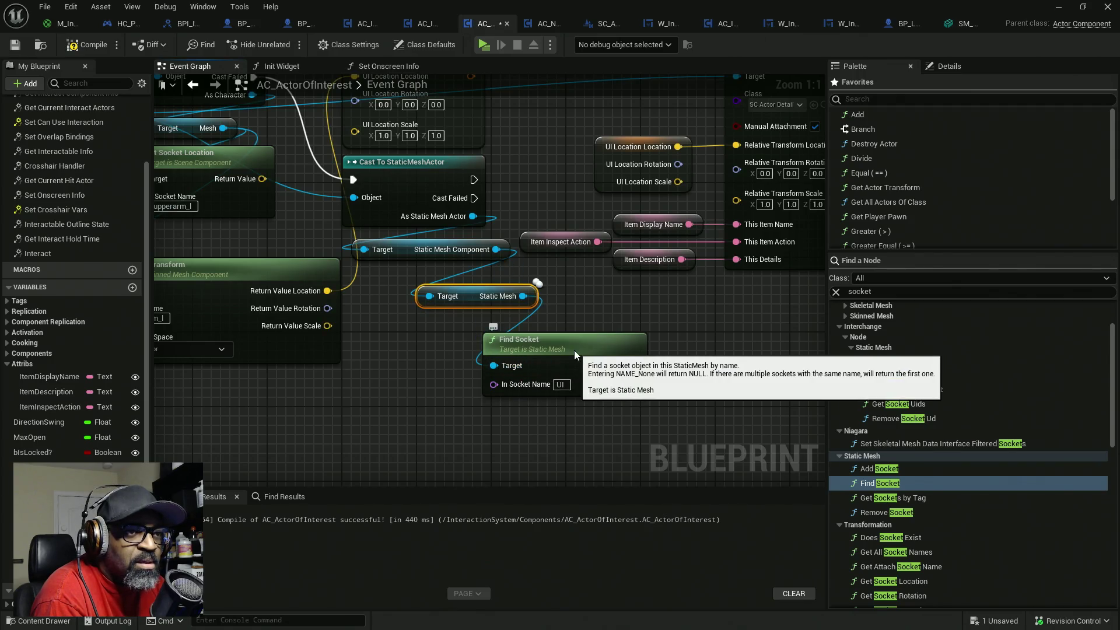
pyautogui.moveTo(574, 353); pyautogui.dragTo(510, 335)
pyautogui.moveTo(479, 299); pyautogui.dragTo(464, 279)
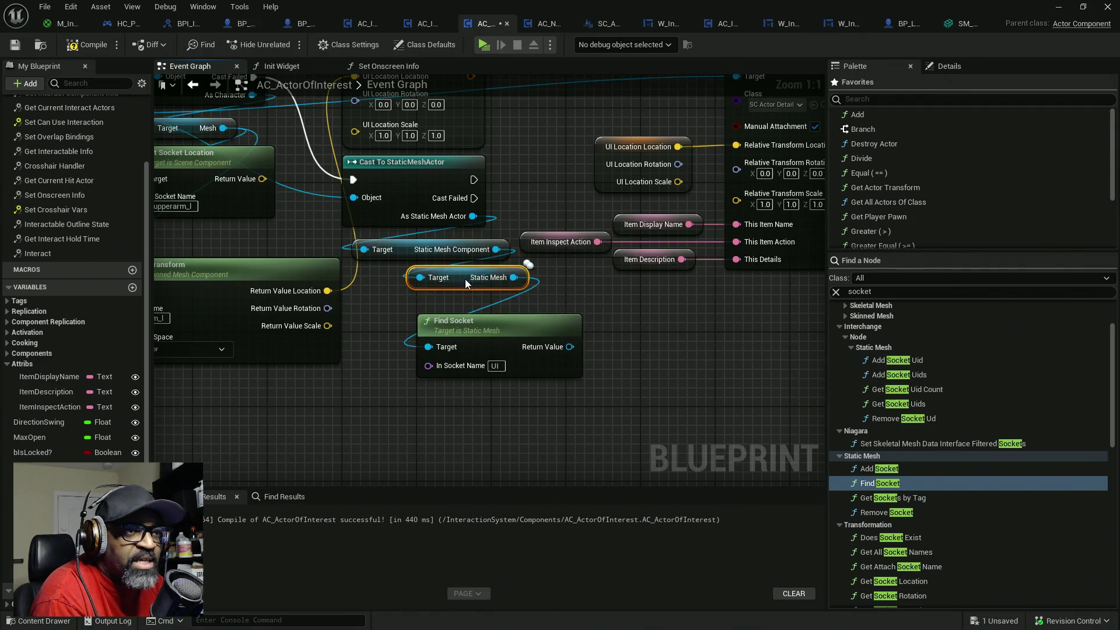
pyautogui.moveTo(488, 343); pyautogui.dragTo(479, 316)
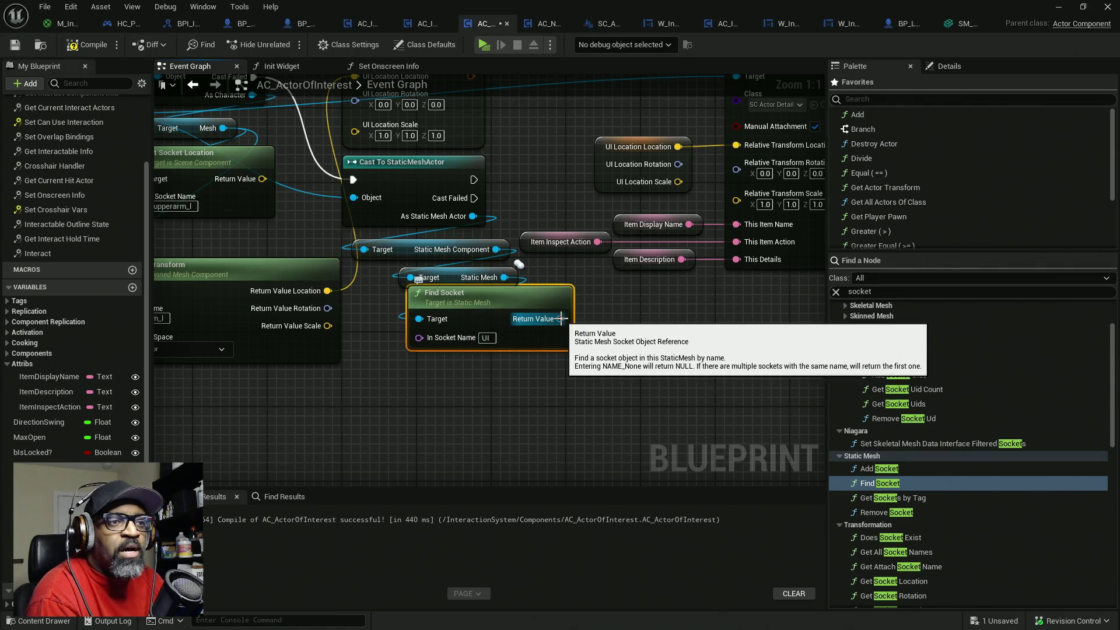
pyautogui.moveTo(537, 296)
pyautogui.mouseDown()
pyautogui.moveTo(508, 306)
pyautogui.moveTo(589, 377)
pyautogui.mouseUp()
pyautogui.write('get')
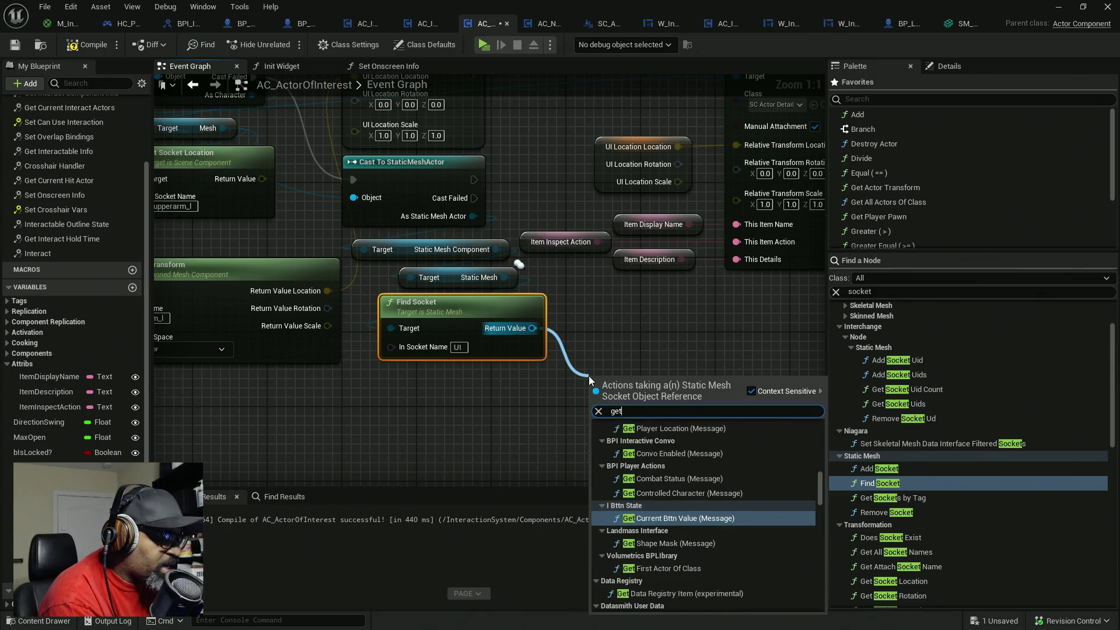
pyautogui.write(' r')
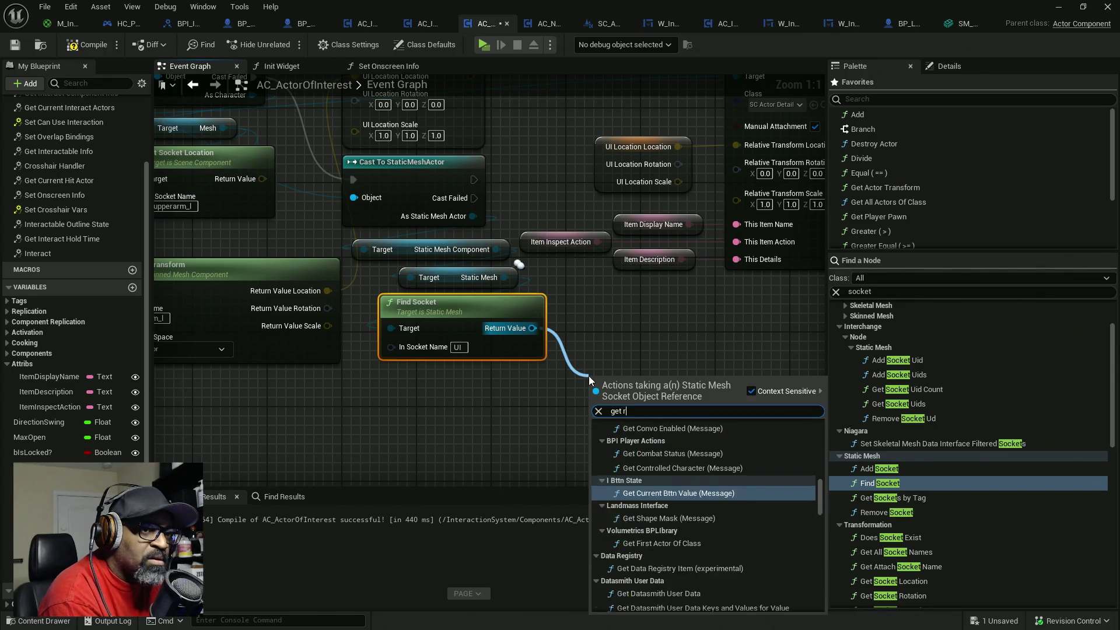
pyautogui.write('elative')
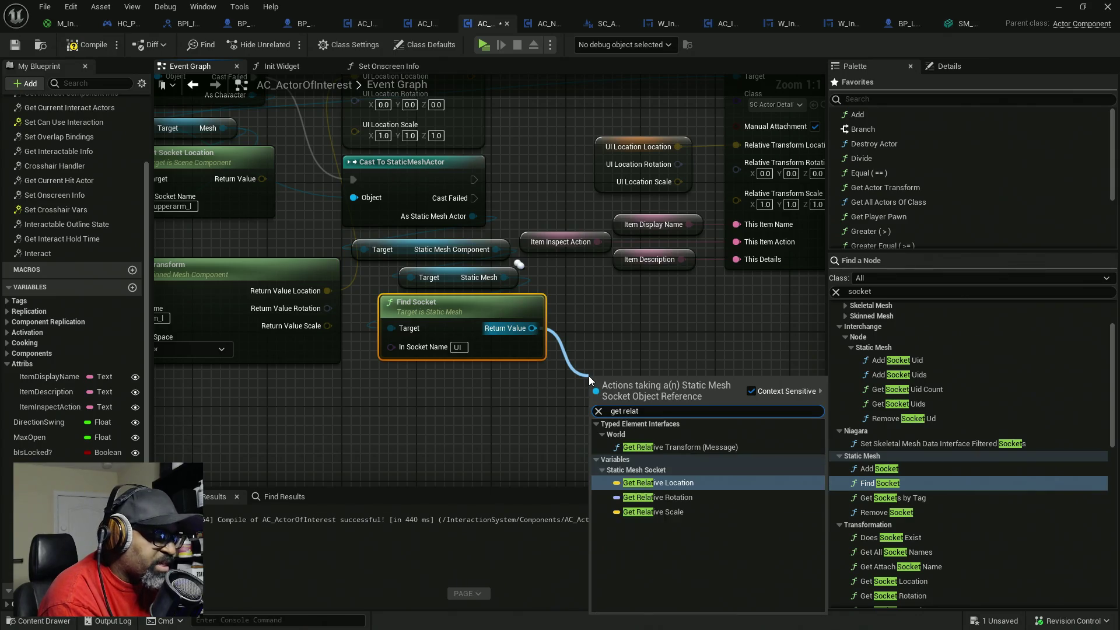
# - Add a Get Relative Location node for the found UI socket
pyautogui.click(651, 481)
pyautogui.moveTo(648, 382); pyautogui.dragTo(548, 401)
pyautogui.moveTo(434, 160); pyautogui.dragTo(404, 214)
# - Paste a copy of the UI Location SET after the successful cast and wire it into Add SC Actor Details
pyautogui.click(404, 209)
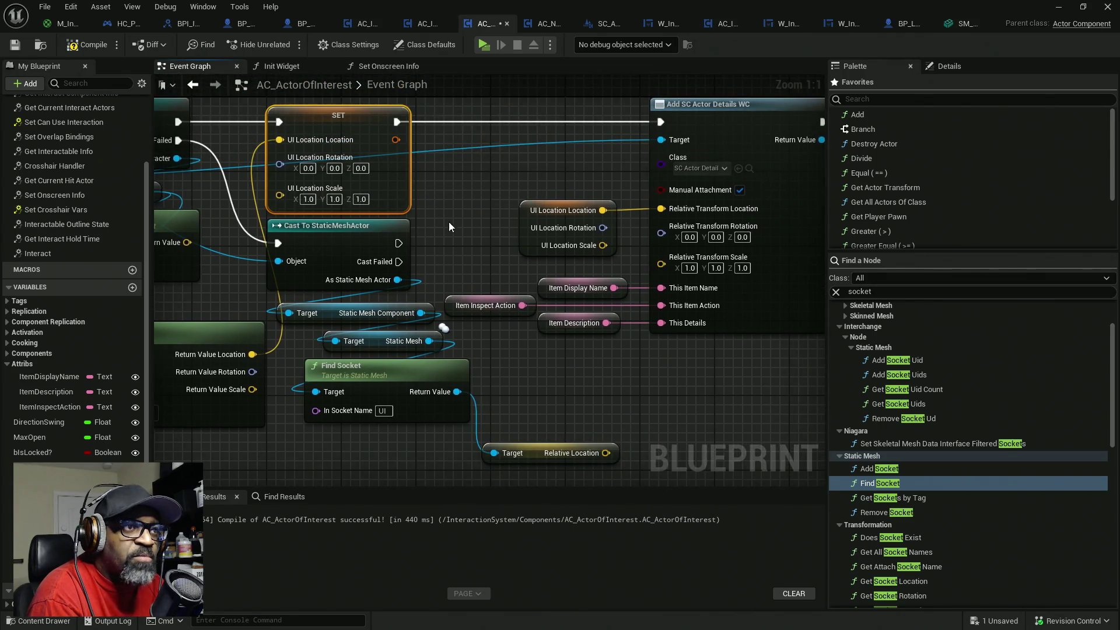
pyautogui.scroll(-10, 479, 264)
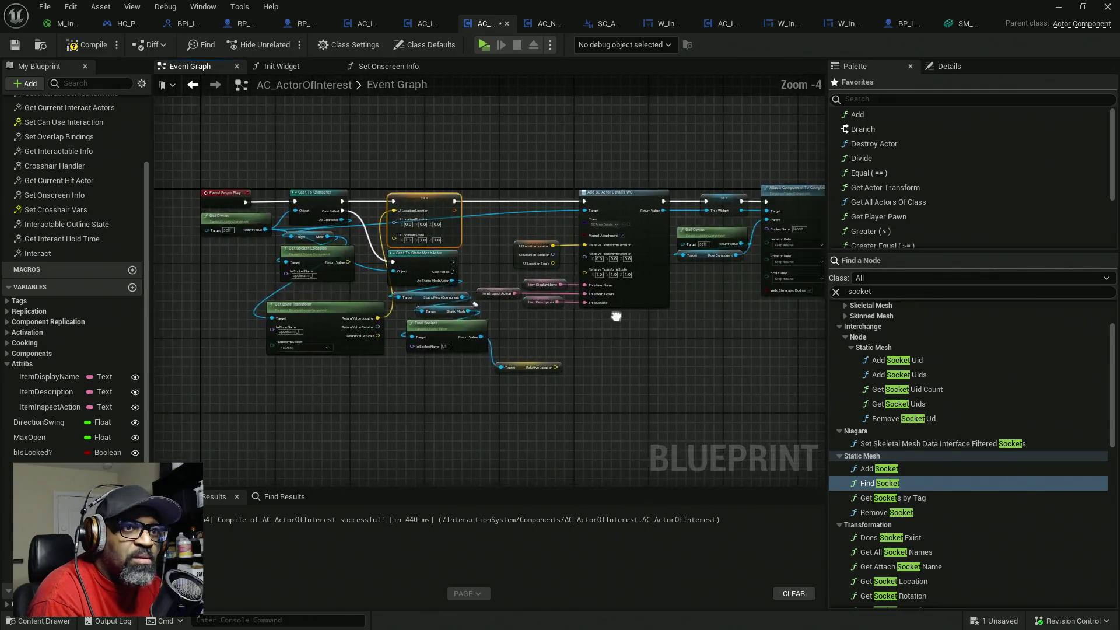
pyautogui.moveTo(625, 230); pyautogui.dragTo(385, 310)
pyautogui.press('Home')
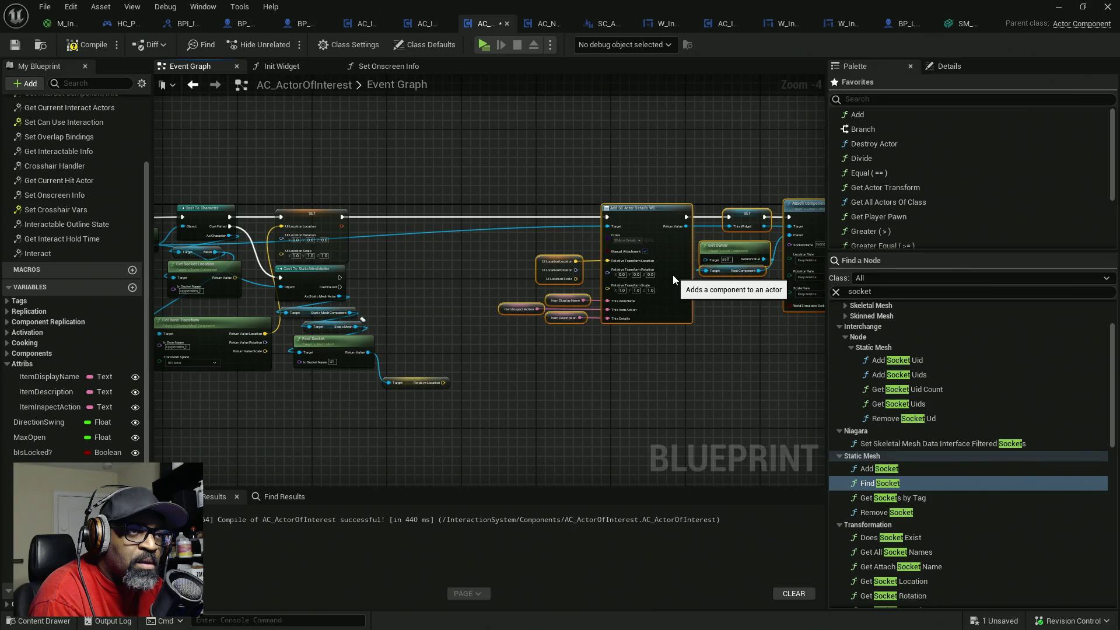
pyautogui.scroll(4, 673, 275)
pyautogui.moveTo(422, 310); pyautogui.dragTo(489, 277)
pyautogui.click(488, 276)
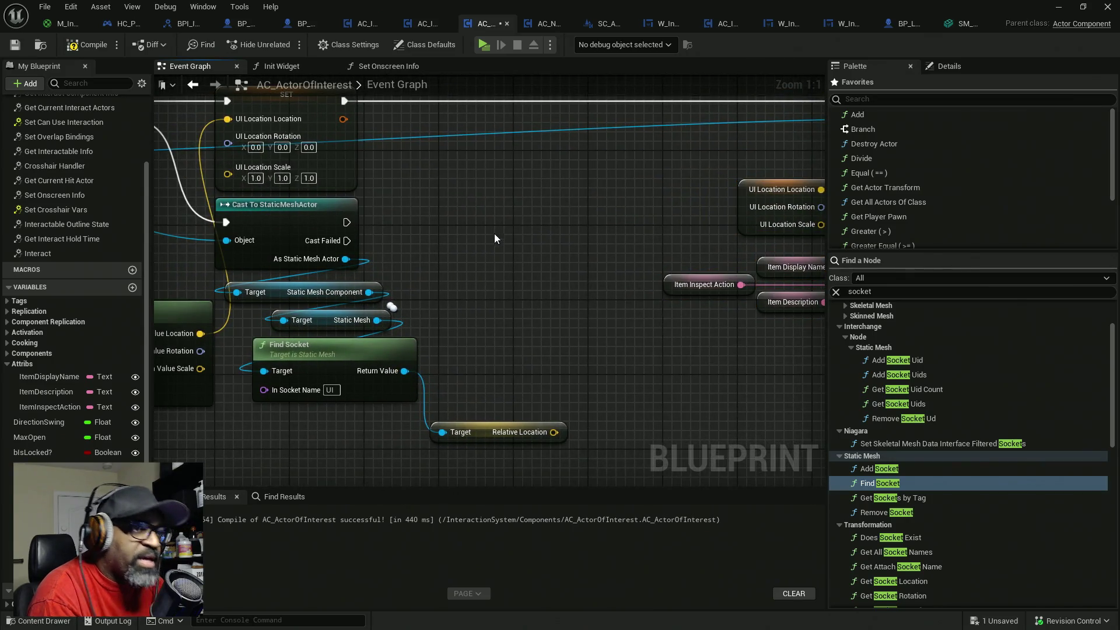
pyautogui.hotkey('ctrl', 'v')
pyautogui.moveTo(346, 222)
pyautogui.mouseDown()
pyautogui.moveTo(499, 239)
pyautogui.moveTo(563, 222)
pyautogui.moveTo(512, 244)
pyautogui.moveTo(554, 432)
pyautogui.moveTo(478, 395)
pyautogui.moveTo(476, 373)
pyautogui.mouseUp()
pyautogui.moveTo(669, 274); pyautogui.dragTo(501, 281)
pyautogui.moveTo(475, 226)
pyautogui.mouseDown()
pyautogui.moveTo(483, 242)
pyautogui.moveTo(655, 117)
pyautogui.moveTo(710, 107)
pyautogui.mouseUp()
pyautogui.moveTo(351, 261)
pyautogui.mouseDown()
pyautogui.moveTo(426, 250)
pyautogui.moveTo(406, 251)
pyautogui.moveTo(309, 165)
pyautogui.mouseUp()
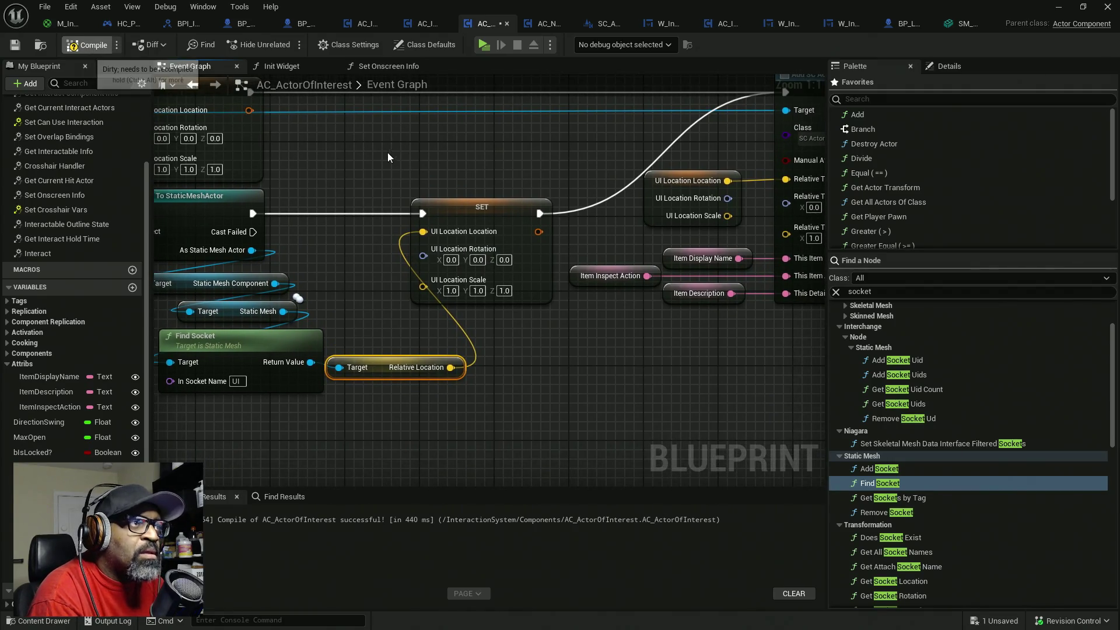
# - Save AC_ActorOfInterest with Ctrl+S and return to its event graph
pyautogui.hotkey('ctrl', 's')
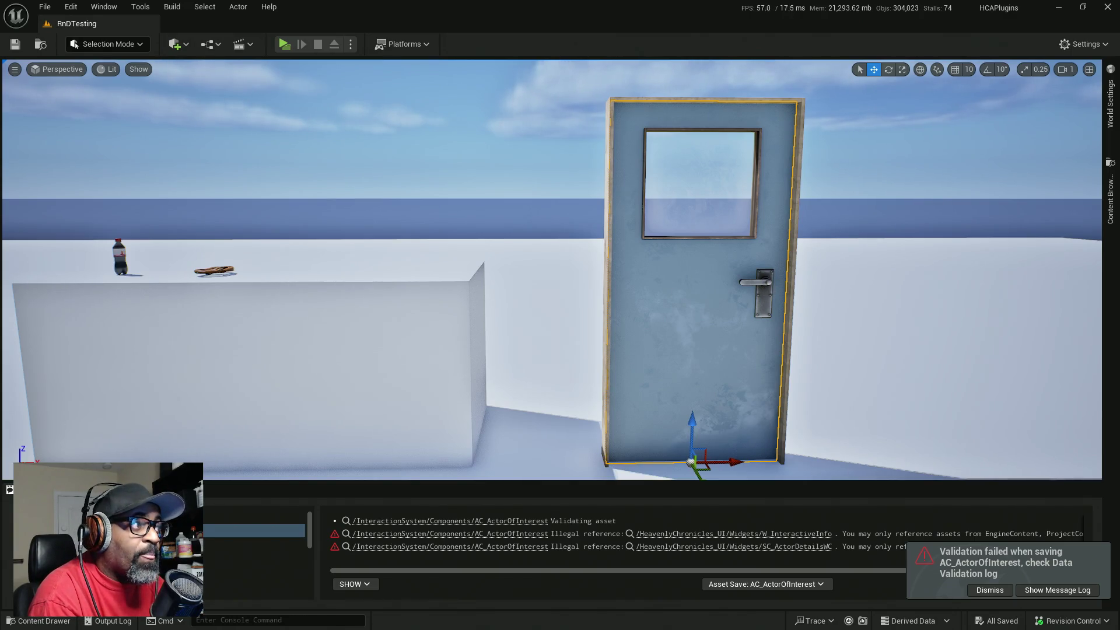
pyautogui.hotkey('alt', 'Tab')
pyautogui.moveTo(317, 200)
pyautogui.mouseDown()
pyautogui.moveTo(656, 229)
pyautogui.moveTo(419, 237)
pyautogui.moveTo(329, 260)
pyautogui.mouseUp()
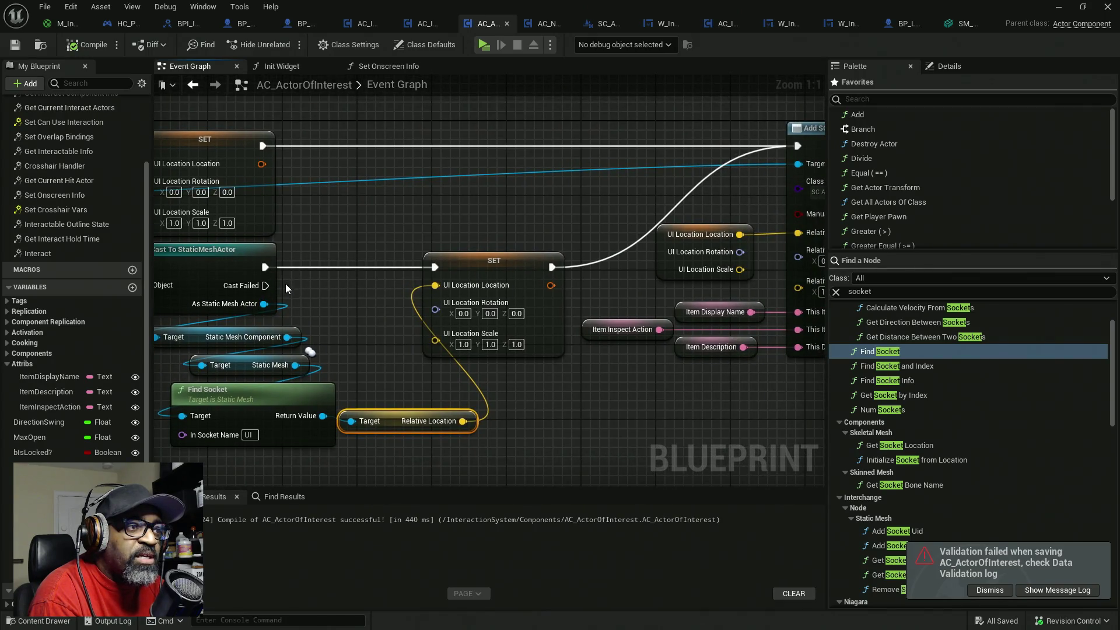
# - Box-select the nodes after Find Socket and shift them right to make room
pyautogui.moveTo(295, 296); pyautogui.dragTo(374, 288)
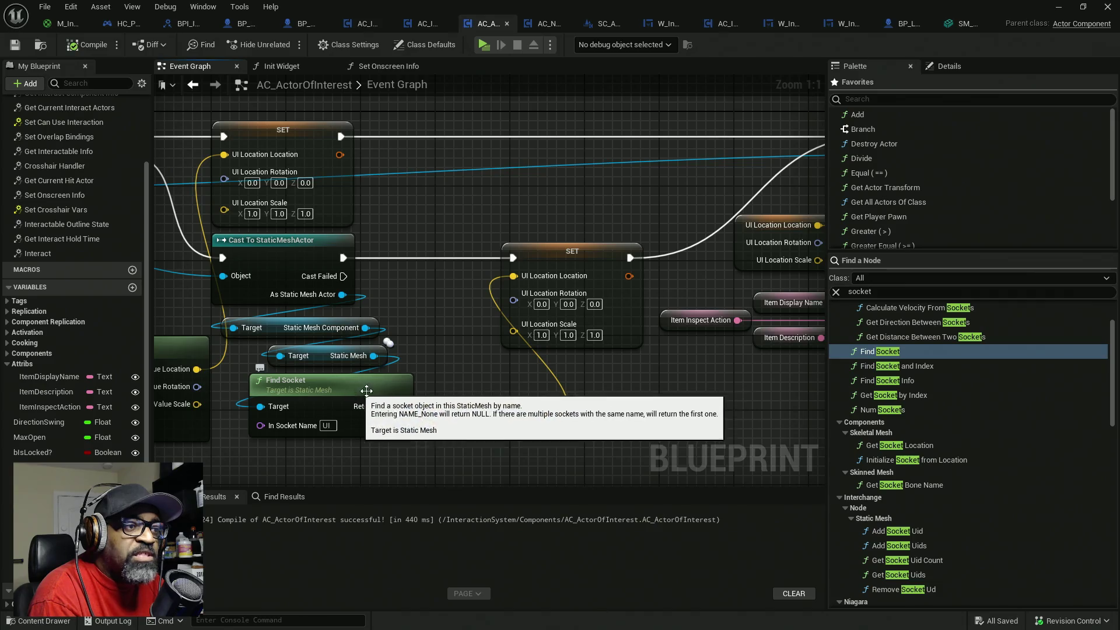
pyautogui.moveTo(484, 380); pyautogui.dragTo(395, 365)
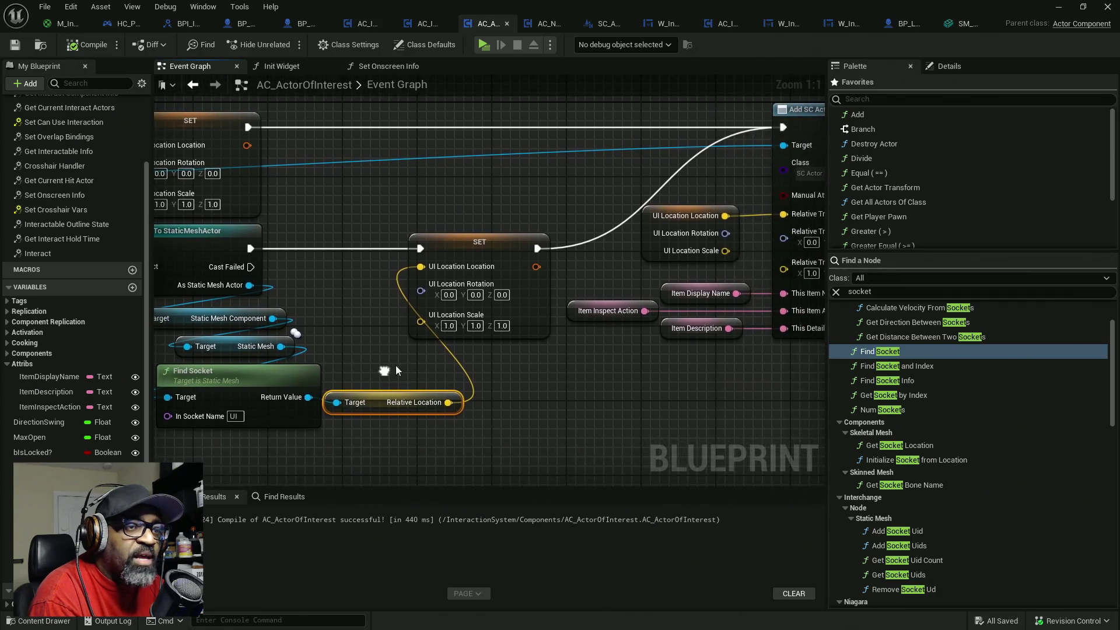
pyautogui.scroll(-8, 395, 365)
pyautogui.moveTo(725, 238)
pyautogui.mouseDown()
pyautogui.moveTo(366, 344)
pyautogui.moveTo(388, 351)
pyautogui.mouseUp()
pyautogui.moveTo(485, 317); pyautogui.dragTo(556, 317)
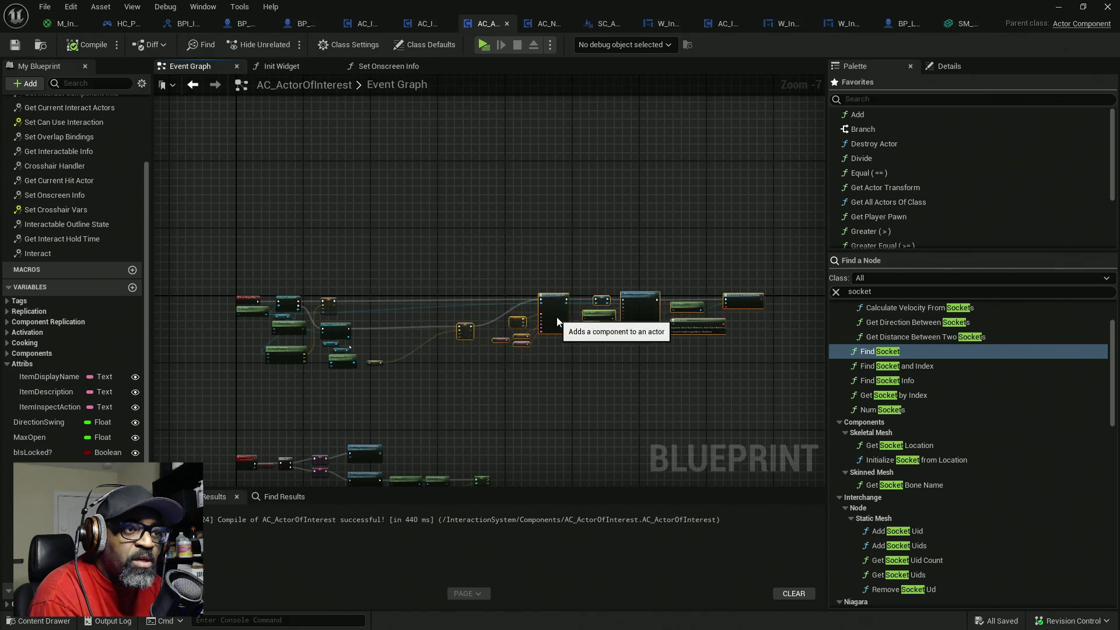
# - Place a Branch node and search 'isva' from Find Socket's Return Value
pyautogui.scroll(6, 411, 330)
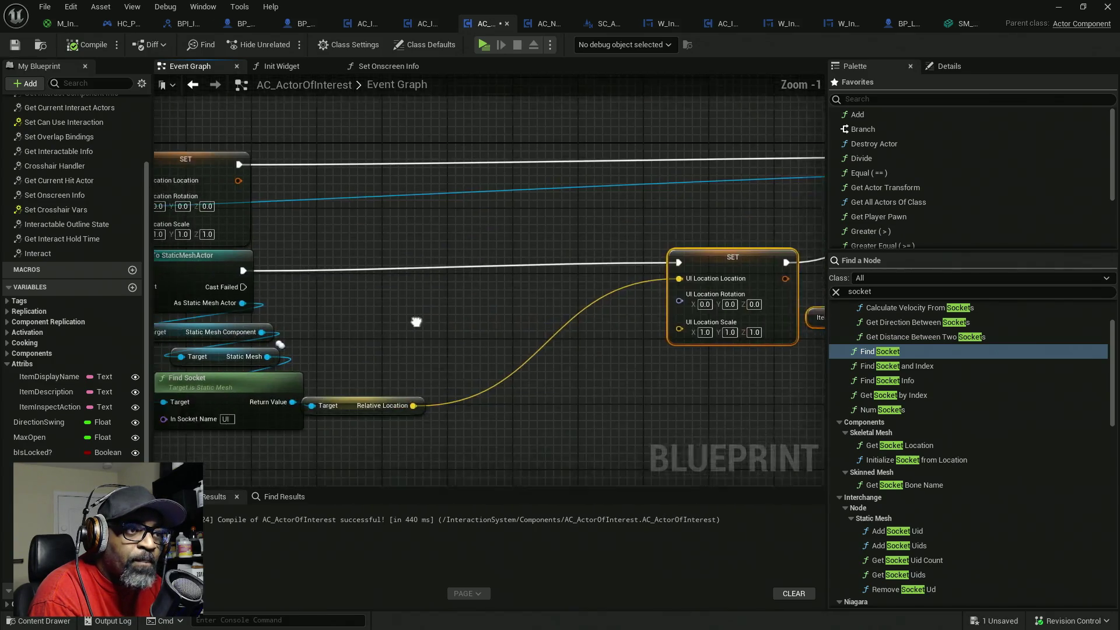
pyautogui.moveTo(416, 322); pyautogui.dragTo(463, 302)
pyautogui.click(470, 297)
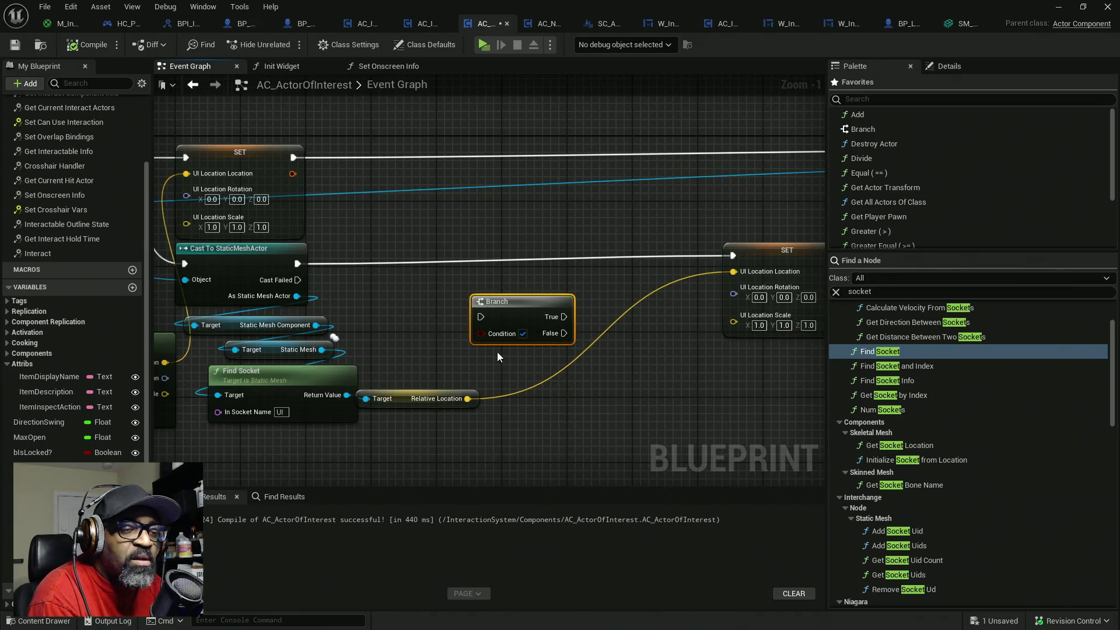
pyautogui.moveTo(402, 399)
pyautogui.mouseDown()
pyautogui.moveTo(493, 401)
pyautogui.moveTo(435, 375)
pyautogui.moveTo(404, 390)
pyautogui.mouseUp()
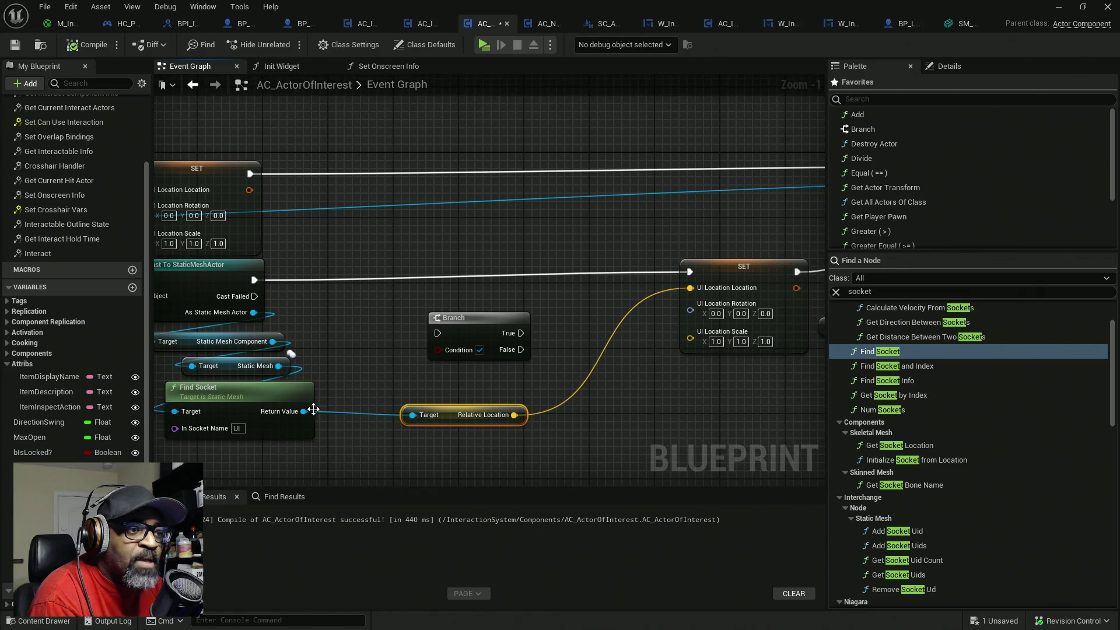
pyautogui.moveTo(304, 411); pyautogui.dragTo(352, 392)
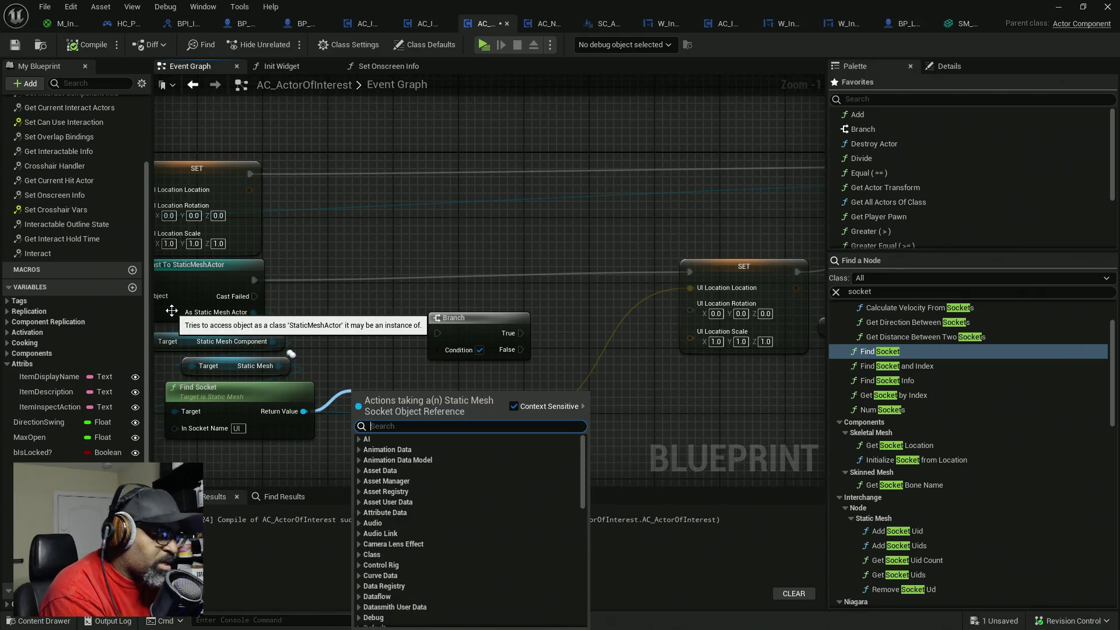
pyautogui.write('is')
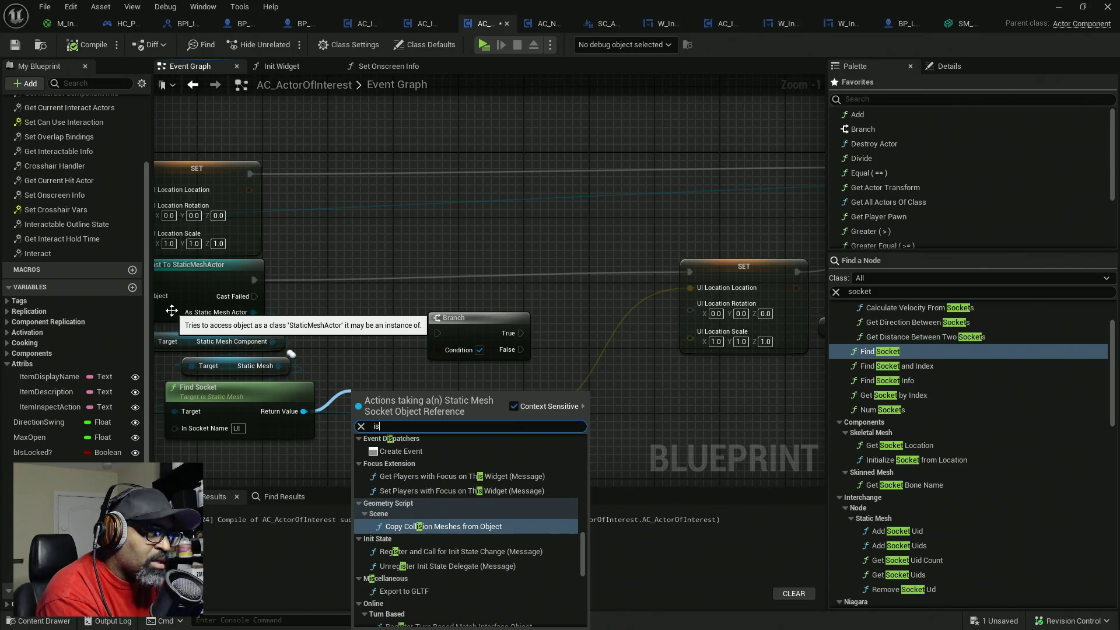
pyautogui.write('valid')
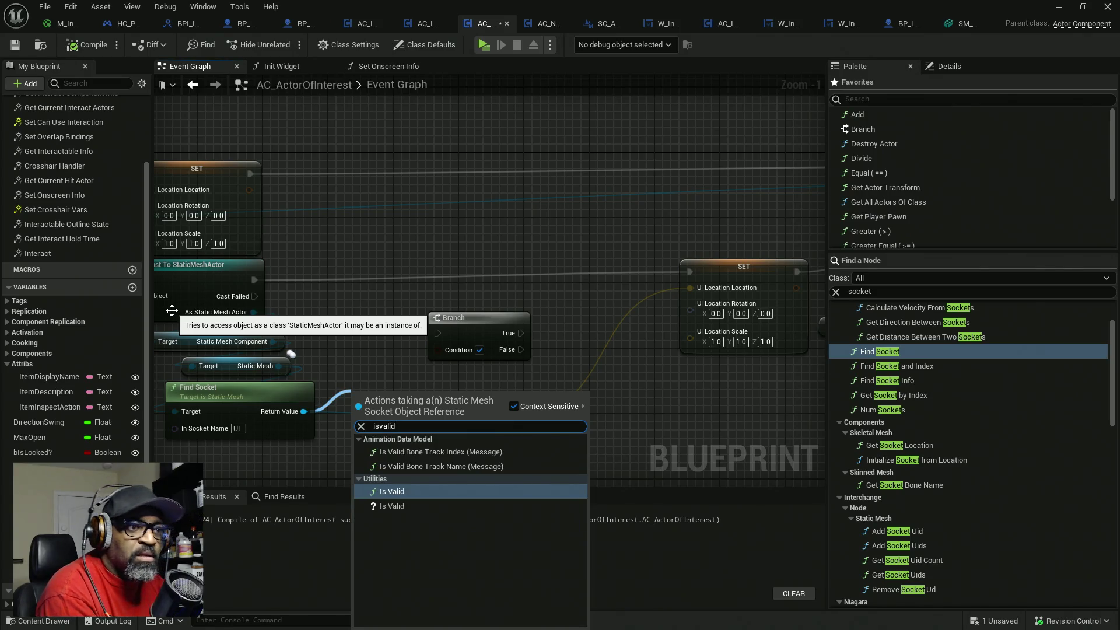
# - Add an Is Valid check on Find Socket and wire cast → Is Valid → SET
pyautogui.click(431, 506)
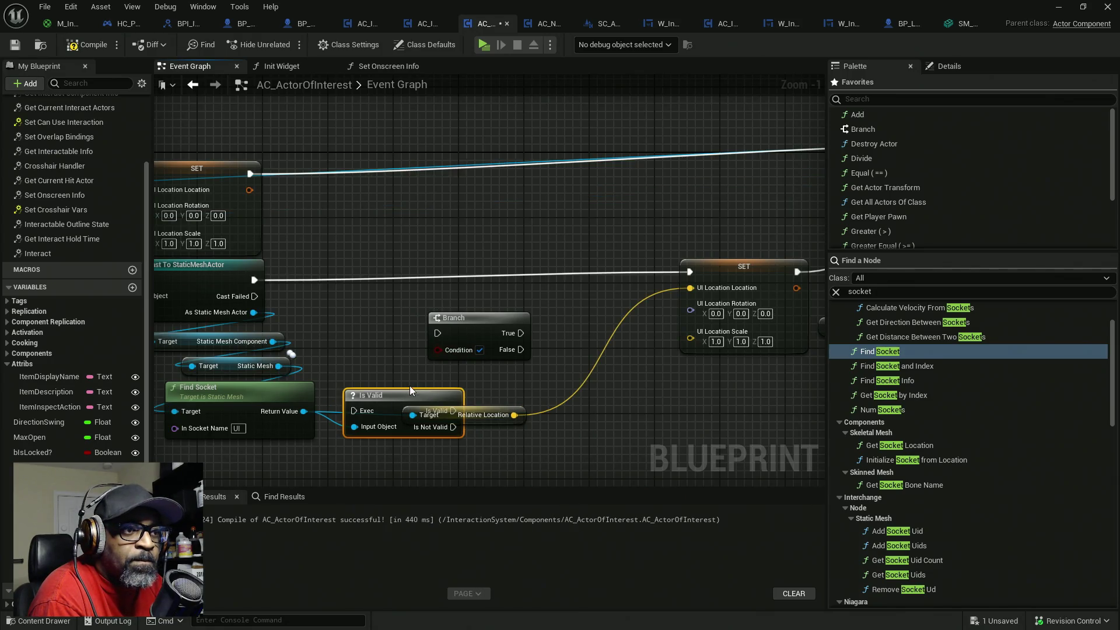
pyautogui.moveTo(410, 390)
pyautogui.mouseDown()
pyautogui.moveTo(408, 309)
pyautogui.moveTo(446, 263)
pyautogui.mouseUp()
pyautogui.moveTo(473, 336)
pyautogui.mouseDown()
pyautogui.moveTo(389, 430)
pyautogui.moveTo(666, 413)
pyautogui.mouseUp()
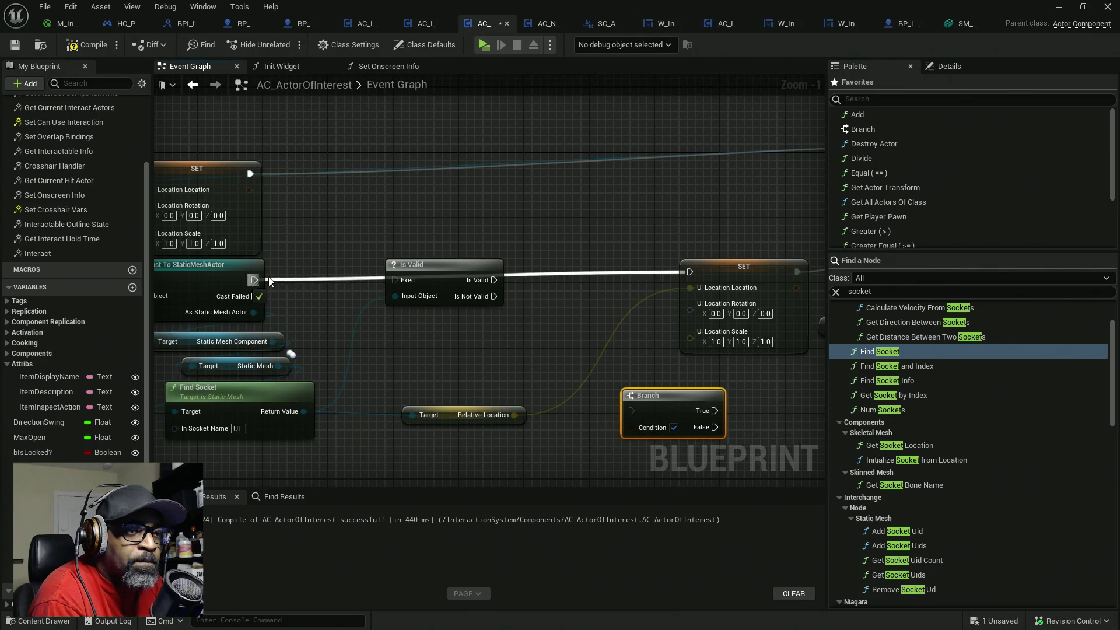
pyautogui.moveTo(269, 281)
pyautogui.mouseDown()
pyautogui.moveTo(513, 269)
pyautogui.moveTo(525, 288)
pyautogui.moveTo(493, 280)
pyautogui.mouseUp()
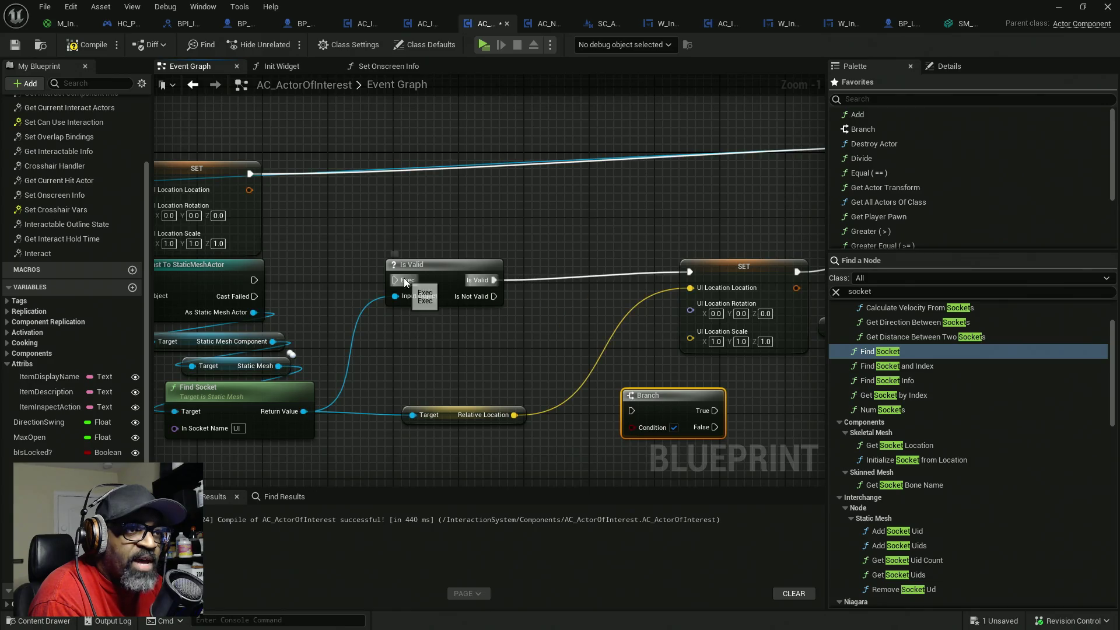
pyautogui.moveTo(405, 283)
pyautogui.mouseDown()
pyautogui.moveTo(255, 281)
pyautogui.moveTo(254, 321)
pyautogui.moveTo(385, 275)
pyautogui.moveTo(518, 304)
pyautogui.moveTo(617, 225)
pyautogui.moveTo(726, 198)
pyautogui.mouseUp()
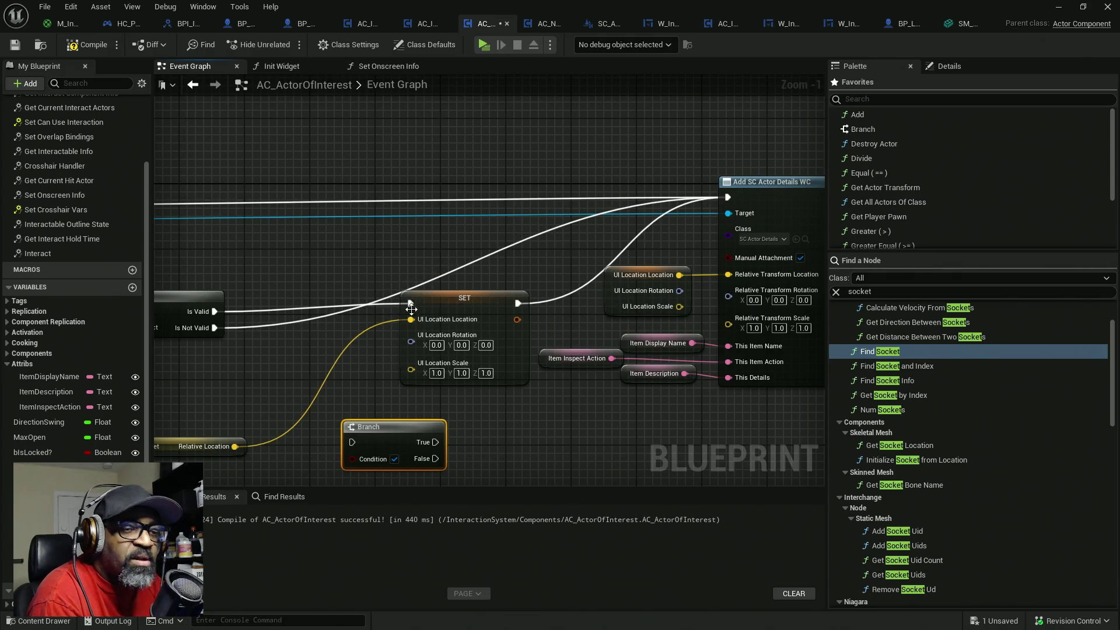
pyautogui.moveTo(269, 300)
pyautogui.mouseDown()
pyautogui.moveTo(500, 219)
pyautogui.moveTo(487, 222)
pyautogui.mouseUp()
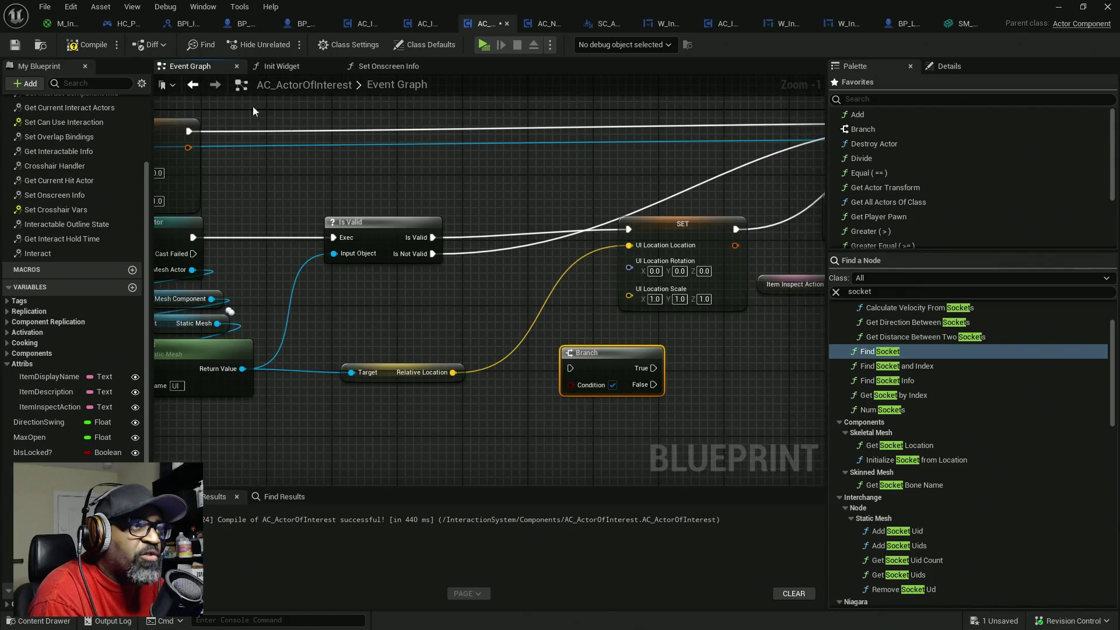
# - Compile and save, delete the unused Branch node, then recompile and save again
pyautogui.click(87, 46)
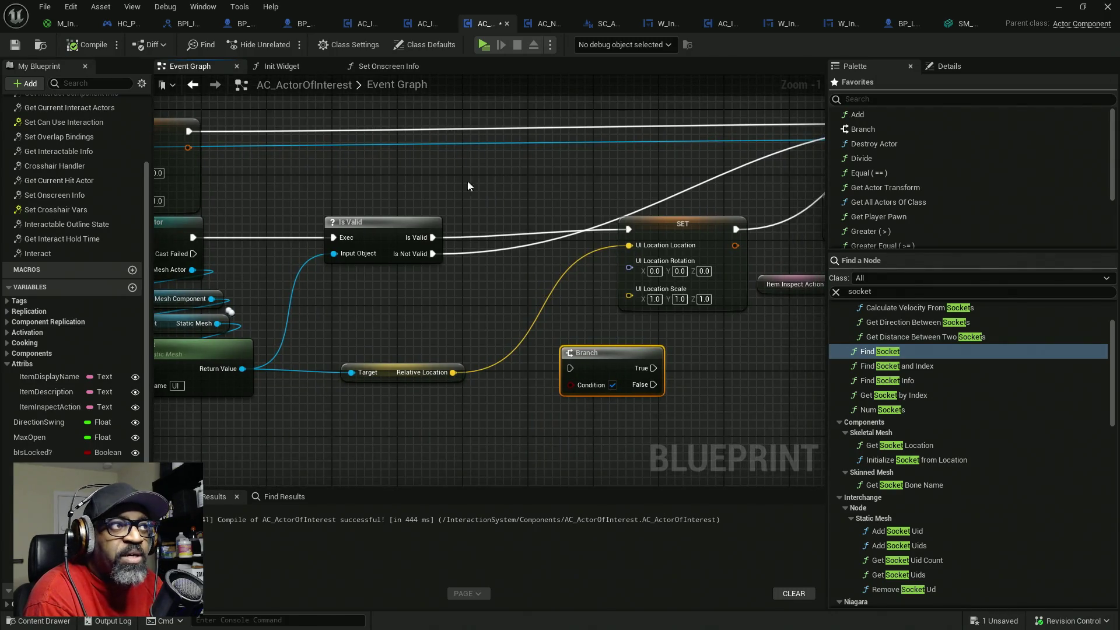
pyautogui.hotkey('ctrl', 's')
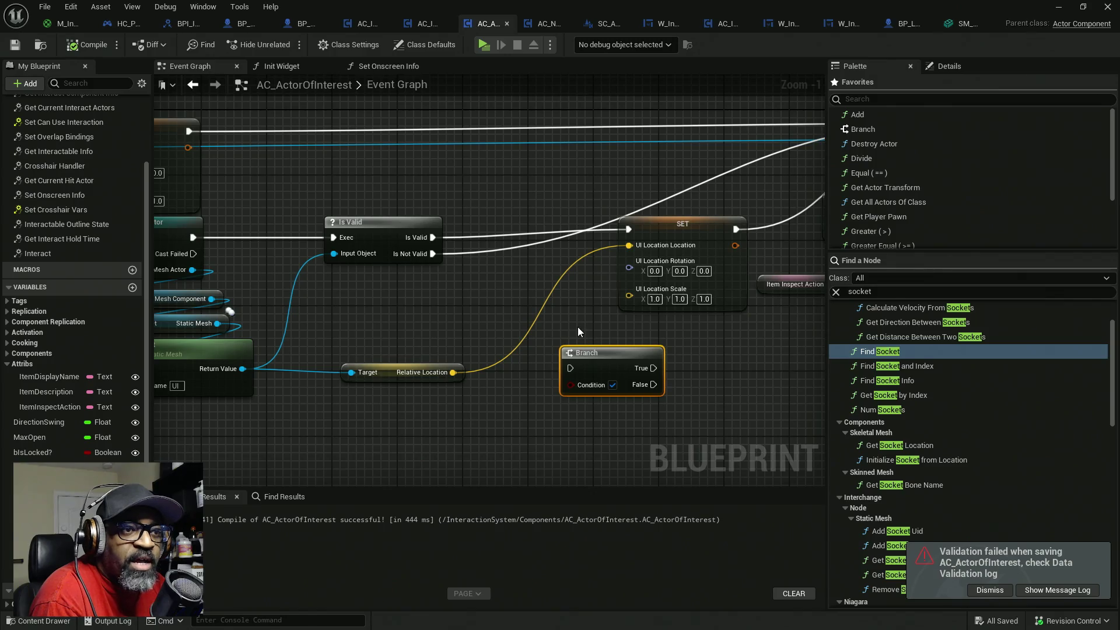
pyautogui.press('Delete')
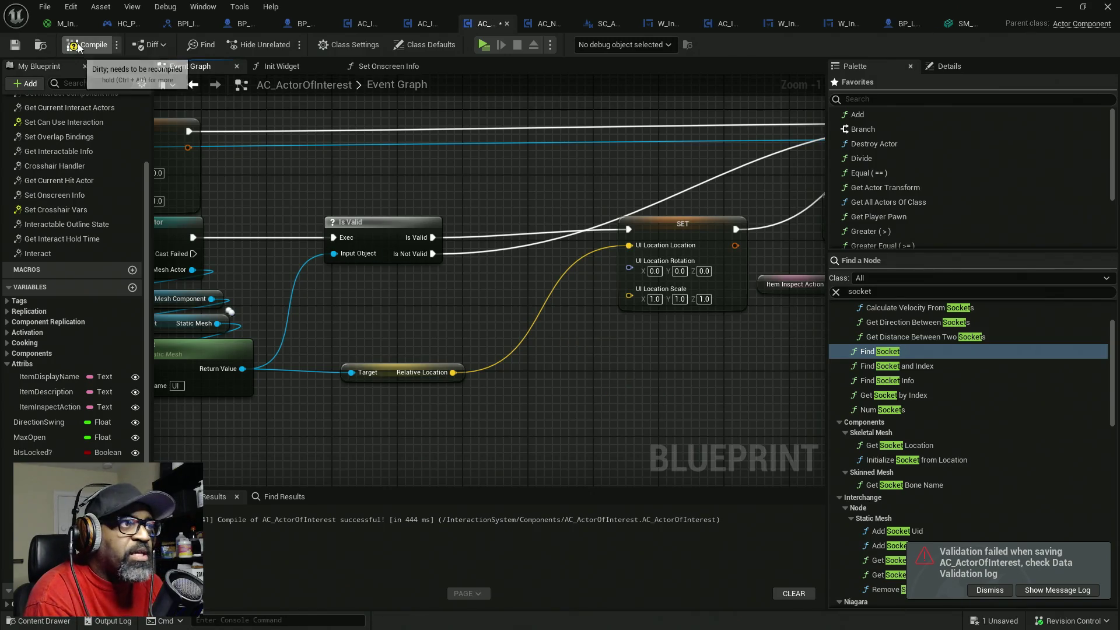
pyautogui.click(80, 47)
pyautogui.hotkey('ctrl', 's')
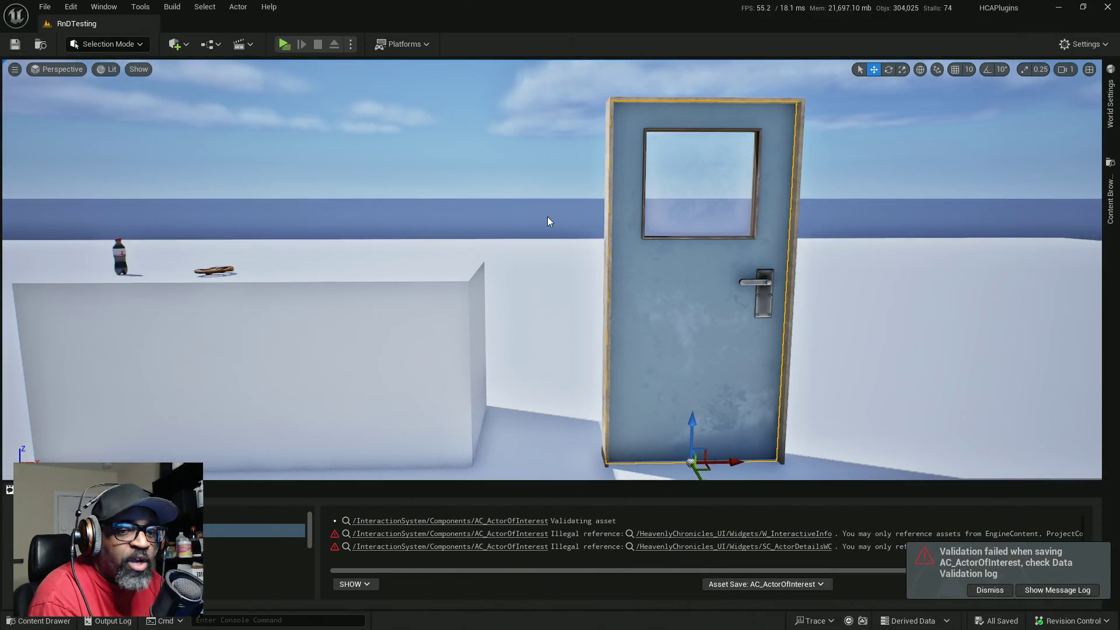
# - Clear the message log and select the donut, bottle, box, floor and door in the viewport
pyautogui.press('super')
pyautogui.press('super')
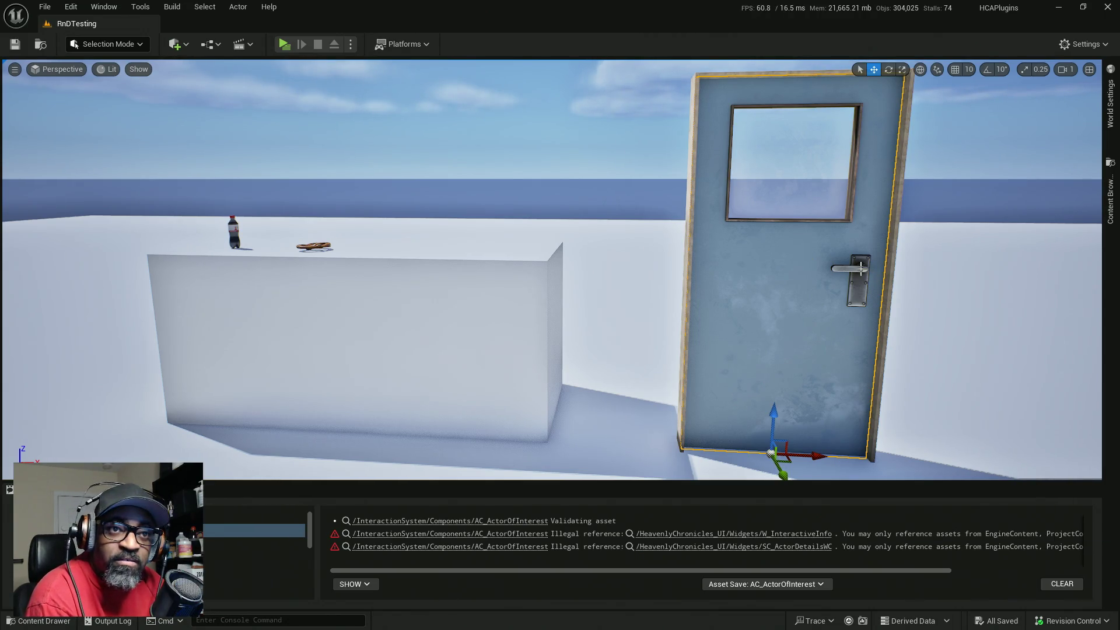
pyautogui.click(1062, 584)
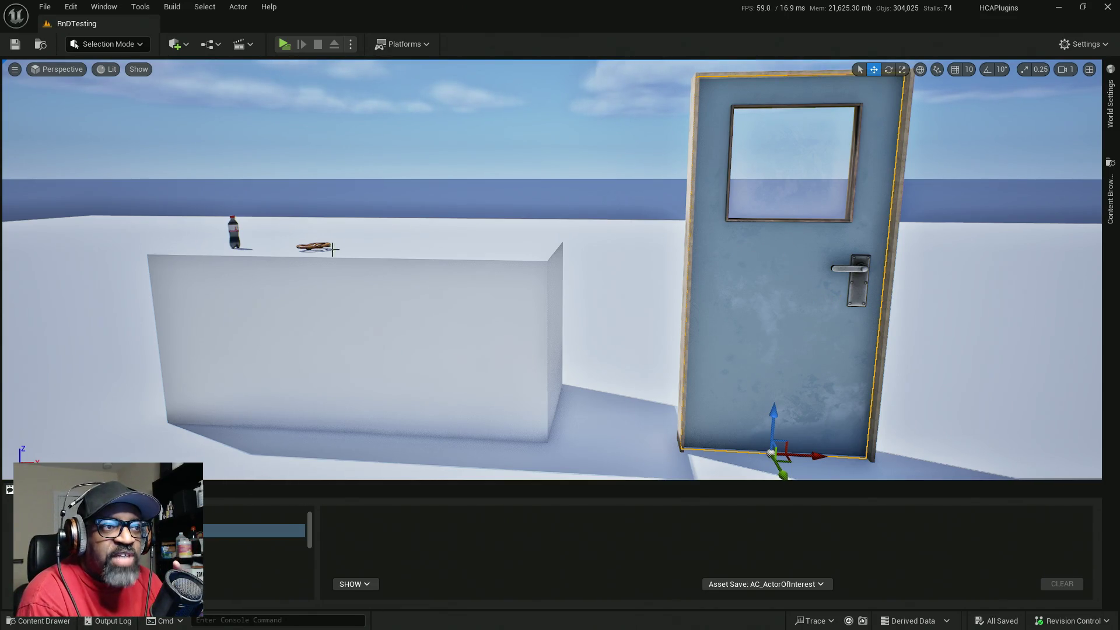
pyautogui.moveTo(761, 260); pyautogui.dragTo(736, 293)
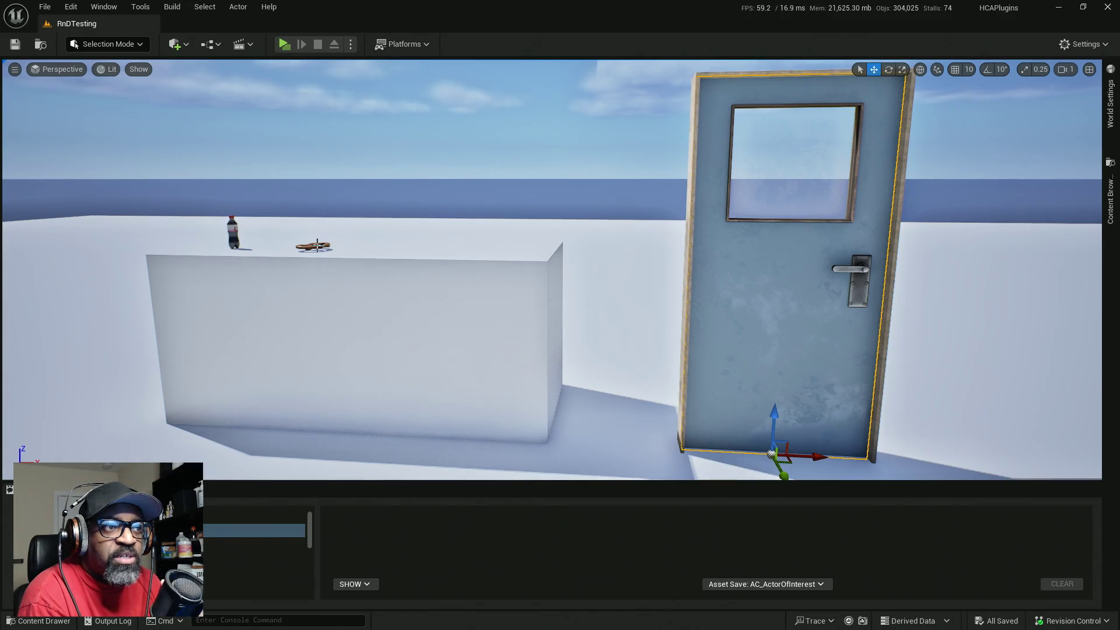
pyautogui.click(316, 245)
pyautogui.click(232, 233)
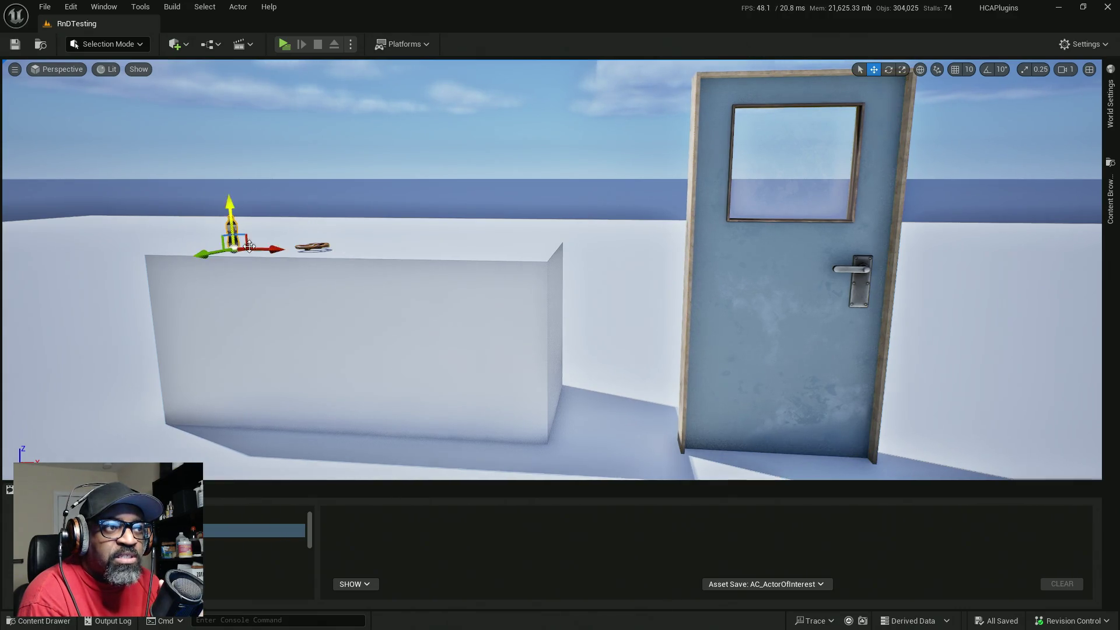
pyautogui.click(421, 287)
pyautogui.click(604, 252)
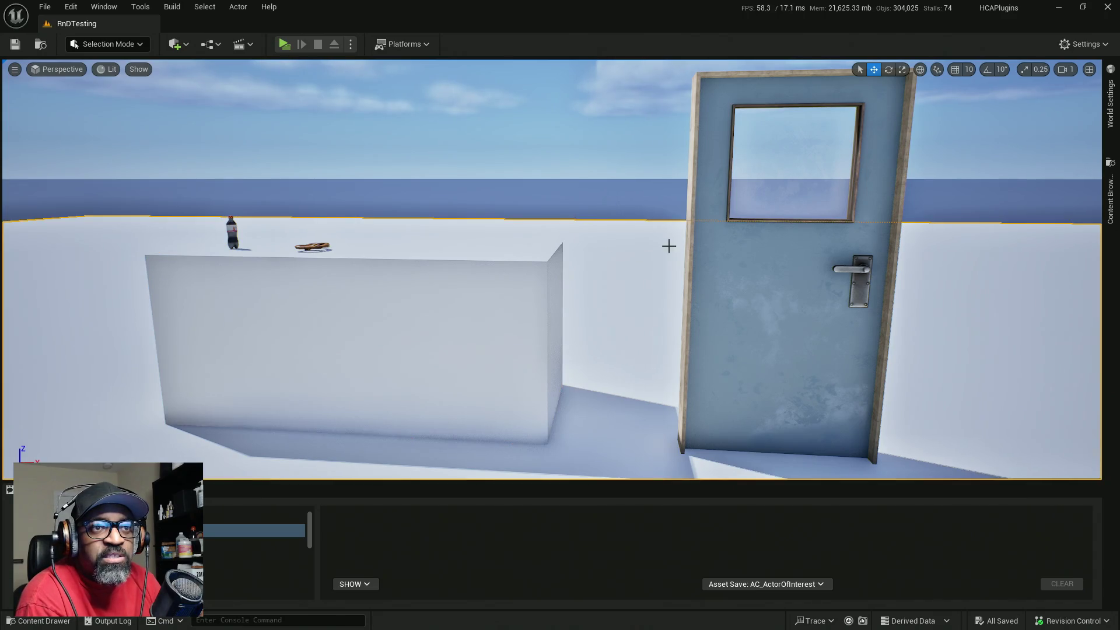
pyautogui.click(688, 222)
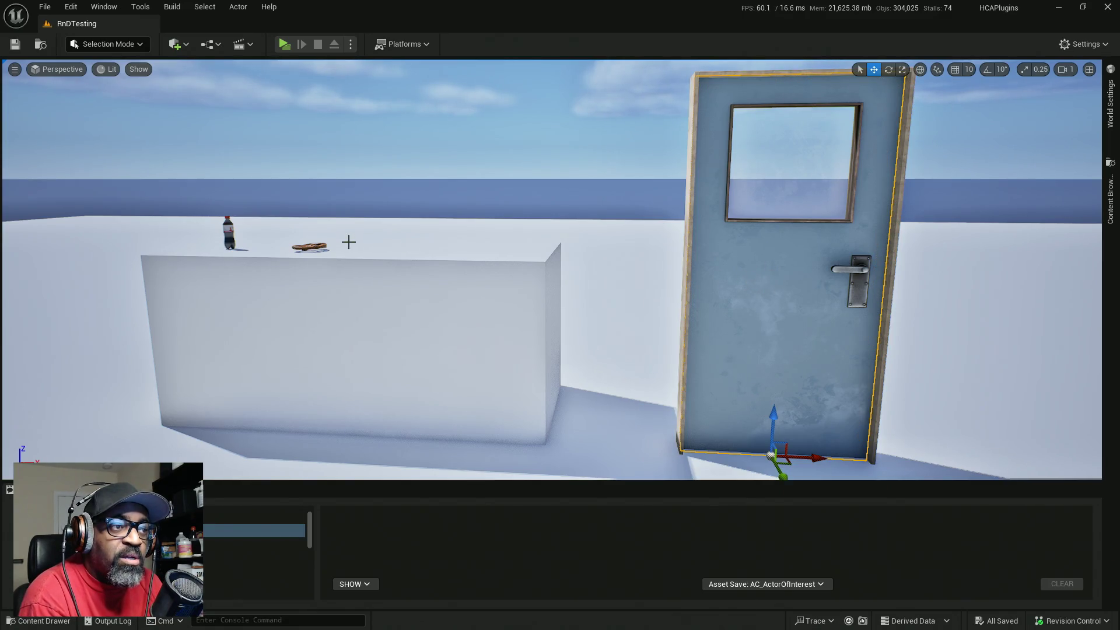
# - Cycle selection between donut, bottle and door, end on the door, and start Play-in-editor
pyautogui.click(320, 245)
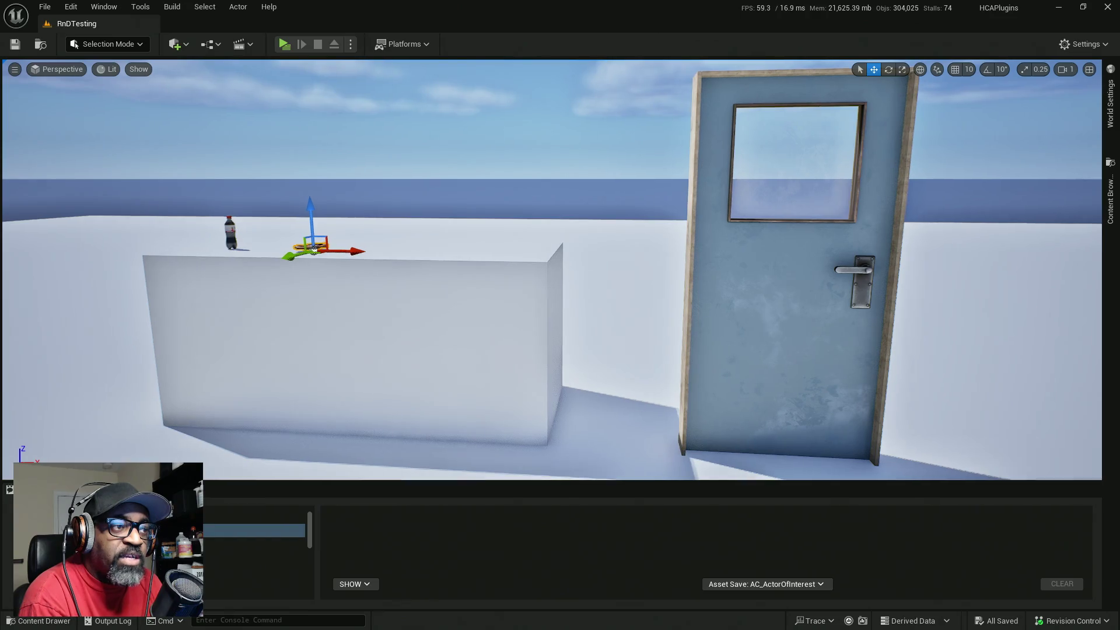
pyautogui.click(230, 234)
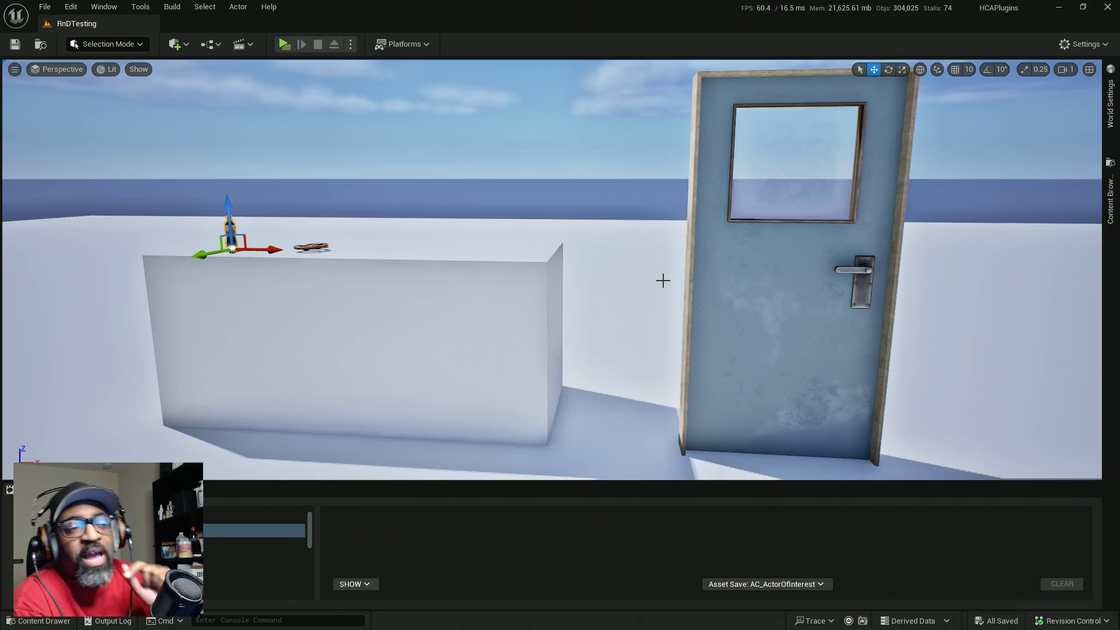
pyautogui.click(725, 309)
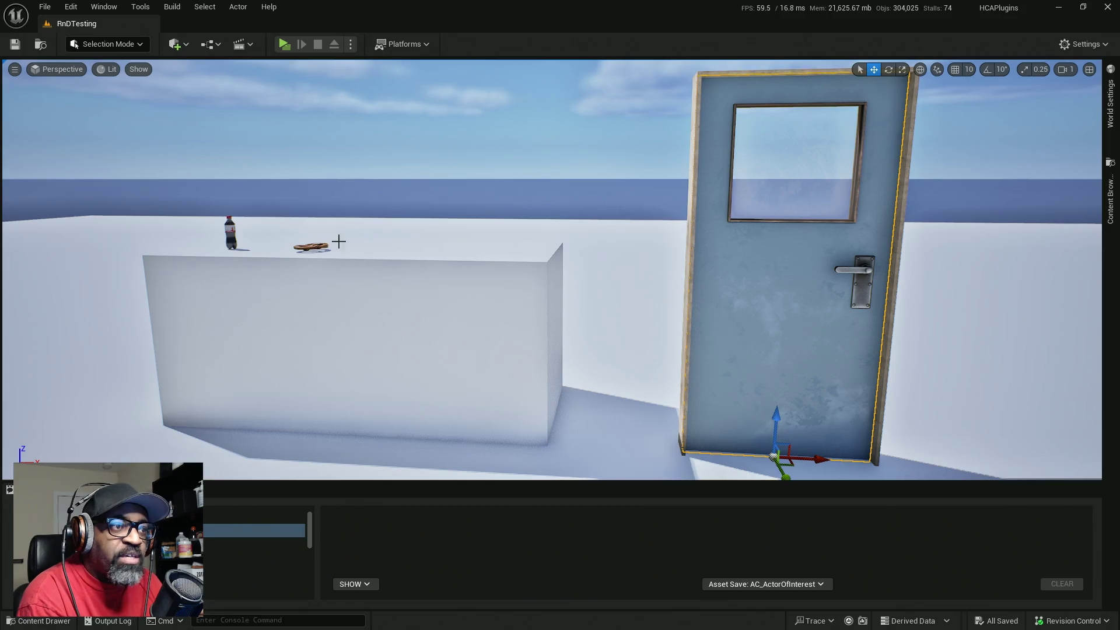
pyautogui.click(318, 244)
pyautogui.click(236, 233)
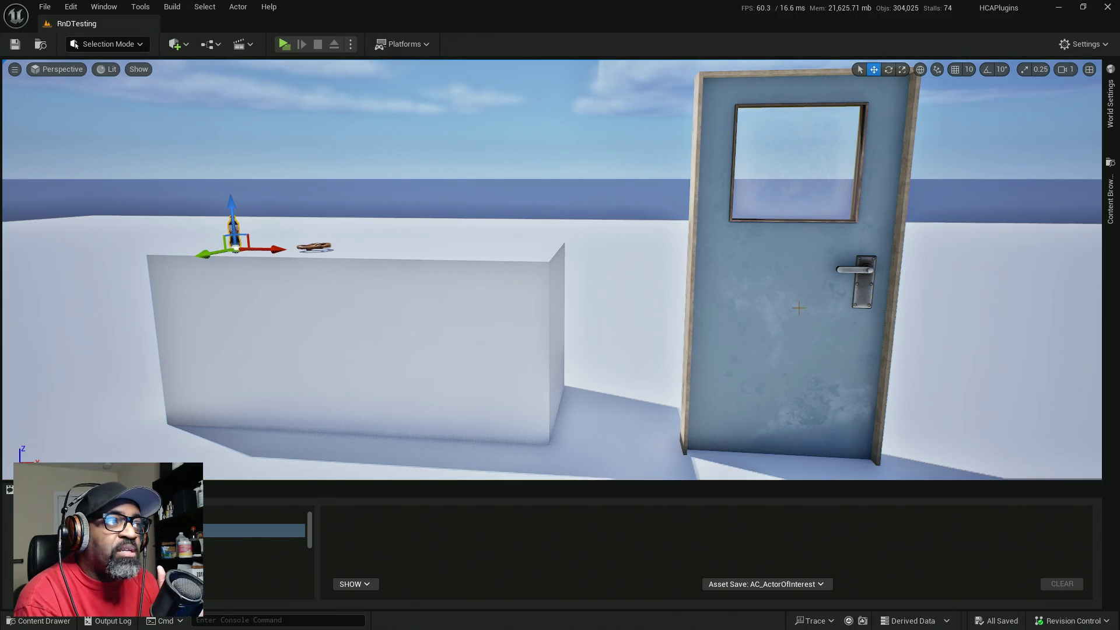
pyautogui.click(780, 282)
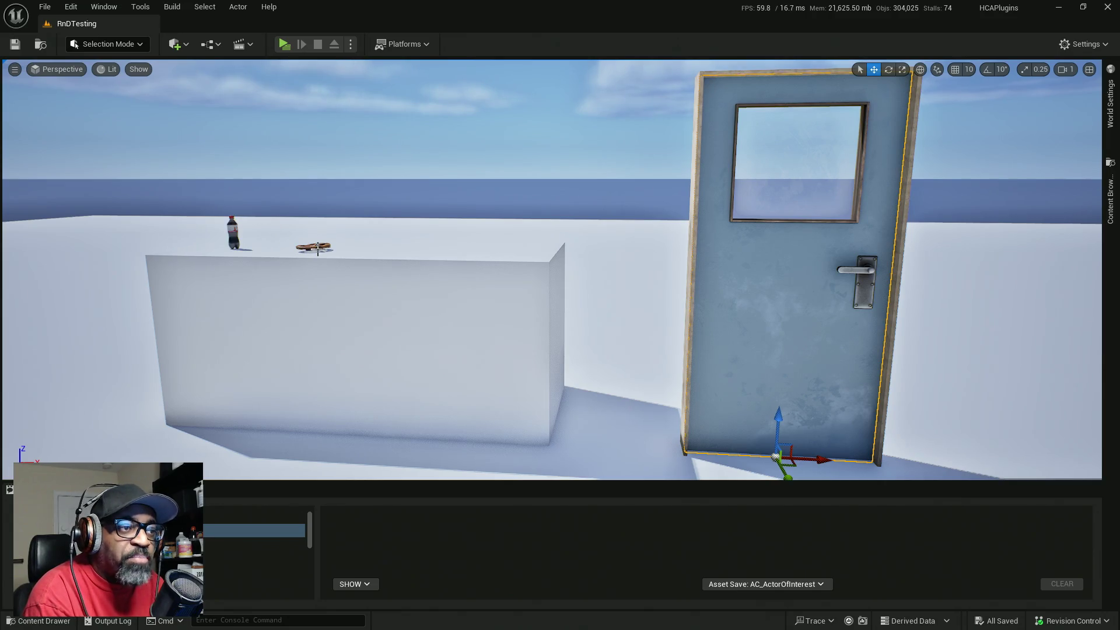
pyautogui.click(316, 246)
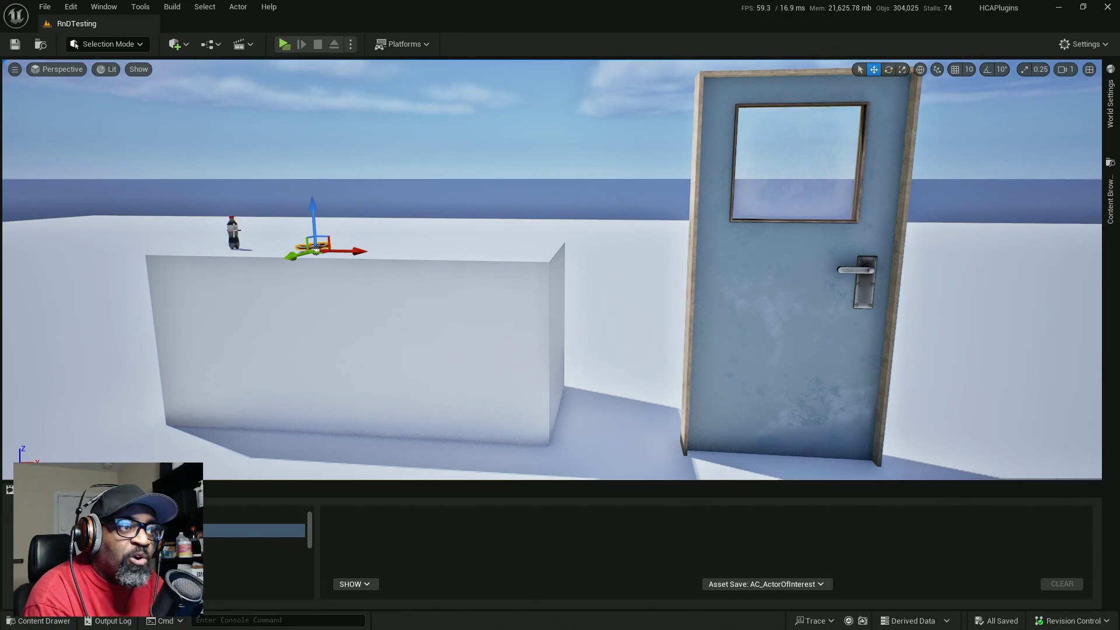
pyautogui.click(234, 220)
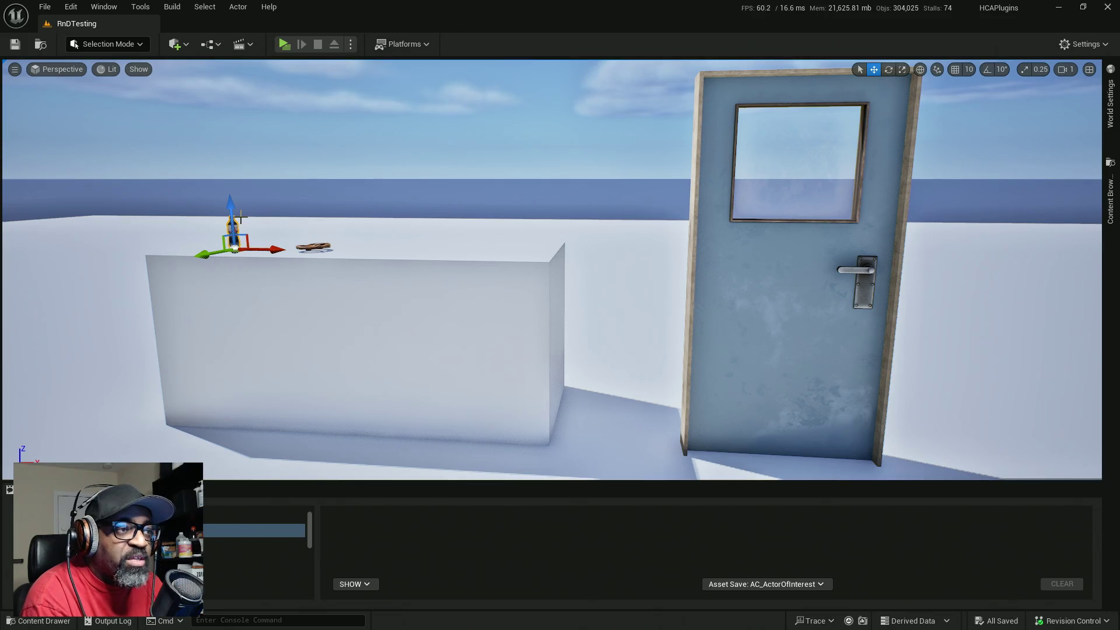
pyautogui.hotkey('ctrl', 'z')
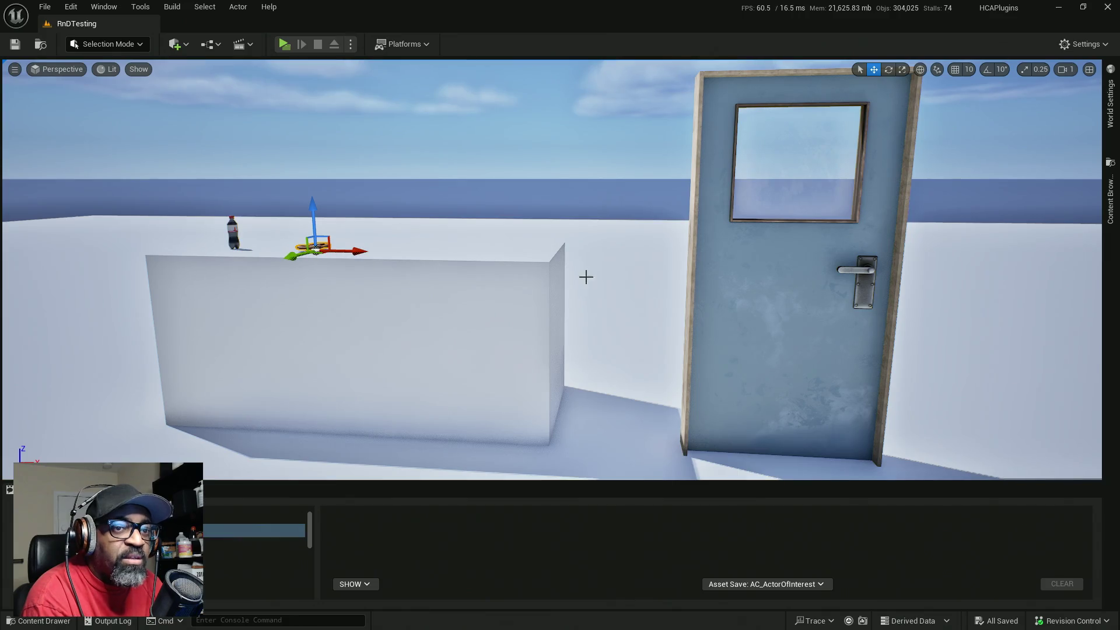
pyautogui.hotkey('ctrl', 'z')
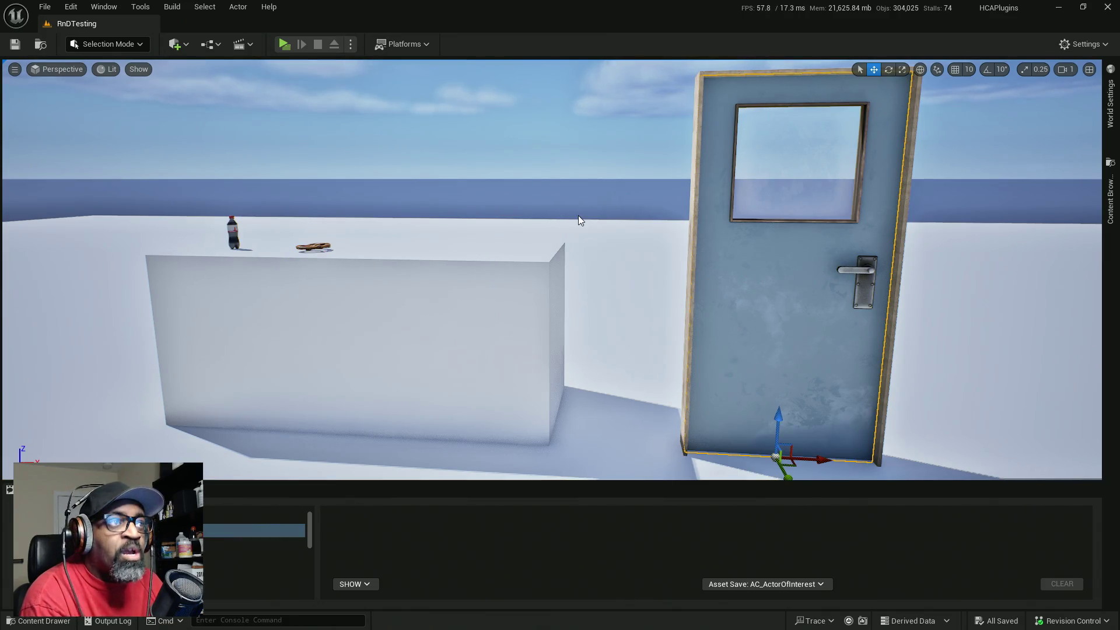
pyautogui.click(287, 44)
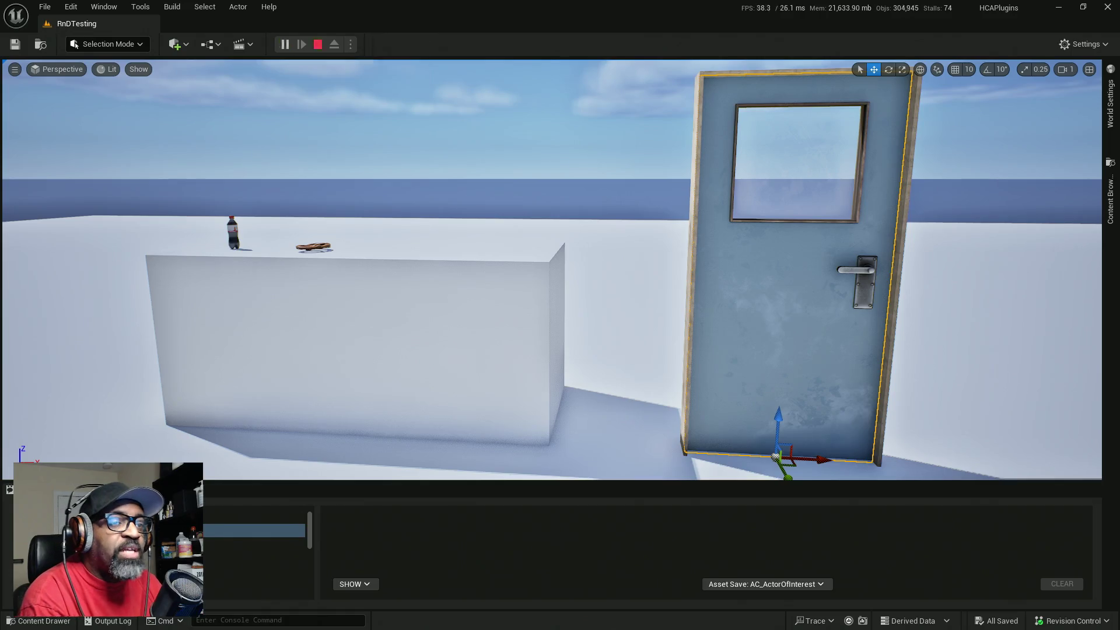
# - Walk the character up to the box and look down at the pretzel
pyautogui.press('w')
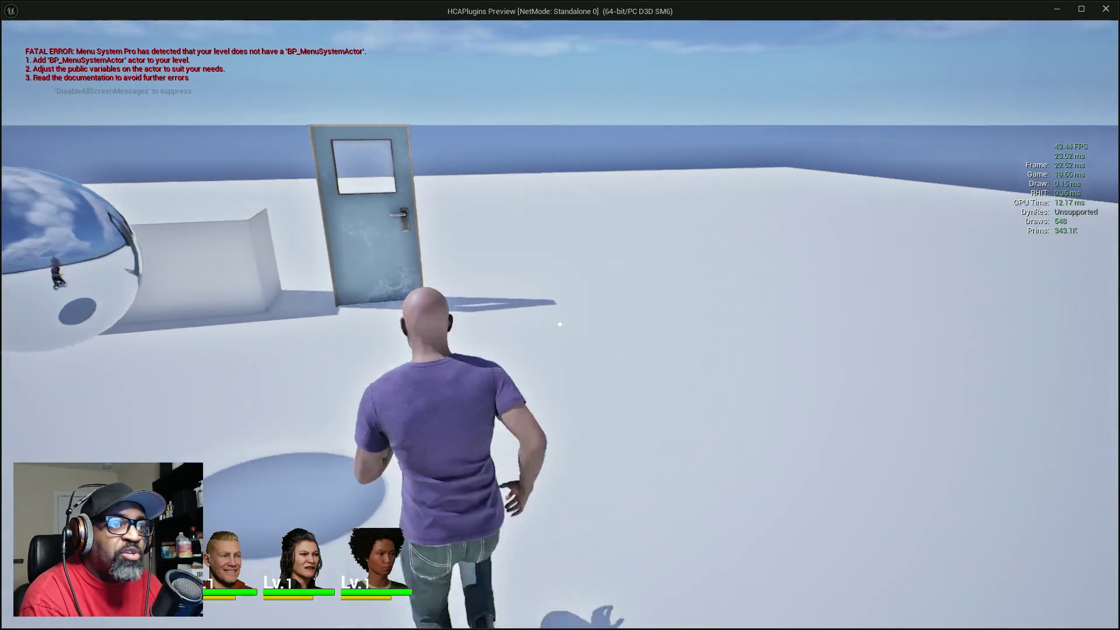
pyautogui.press('w')
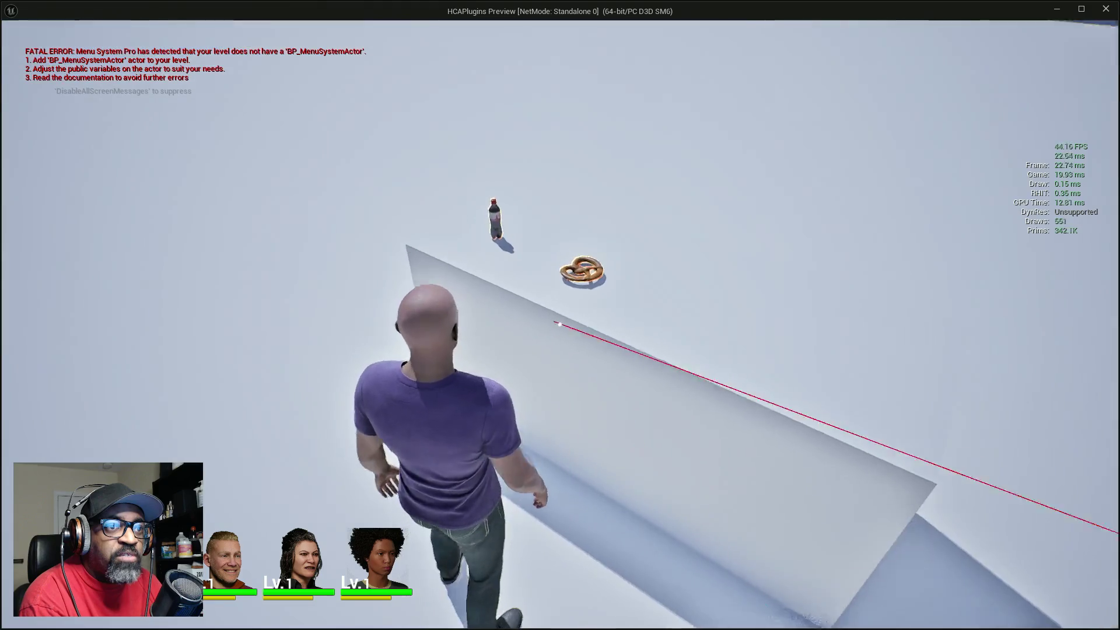
pyautogui.press('w')
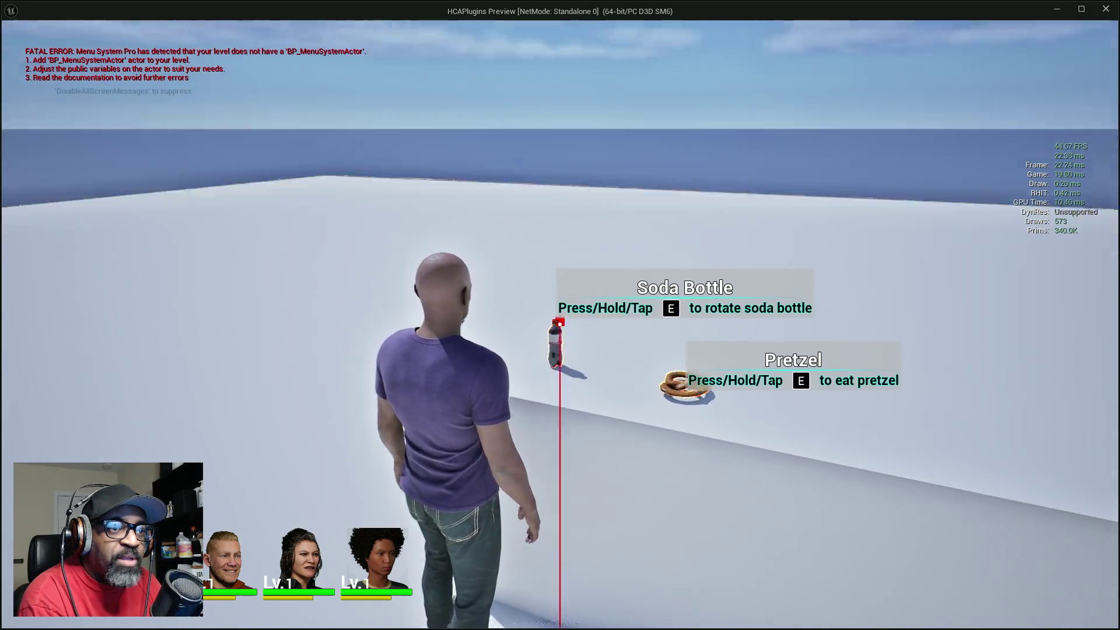
pyautogui.press('c')
pyautogui.press('c')
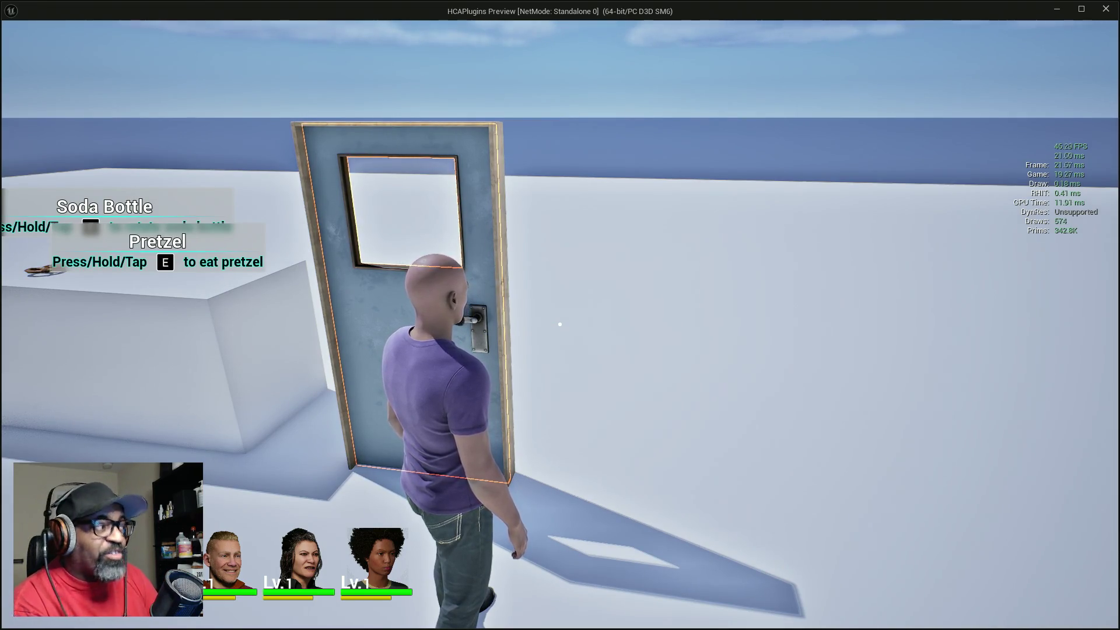
# - Walk to the door, around the counter and back to the door, then end the session
pyautogui.press('w')
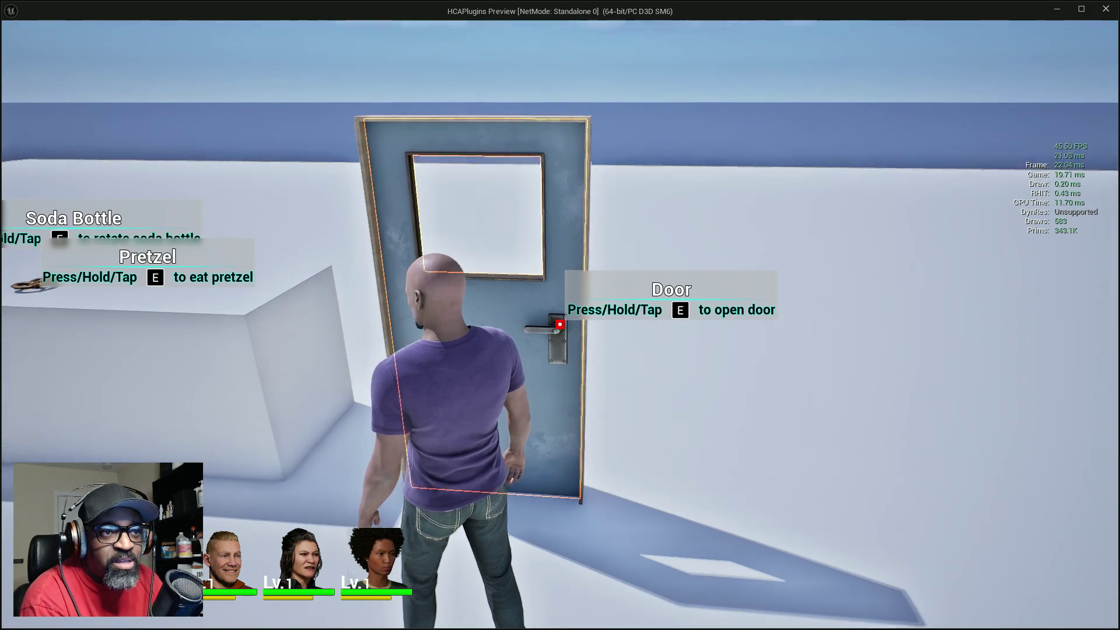
pyautogui.press('s')
pyautogui.press('w')
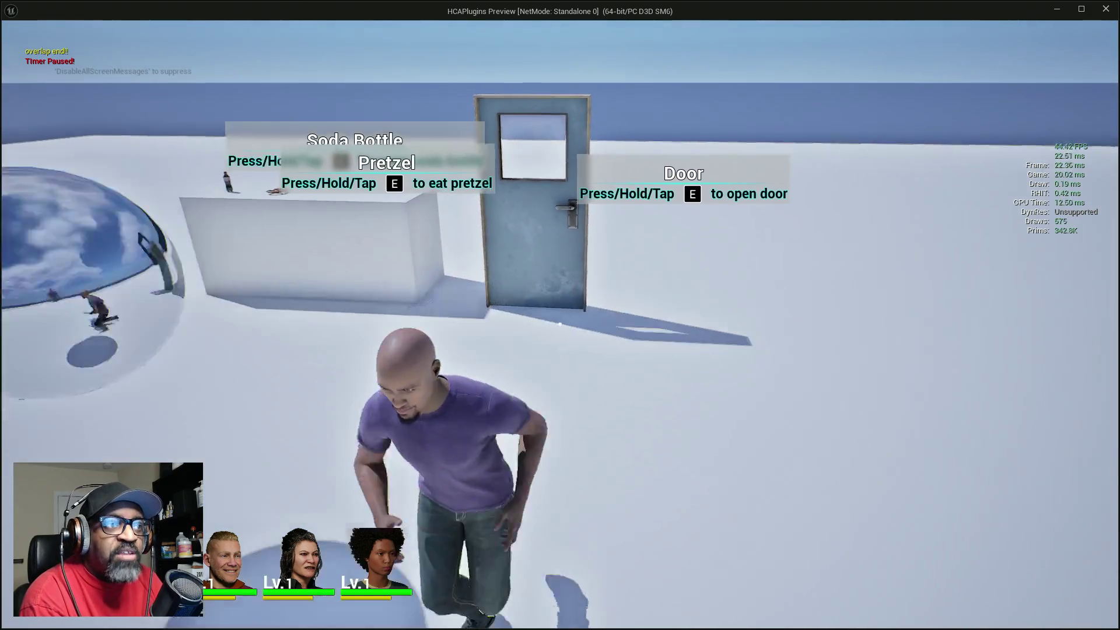
pyautogui.press('w')
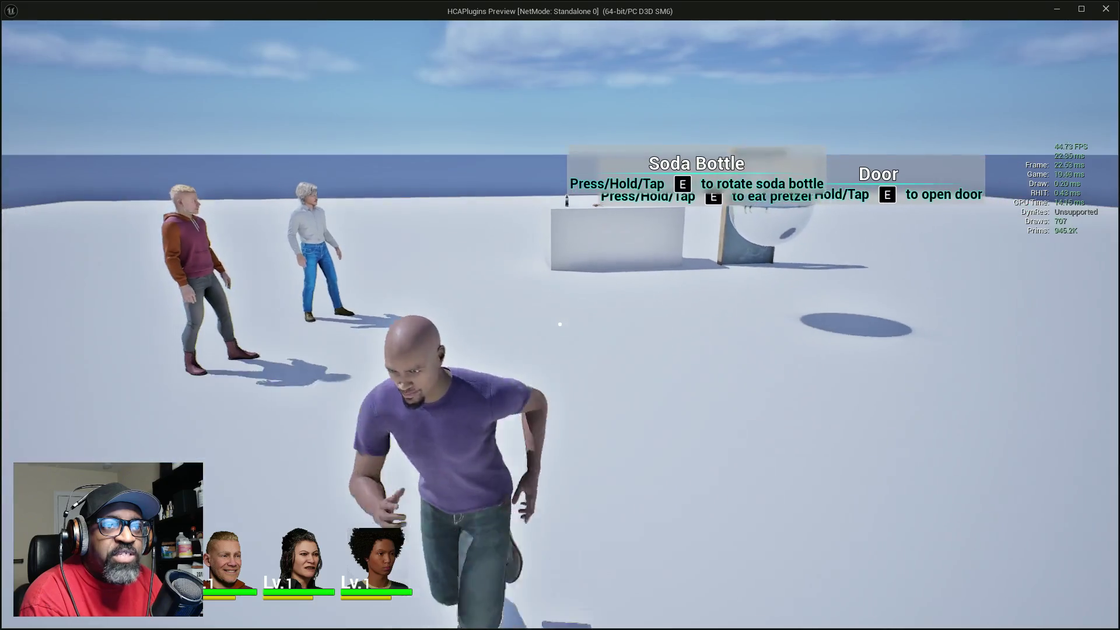
pyautogui.press('w')
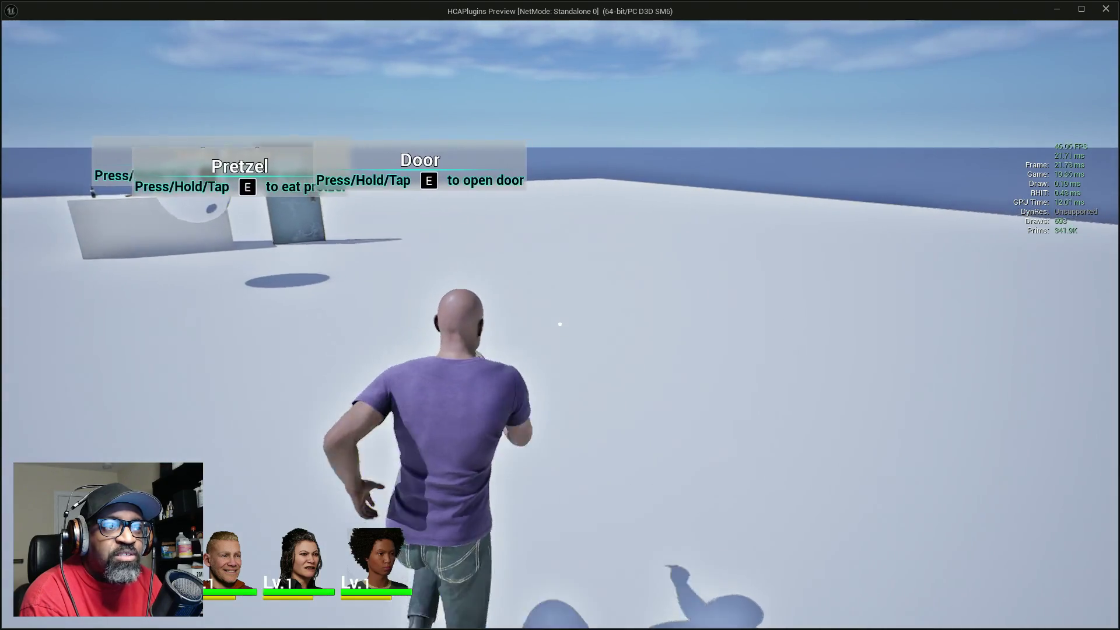
pyautogui.press('w')
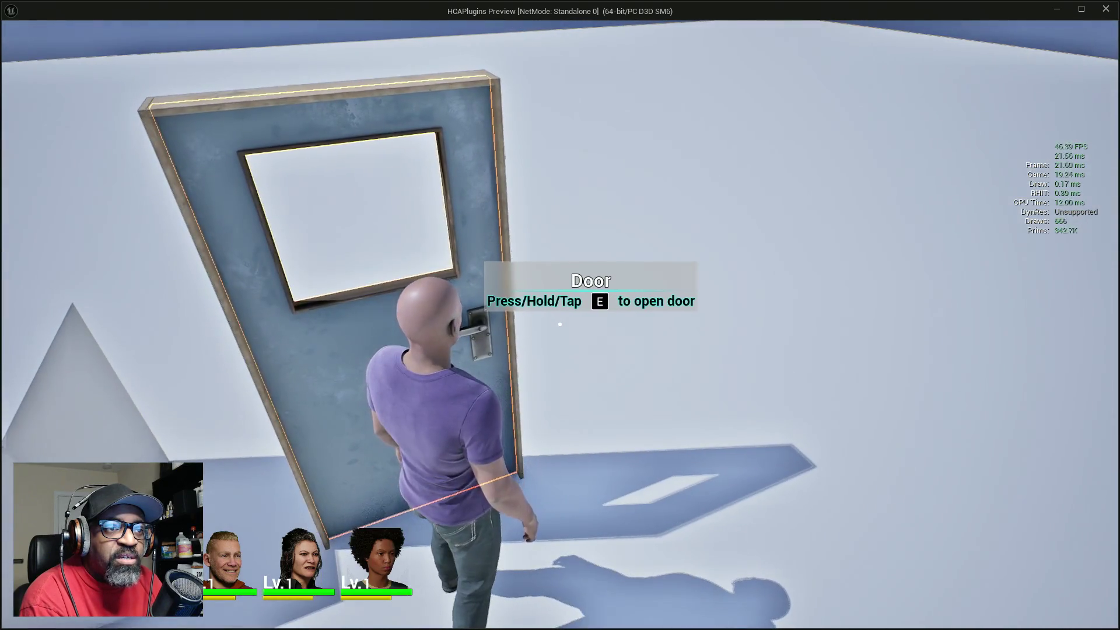
pyautogui.press('s')
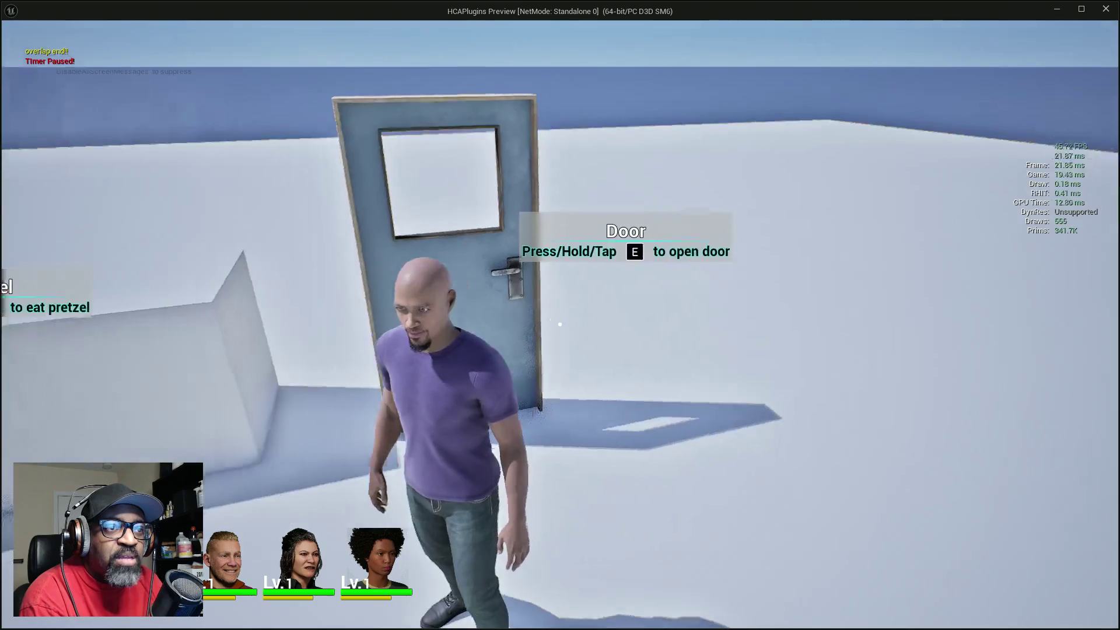
pyautogui.press('w')
pyautogui.press('w')
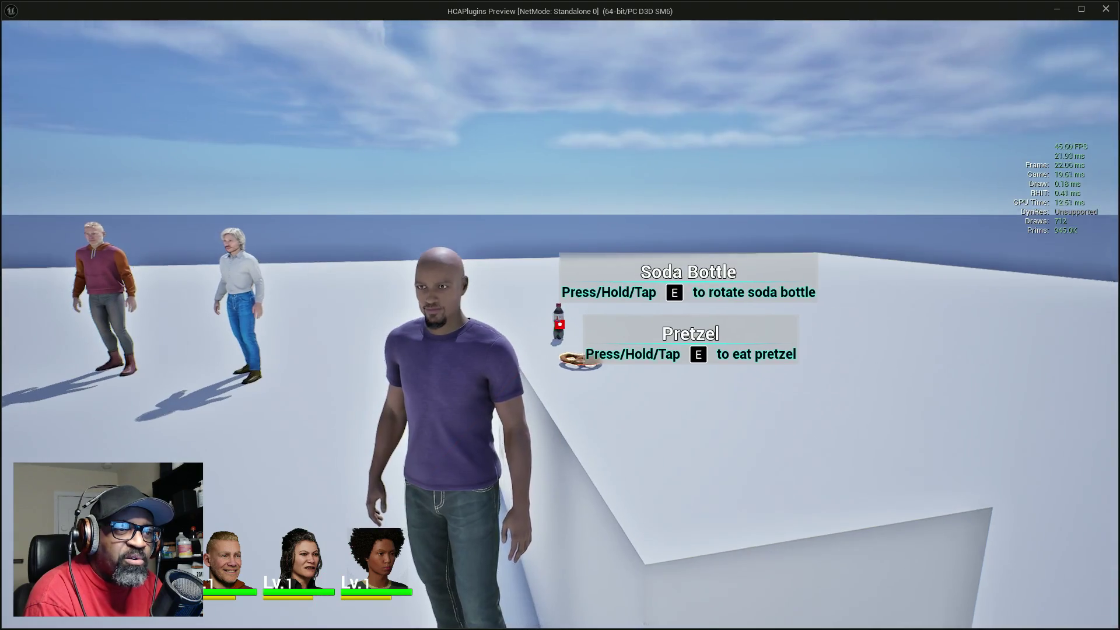
pyautogui.press('Escape')
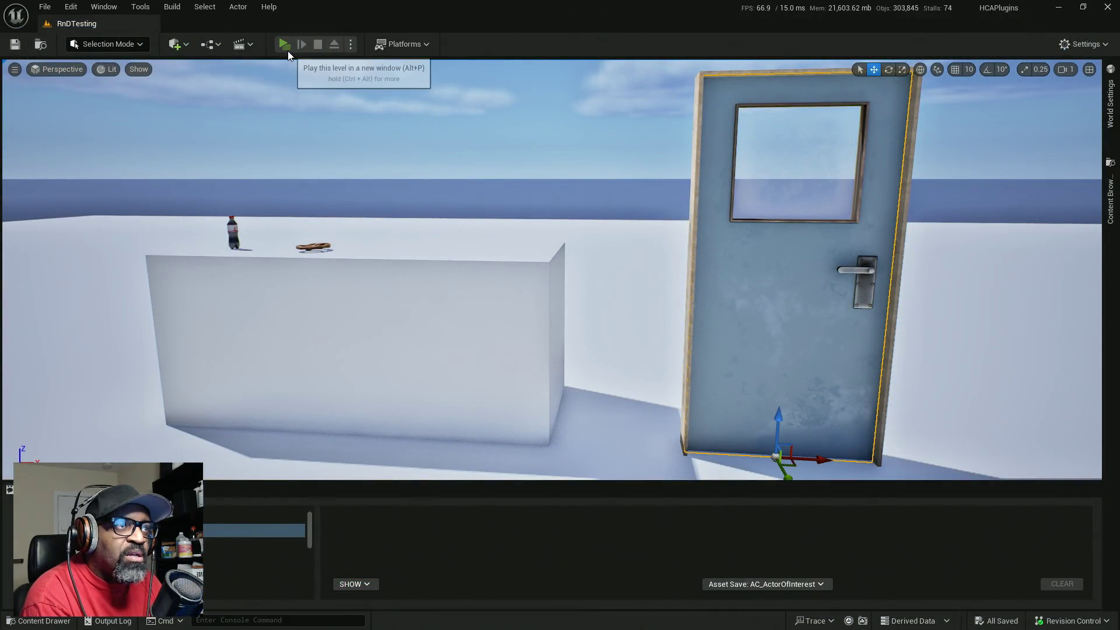
# - Replay the level, walk to the counter facing the door and soda bottle, then exit to Trace for Interact
pyautogui.click(286, 46)
pyautogui.press('w')
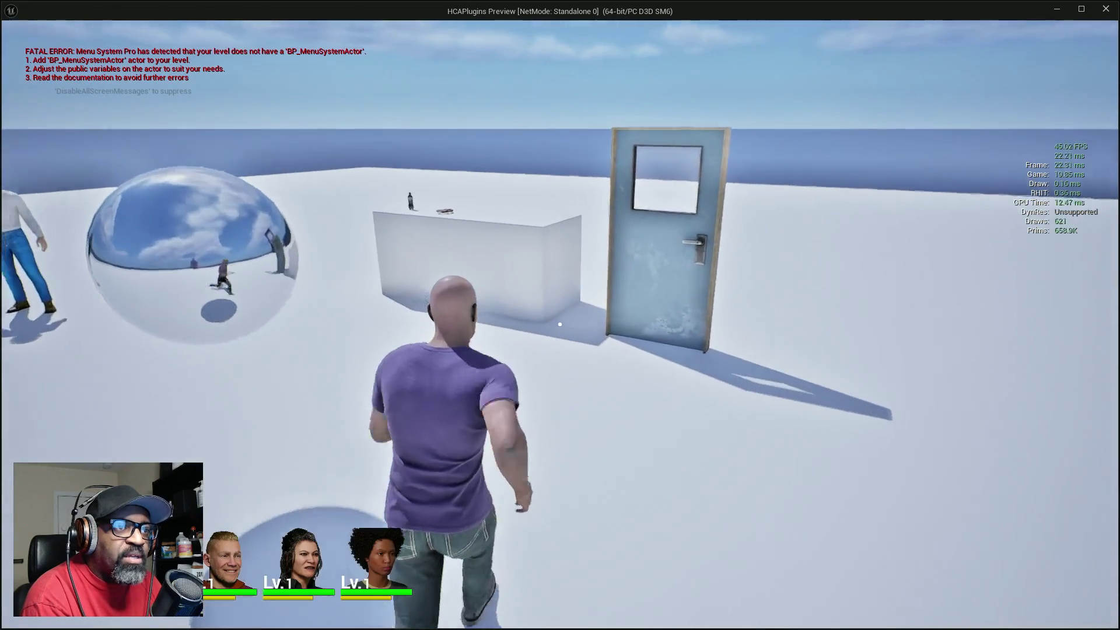
pyautogui.press('d')
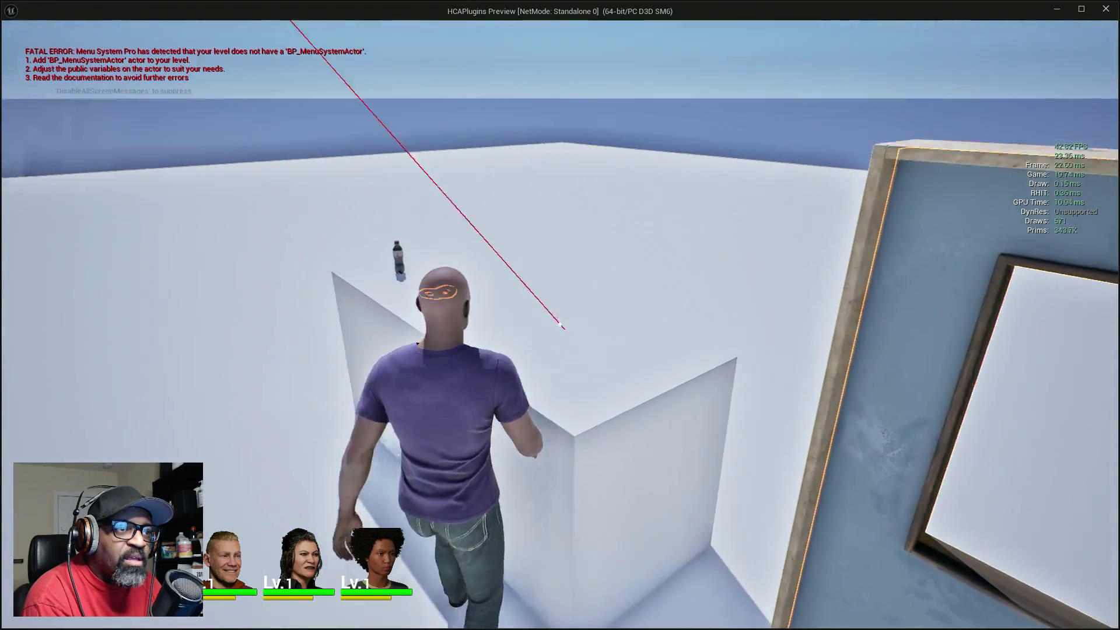
pyautogui.press('w')
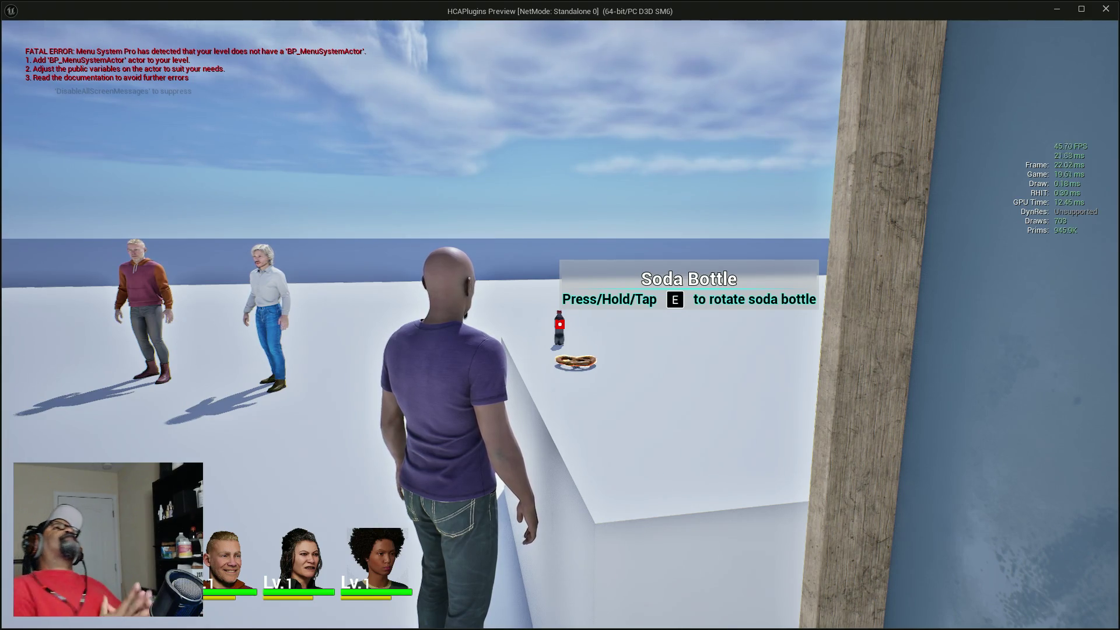
pyautogui.press('Escape')
pyautogui.scroll(5, 443, 199)
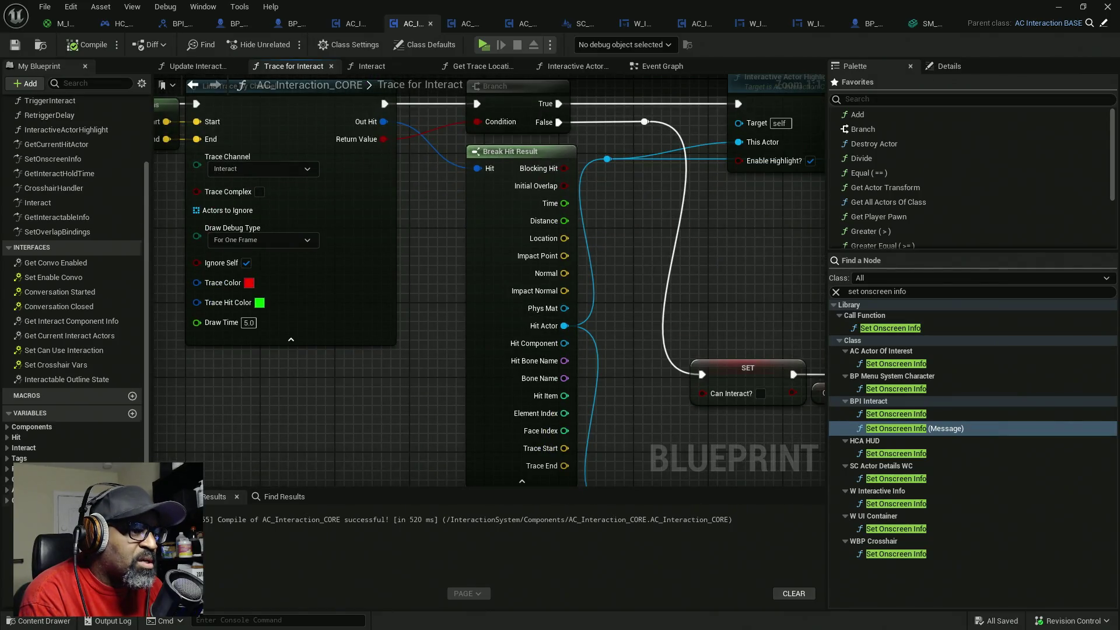
# - Drag an Overlapping Actors getter from My Blueprint into the Trace for Interact graph
pyautogui.scroll(-4, 73, 274)
pyautogui.moveTo(70, 464)
pyautogui.mouseDown()
pyautogui.moveTo(140, 461)
pyautogui.moveTo(671, 201)
pyautogui.mouseUp()
pyautogui.moveTo(683, 261); pyautogui.dragTo(516, 329)
pyautogui.moveTo(454, 272)
pyautogui.mouseDown()
pyautogui.moveTo(548, 275)
pyautogui.moveTo(493, 254)
pyautogui.moveTo(555, 277)
pyautogui.moveTo(545, 250)
pyautogui.mouseUp()
pyautogui.moveTo(483, 262)
pyautogui.mouseDown()
pyautogui.moveTo(532, 280)
pyautogui.moveTo(561, 255)
pyautogui.moveTo(521, 282)
pyautogui.mouseUp()
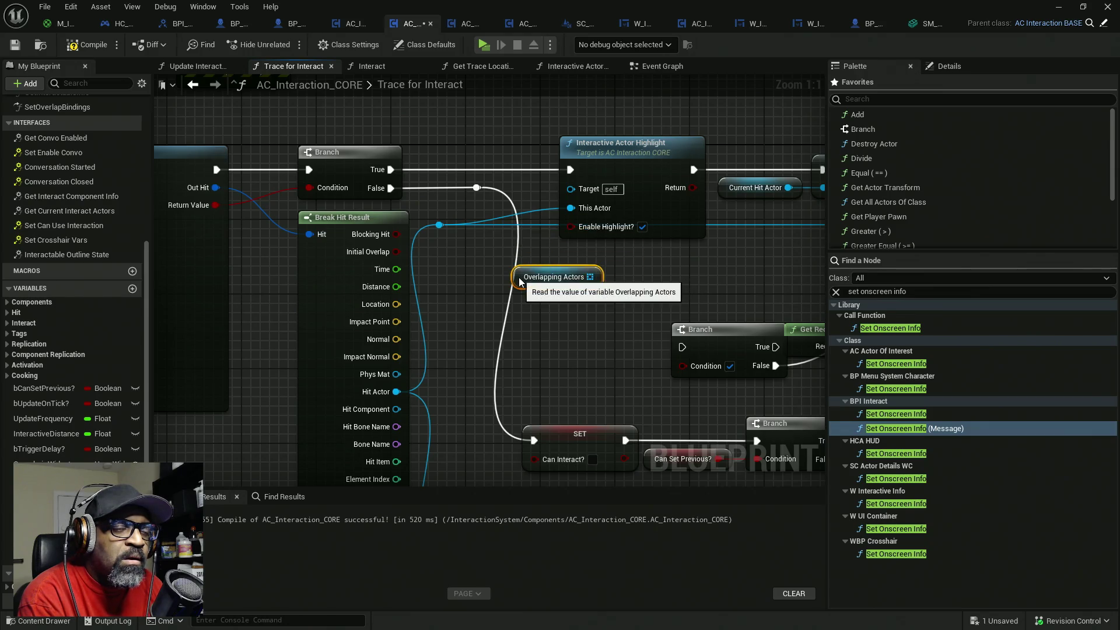
# - Shift the downstream nodes right, set Overlapping Actors beside the highlight call, and add a Branch
pyautogui.moveTo(519, 281)
pyautogui.mouseDown()
pyautogui.moveTo(497, 260)
pyautogui.moveTo(332, 267)
pyautogui.mouseUp()
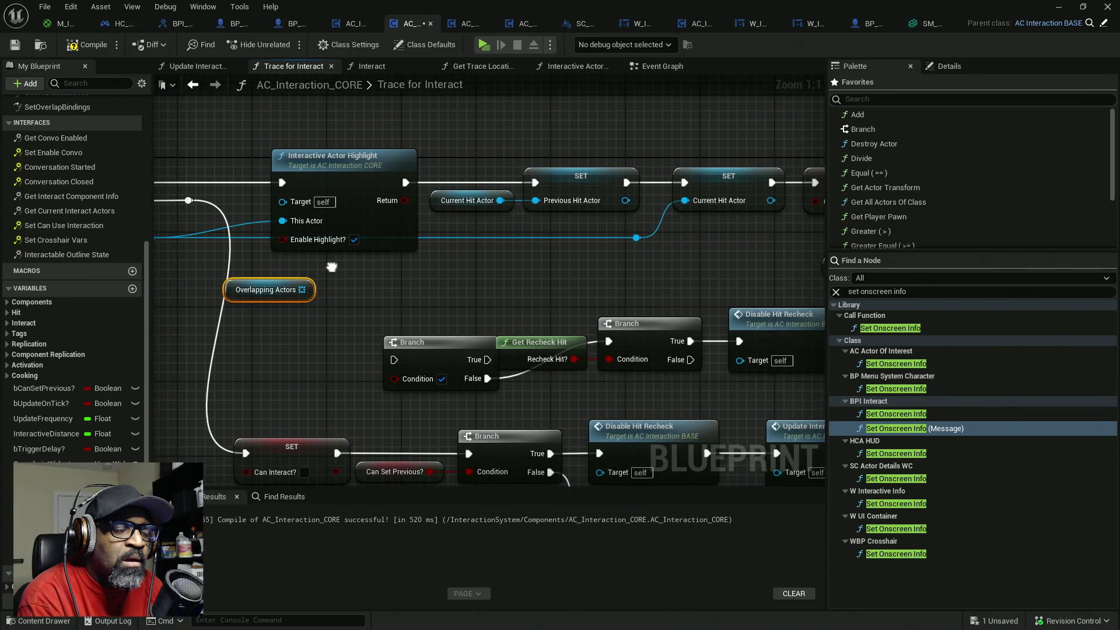
pyautogui.scroll(-2, 419, 260)
pyautogui.scroll(-4, 564, 255)
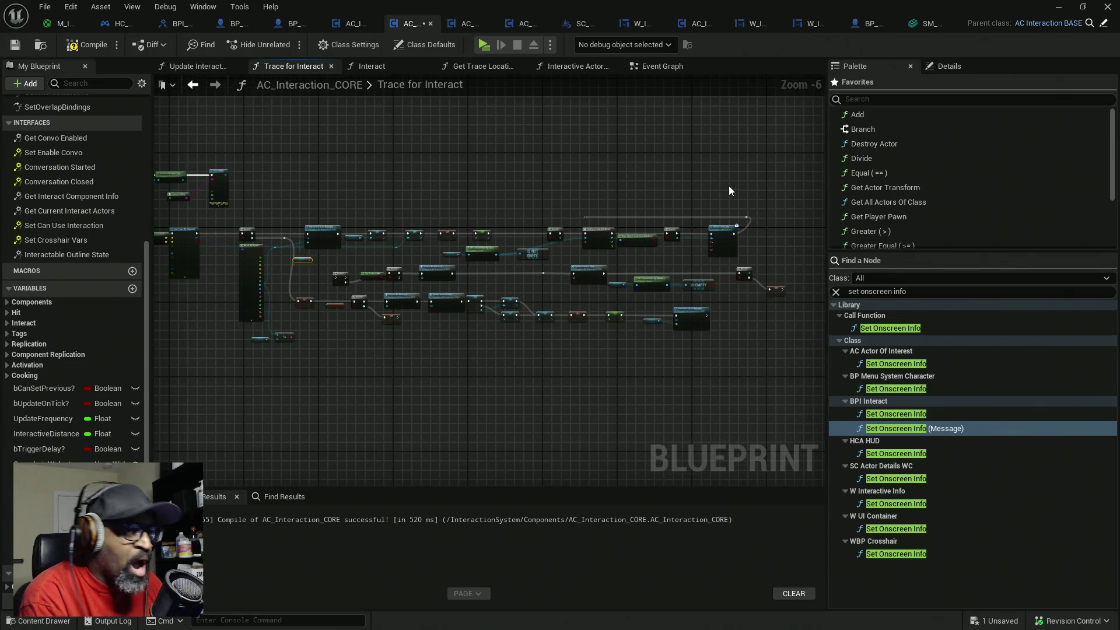
pyautogui.moveTo(774, 179)
pyautogui.mouseDown()
pyautogui.moveTo(670, 245)
pyautogui.moveTo(696, 254)
pyautogui.moveTo(795, 180)
pyautogui.moveTo(650, 269)
pyautogui.moveTo(481, 272)
pyautogui.moveTo(328, 295)
pyautogui.mouseUp()
pyautogui.scroll(4, 314, 247)
pyautogui.moveTo(357, 203); pyautogui.dragTo(559, 197)
pyautogui.moveTo(436, 263); pyautogui.dragTo(560, 263)
pyautogui.moveTo(379, 275); pyautogui.dragTo(393, 211)
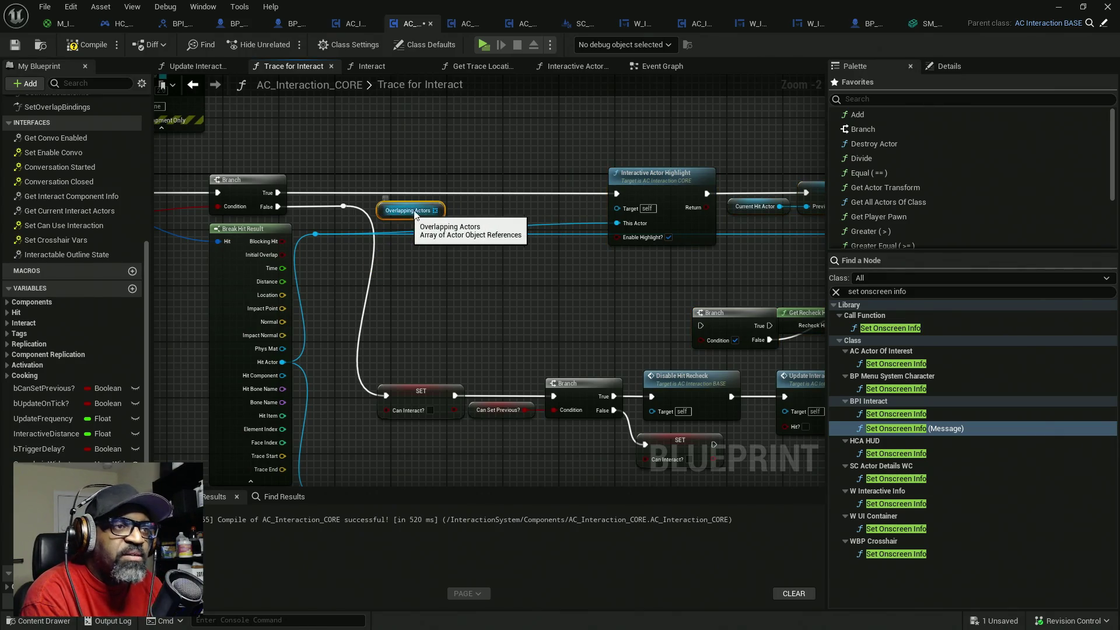
pyautogui.click(474, 185)
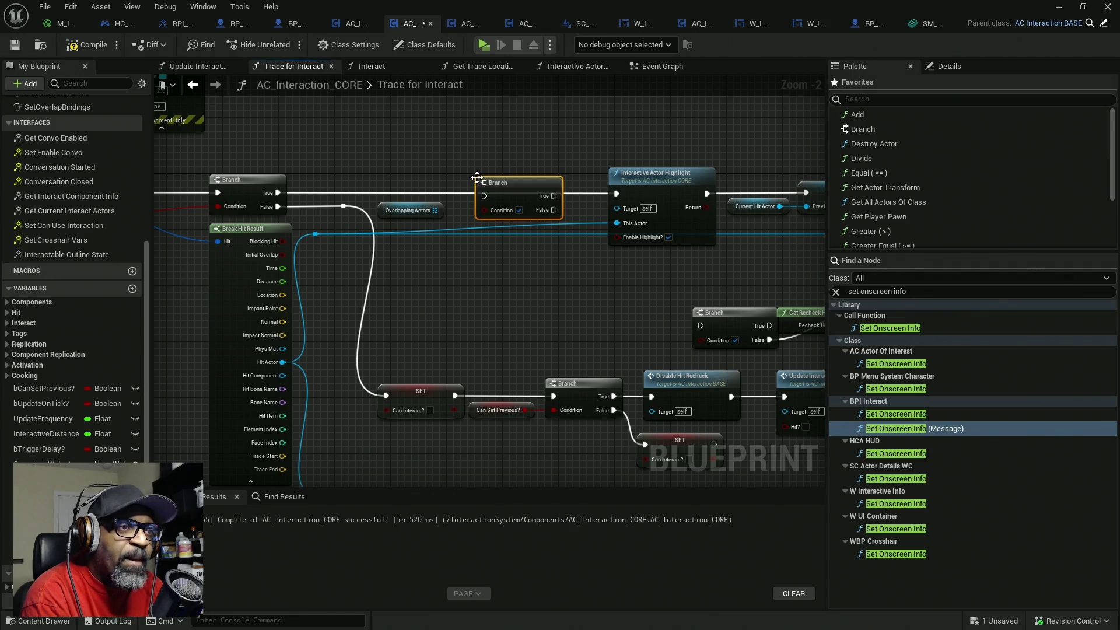
# - Wire the first Branch's True into the new Branch and add a Contains Item node on Overlapping Actors
pyautogui.moveTo(484, 196)
pyautogui.mouseDown()
pyautogui.moveTo(358, 183)
pyautogui.moveTo(276, 196)
pyautogui.mouseUp()
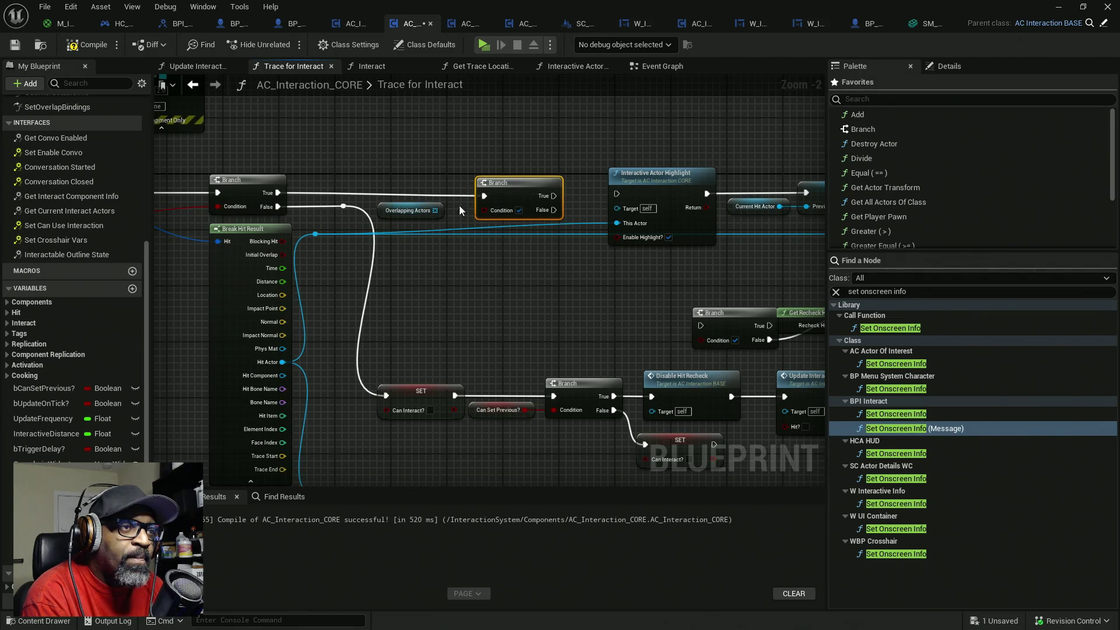
pyautogui.moveTo(500, 197); pyautogui.dragTo(617, 193)
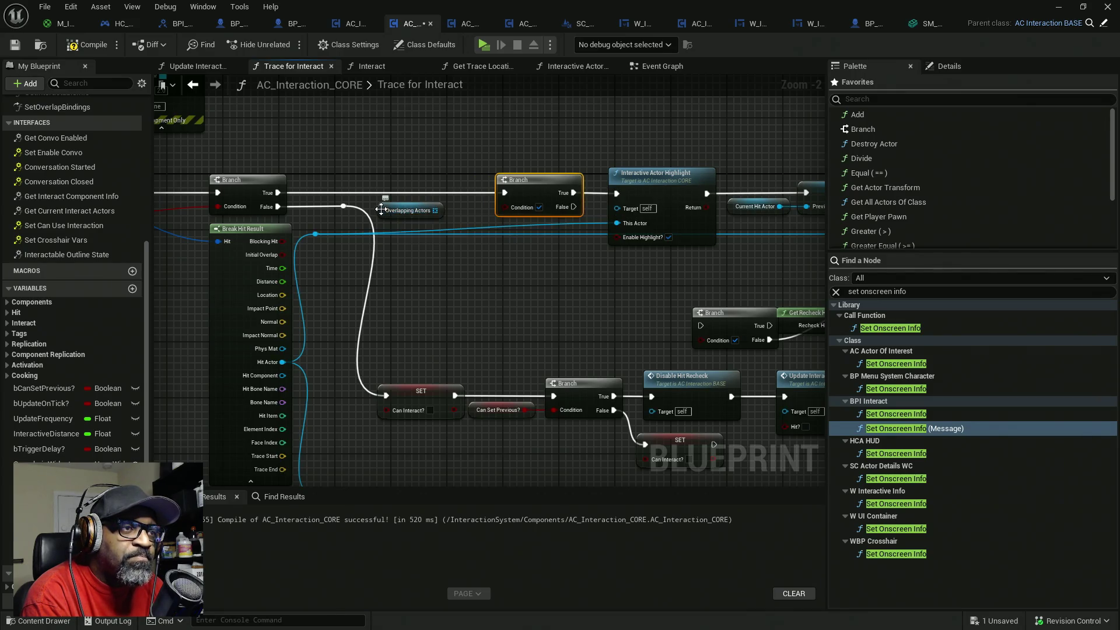
pyautogui.moveTo(277, 367)
pyautogui.mouseDown()
pyautogui.moveTo(438, 243)
pyautogui.moveTo(421, 282)
pyautogui.moveTo(410, 267)
pyautogui.moveTo(441, 211)
pyautogui.moveTo(457, 262)
pyautogui.mouseUp()
pyautogui.write('contains')
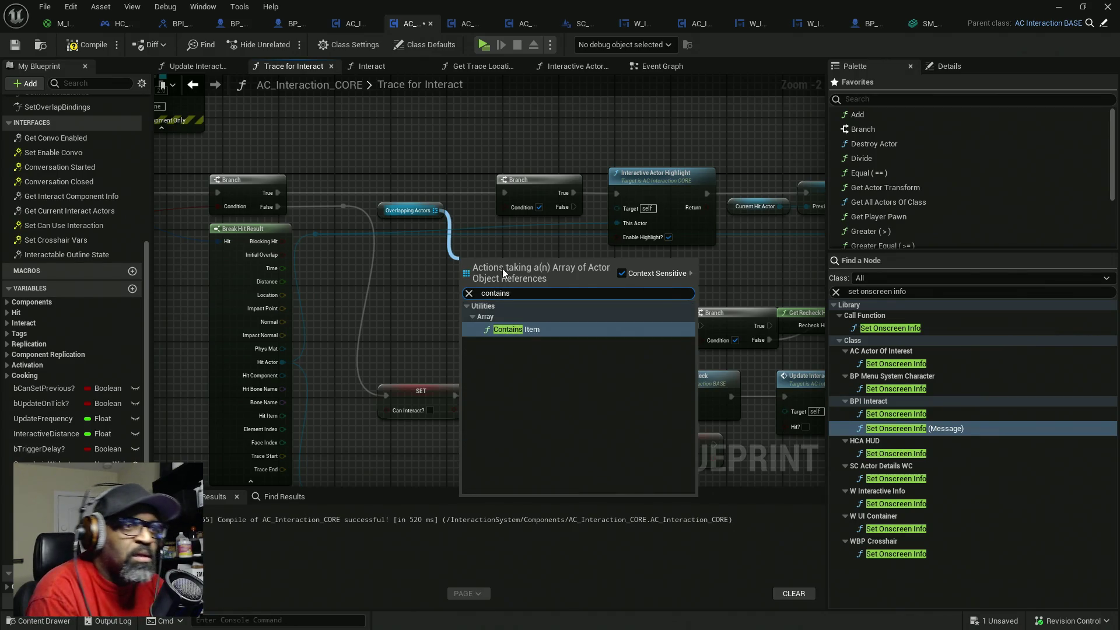
pyautogui.click(525, 330)
# - Feed Hit Actor into Contains, use its result as the Branch Condition, and compile AC_Interaction_CORE
pyautogui.moveTo(465, 274)
pyautogui.mouseDown()
pyautogui.moveTo(390, 299)
pyautogui.moveTo(324, 357)
pyautogui.moveTo(282, 361)
pyautogui.mouseUp()
pyautogui.moveTo(544, 267); pyautogui.dragTo(506, 207)
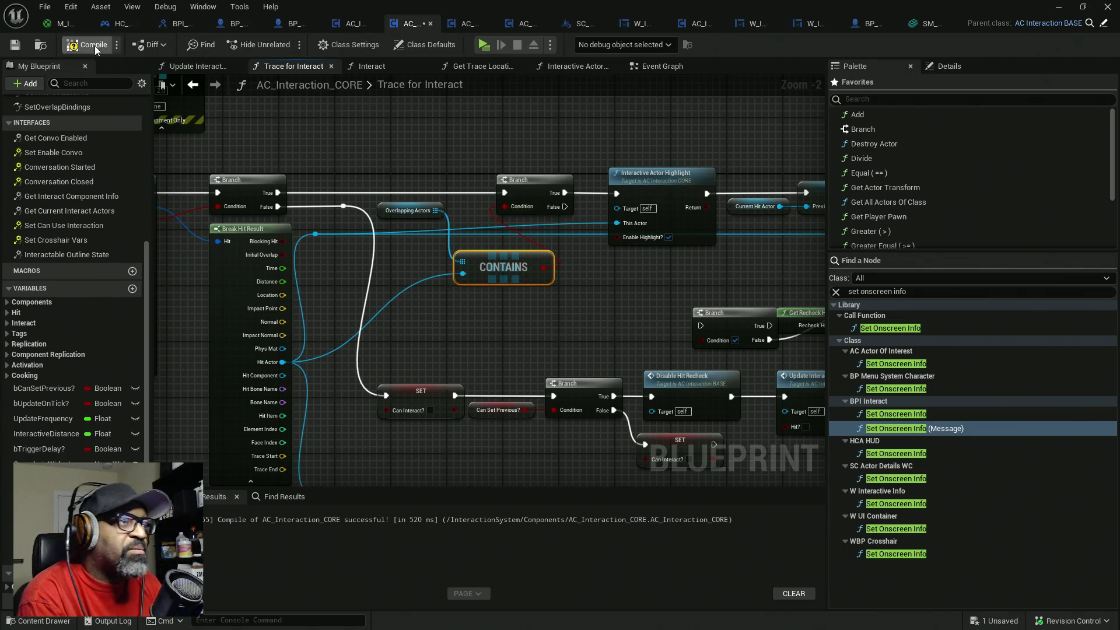
pyautogui.hotkey('ctrl', 's')
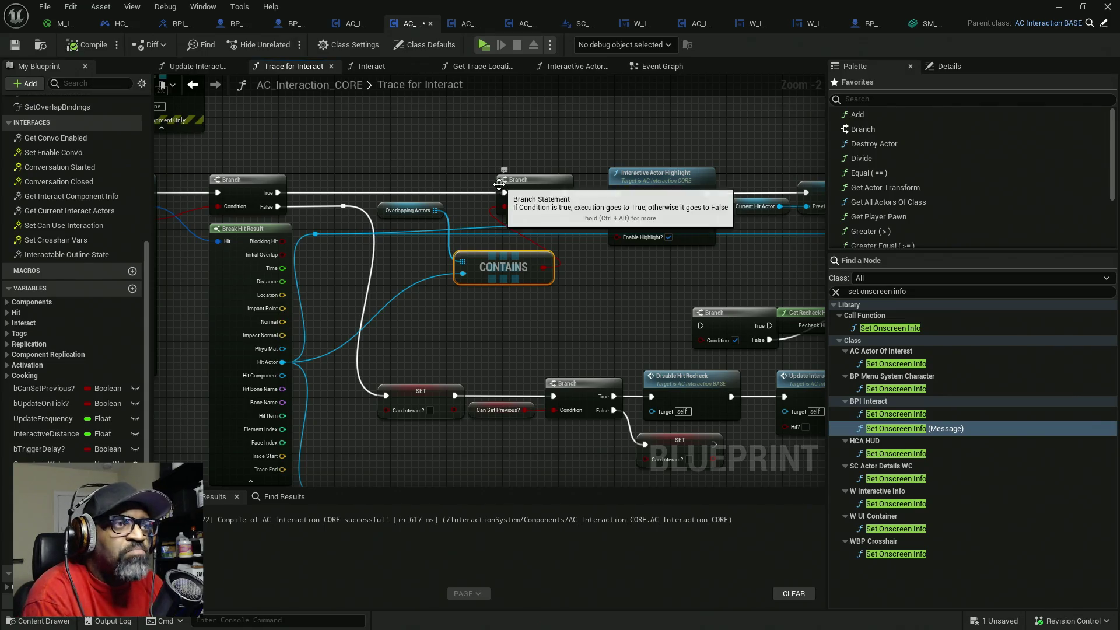
pyautogui.click(1058, 7)
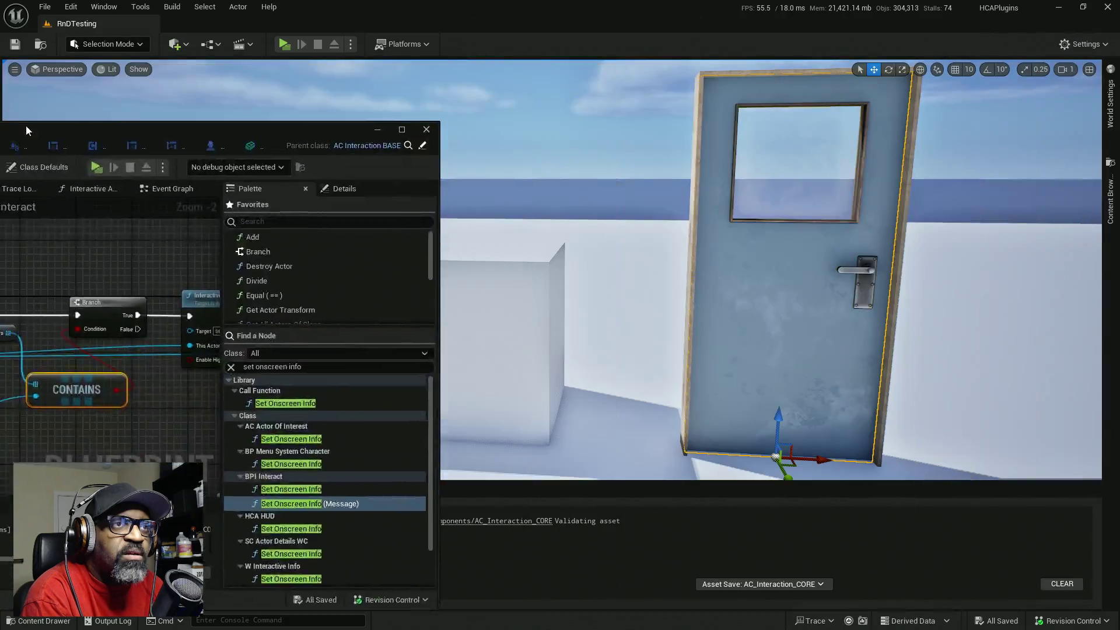
# - Play-test the level by walking to the door, end the session, then start another play test
pyautogui.hotkey('alt', 'p')
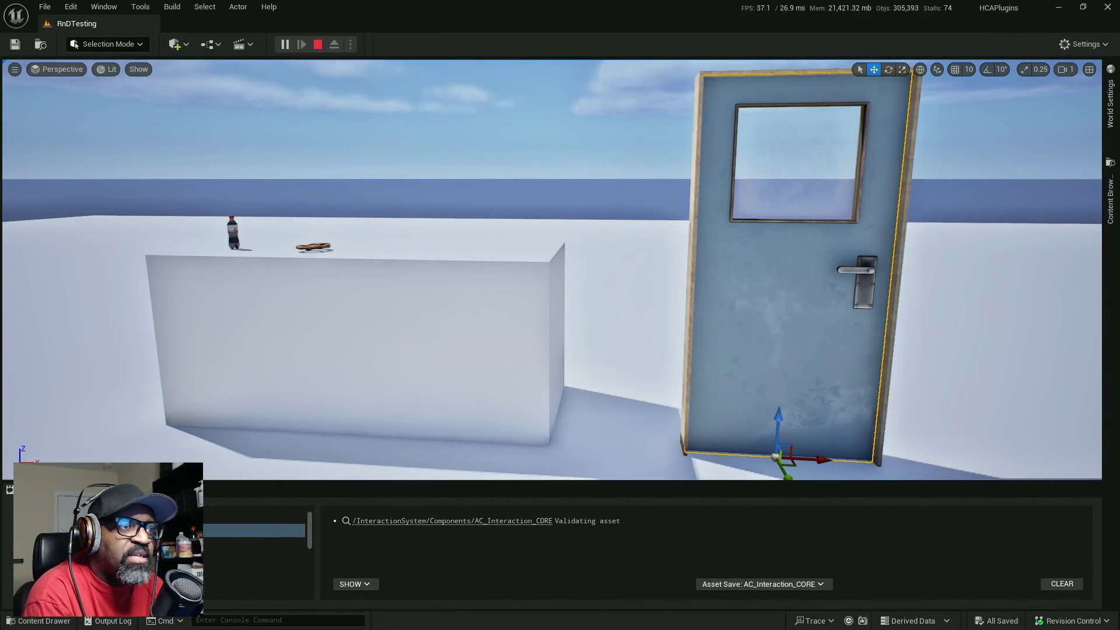
pyautogui.press('w')
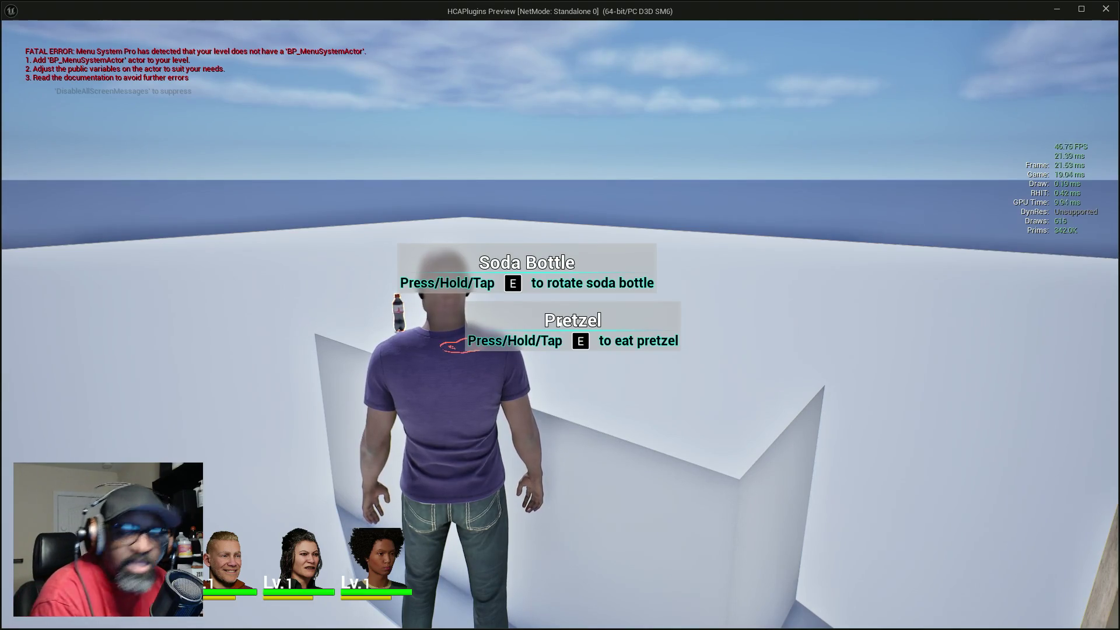
pyautogui.press('Escape')
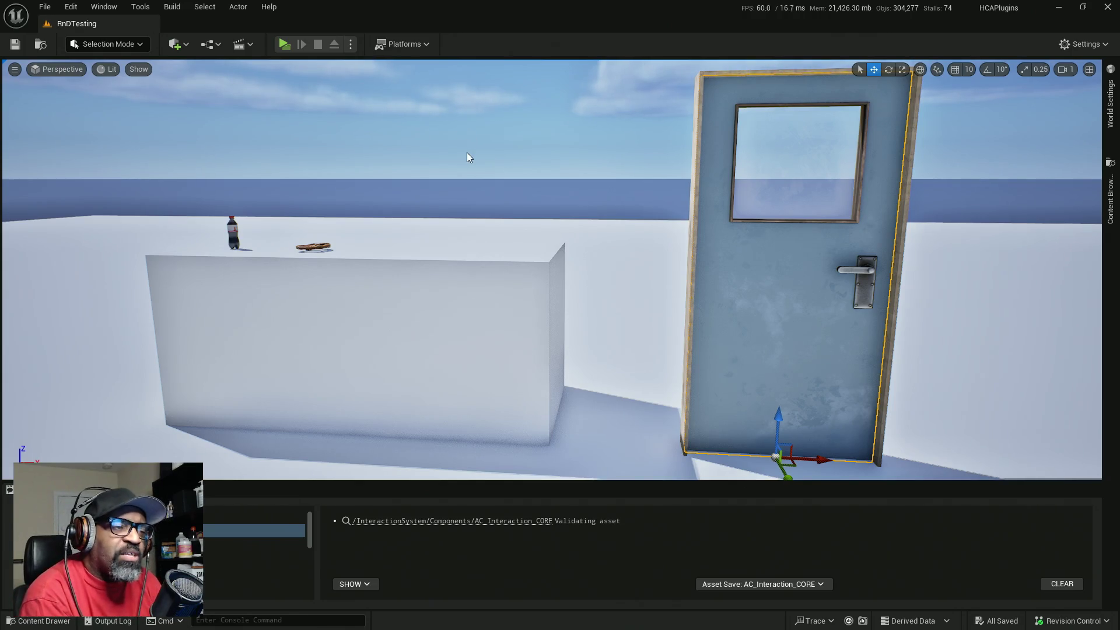
pyautogui.click(282, 44)
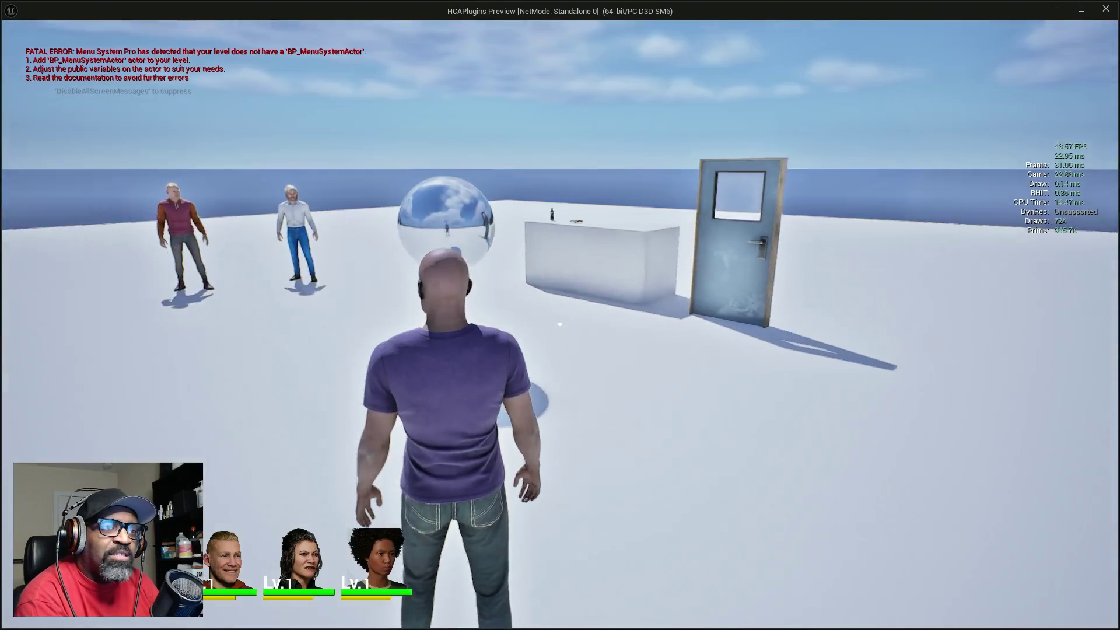
# - Walk past the door, the bottle-and-pretzel block and both NPCs to check prompts, then stop and return to AC_Interaction_CORE
pyautogui.press('w')
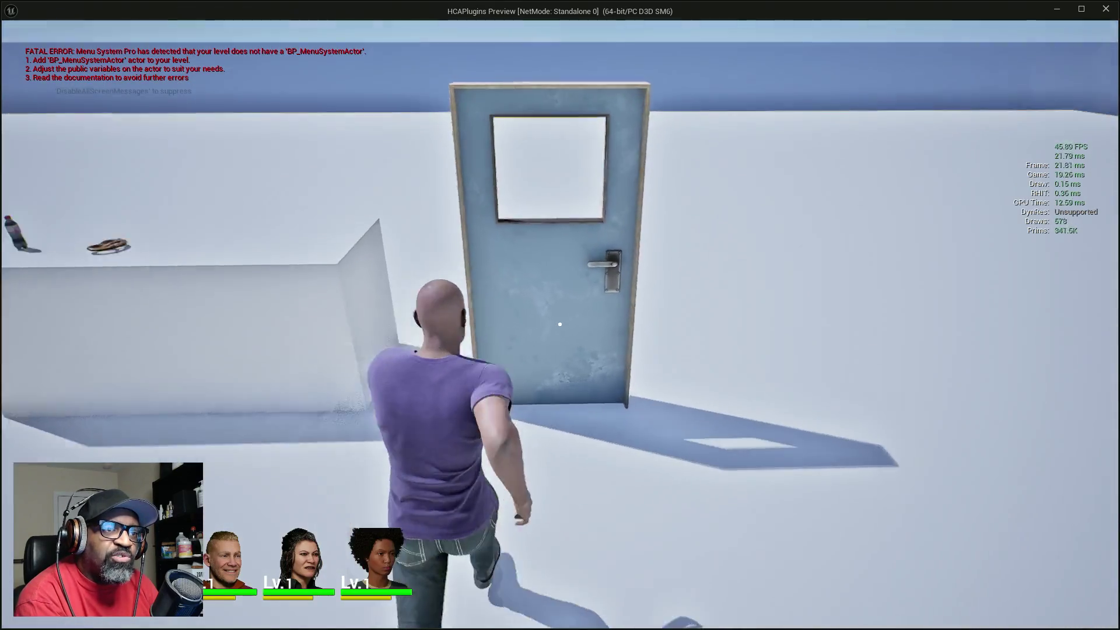
pyautogui.press('w')
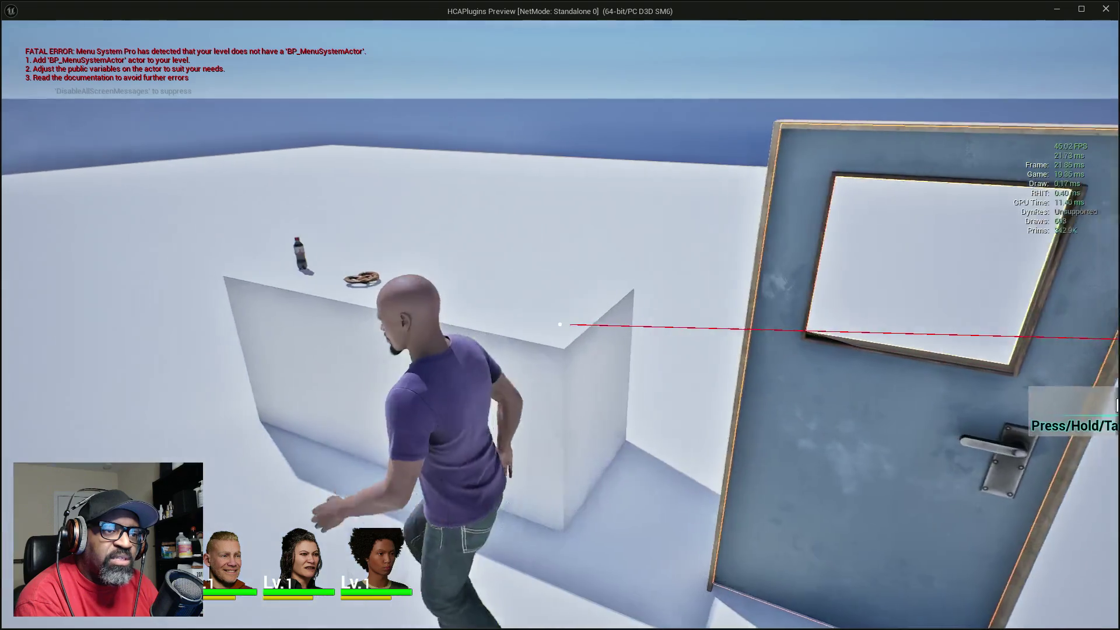
pyautogui.press('w')
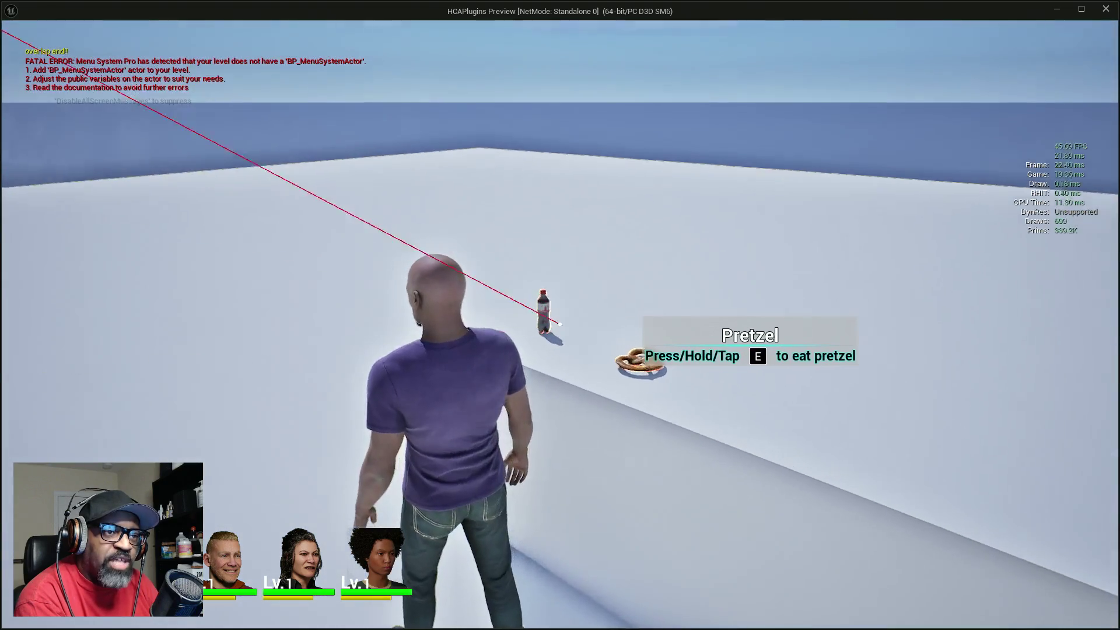
pyautogui.press('w')
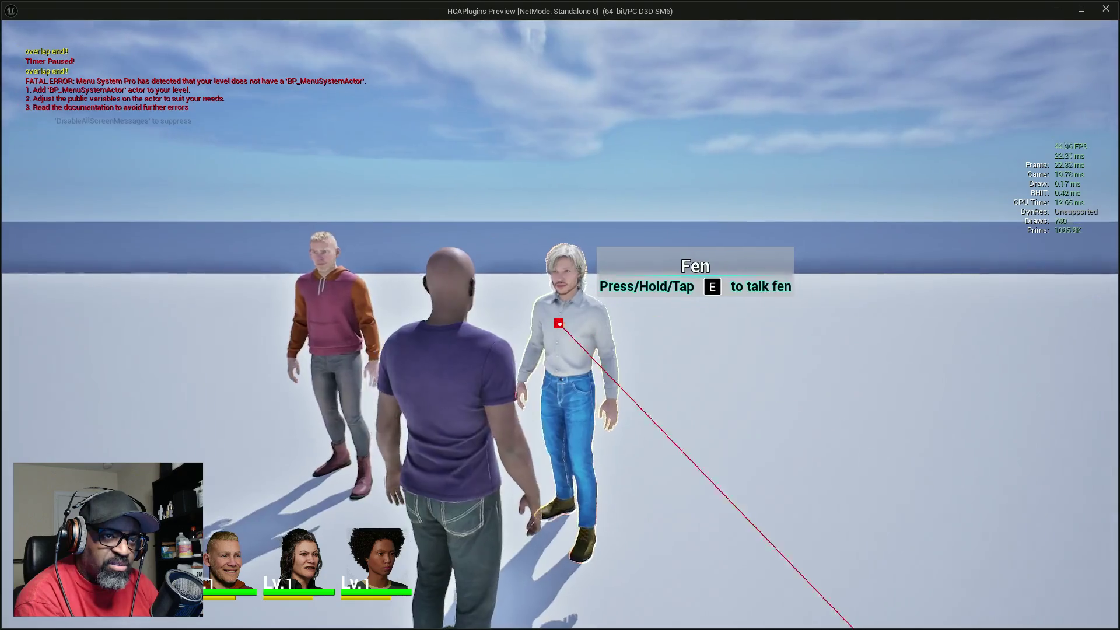
pyautogui.press('w')
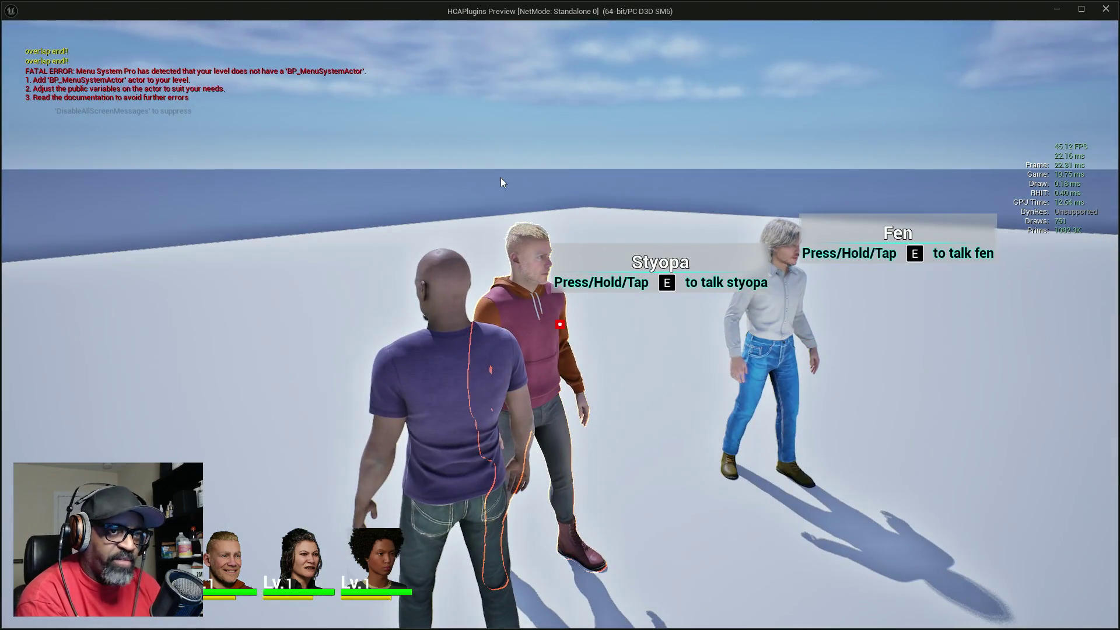
pyautogui.press('Escape')
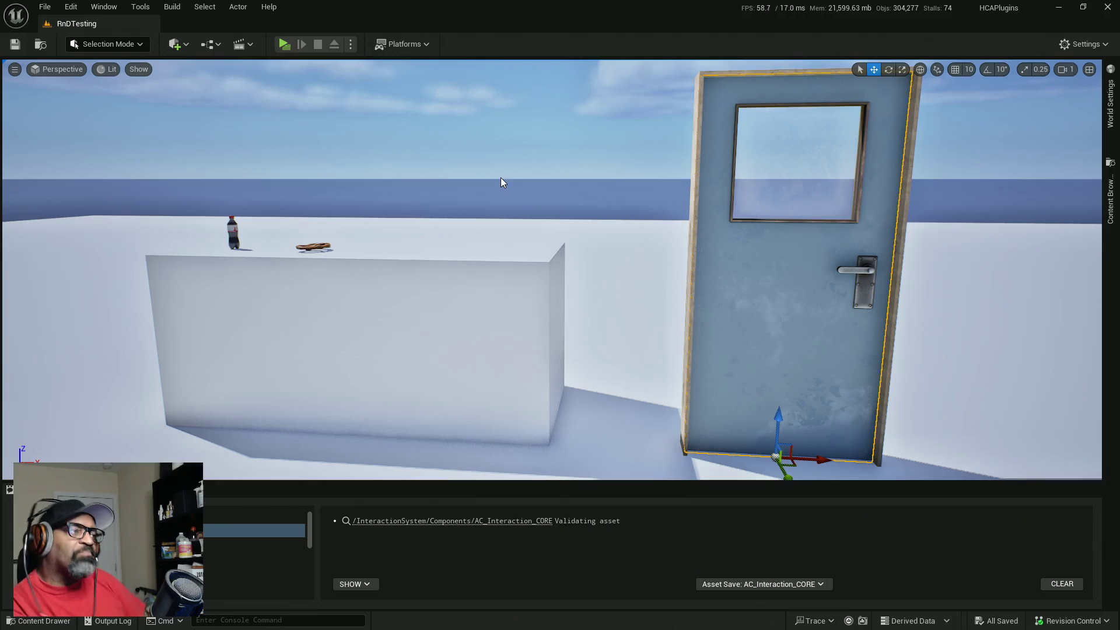
pyautogui.hotkey('alt', 'Tab')
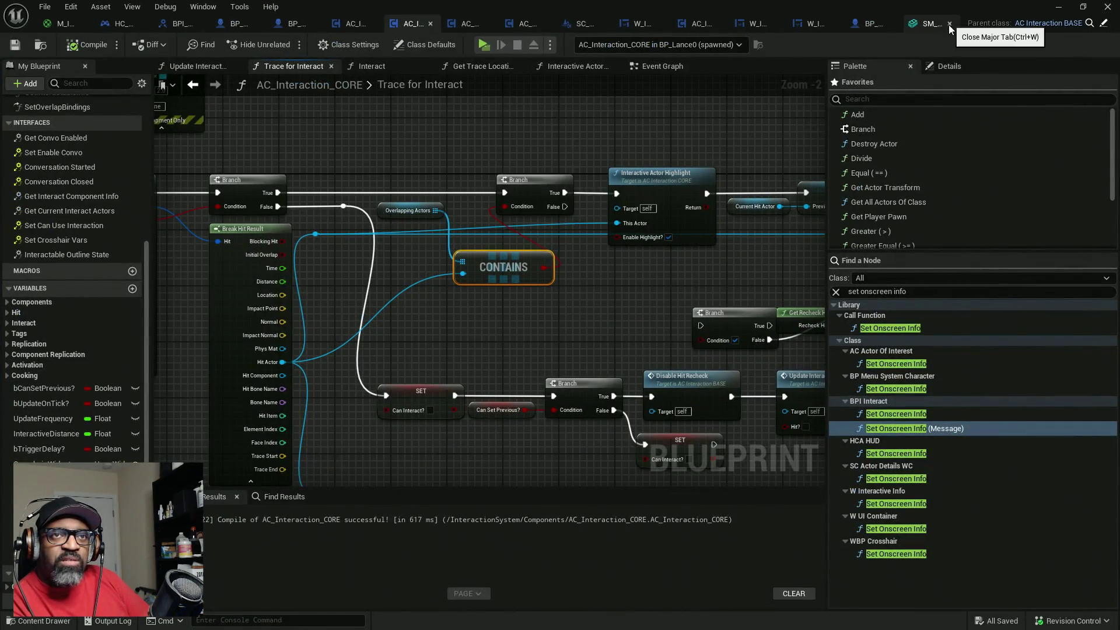
# - Close the extra Blueprint tab and line up Overlapping Actors and Contains with the lower node row, then save
pyautogui.click(949, 23)
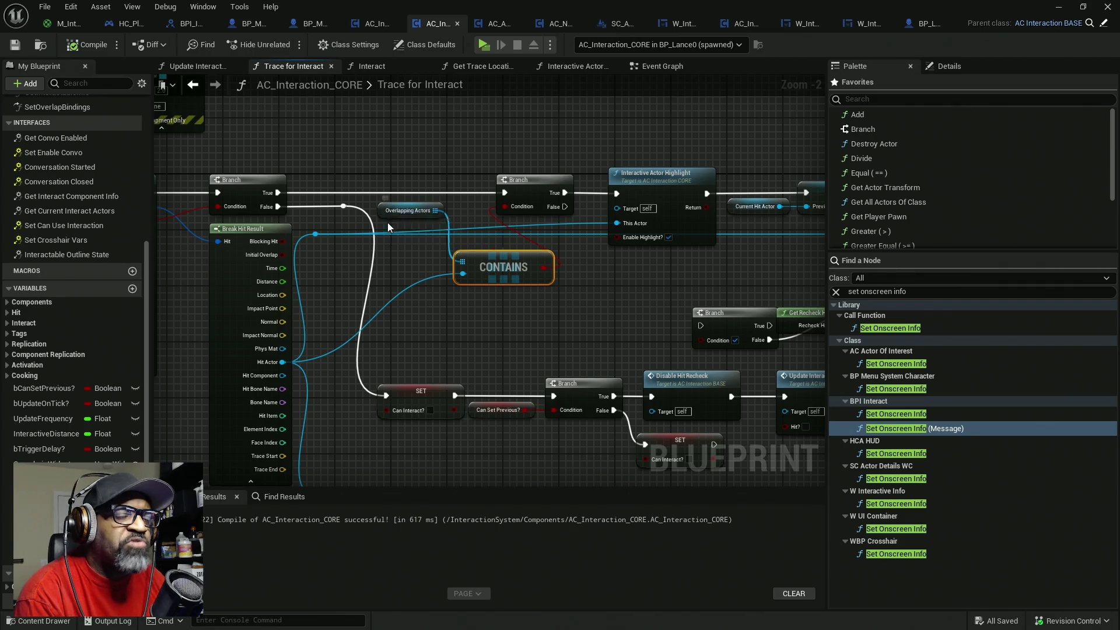
pyautogui.moveTo(387, 212); pyautogui.dragTo(393, 261)
pyautogui.keyDown('ctrl'); pyautogui.click(468, 267); pyautogui.keyUp('ctrl')
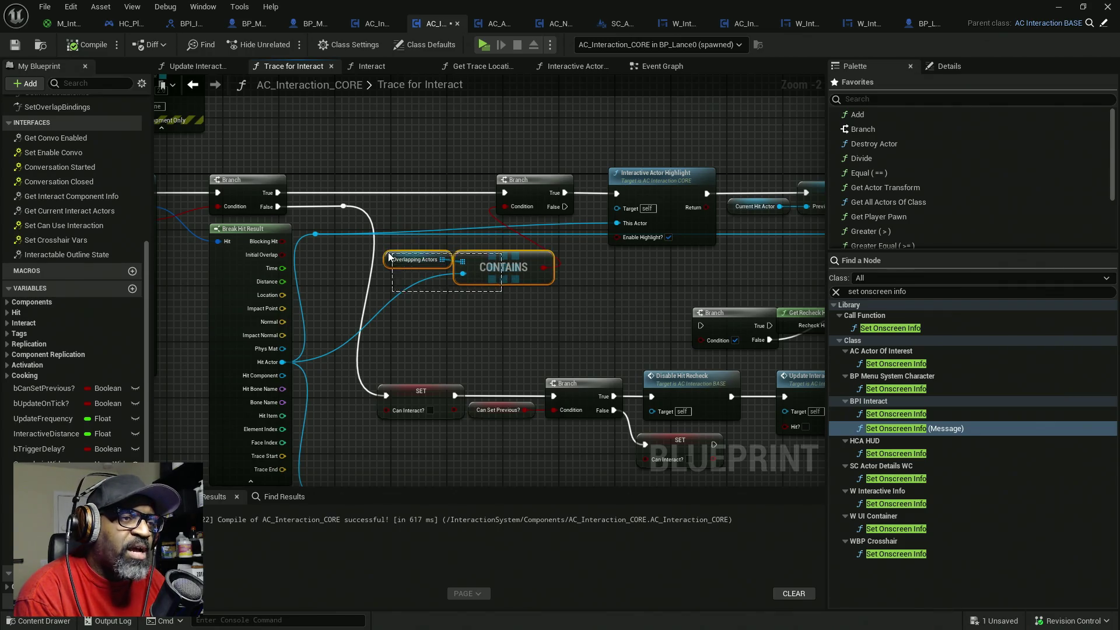
pyautogui.moveTo(468, 267)
pyautogui.mouseDown()
pyautogui.moveTo(422, 264)
pyautogui.moveTo(441, 265)
pyautogui.mouseUp()
pyautogui.click(427, 296)
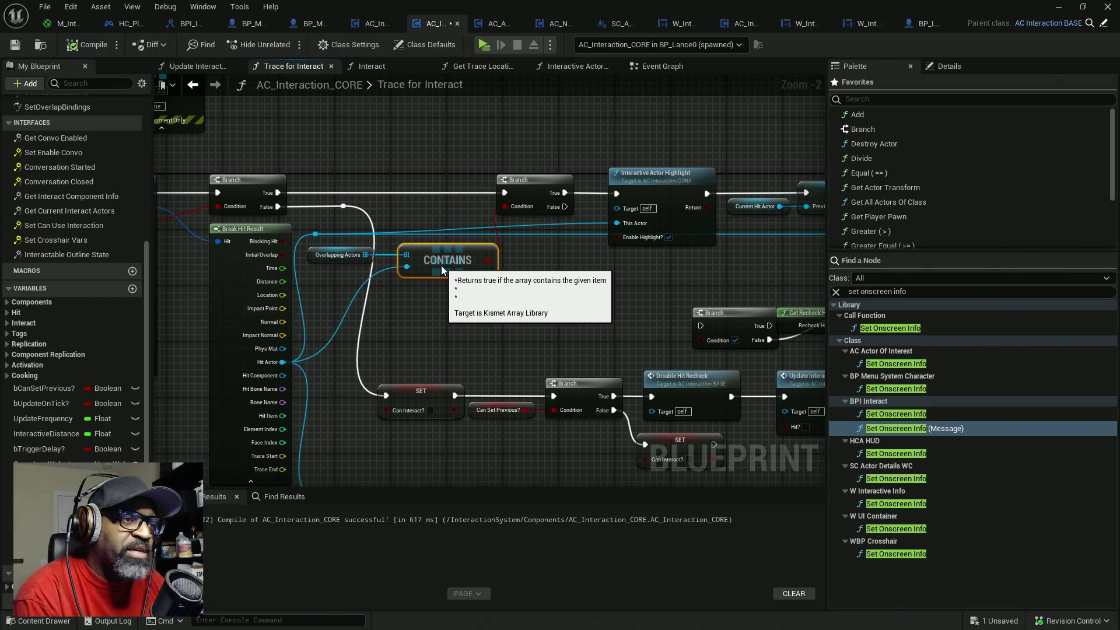
pyautogui.scroll(-4, 567, 329)
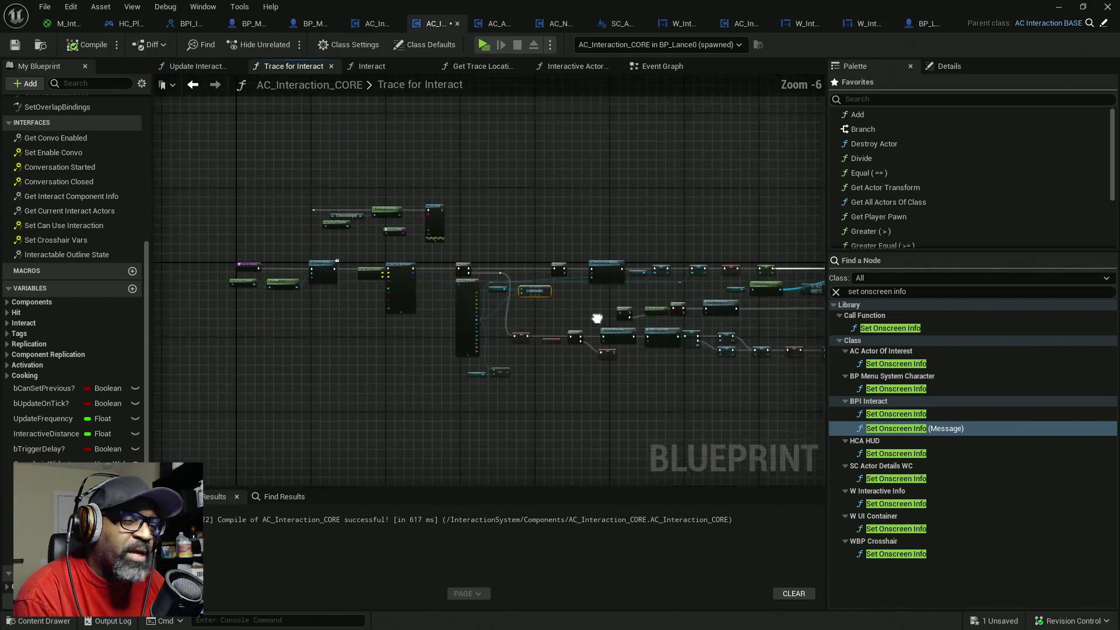
pyautogui.moveTo(695, 330)
pyautogui.mouseDown()
pyautogui.moveTo(267, 293)
pyautogui.moveTo(260, 260)
pyautogui.mouseUp()
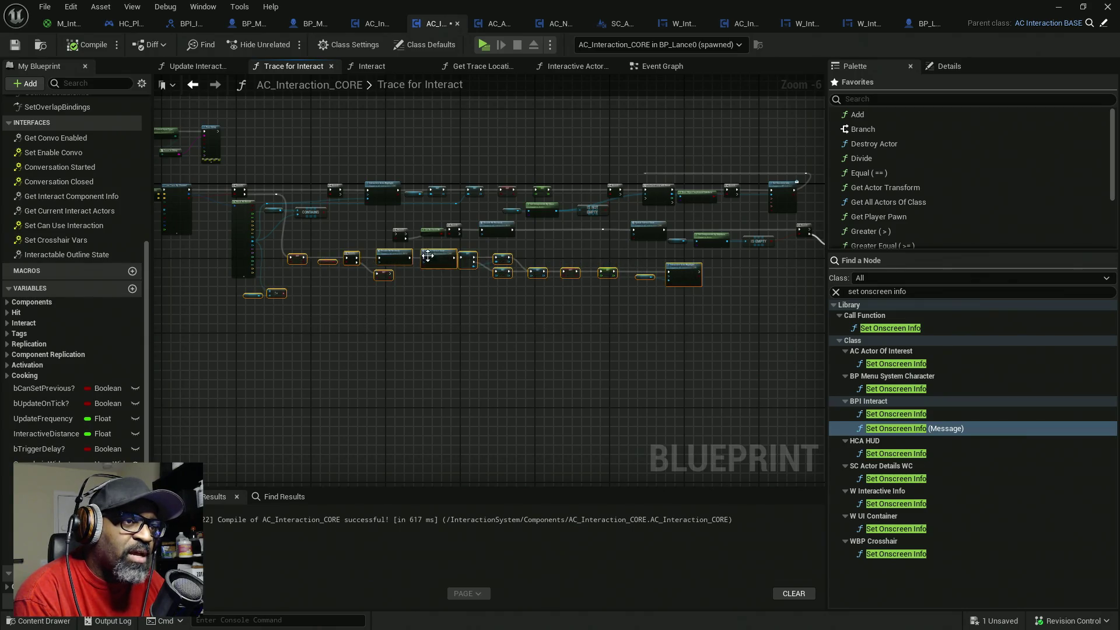
pyautogui.moveTo(435, 258); pyautogui.dragTo(451, 258)
pyautogui.scroll(7, 324, 237)
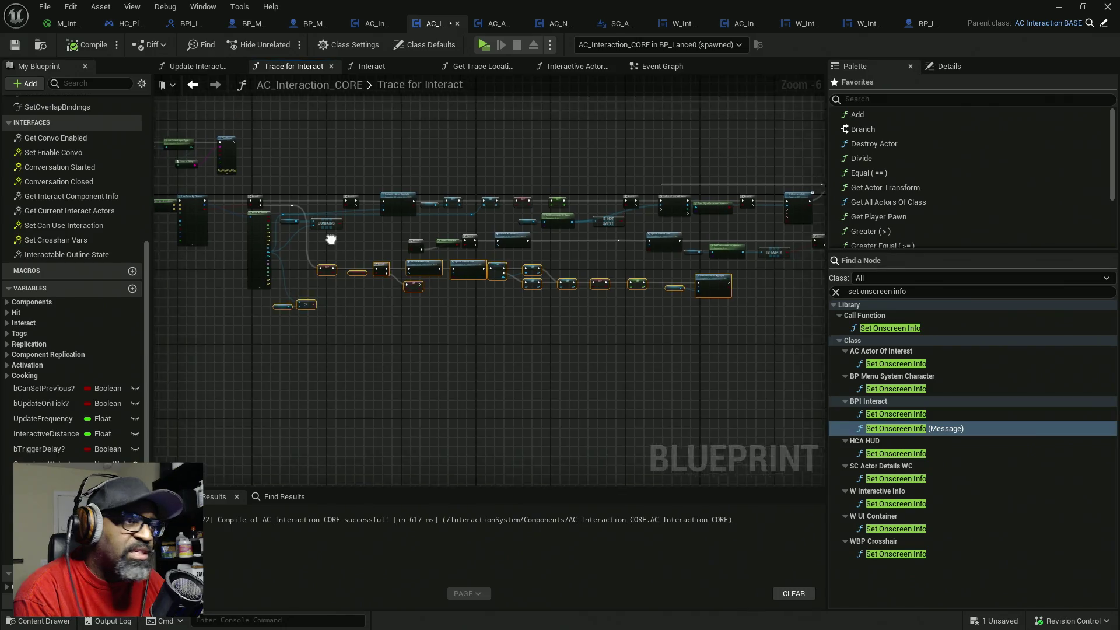
pyautogui.moveTo(420, 301); pyautogui.dragTo(435, 309)
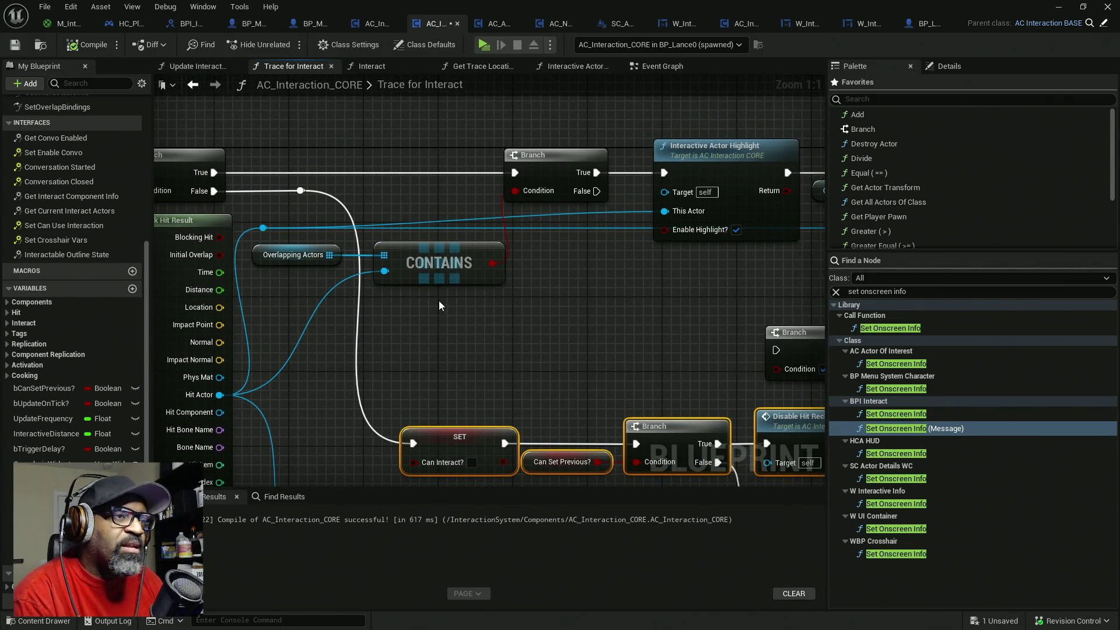
pyautogui.hotkey('ctrl', 's')
# - Fine-tune the Contains node and highlight Branch positions and save AC_Interaction_CORE again
pyautogui.moveTo(328, 162); pyautogui.dragTo(249, 165)
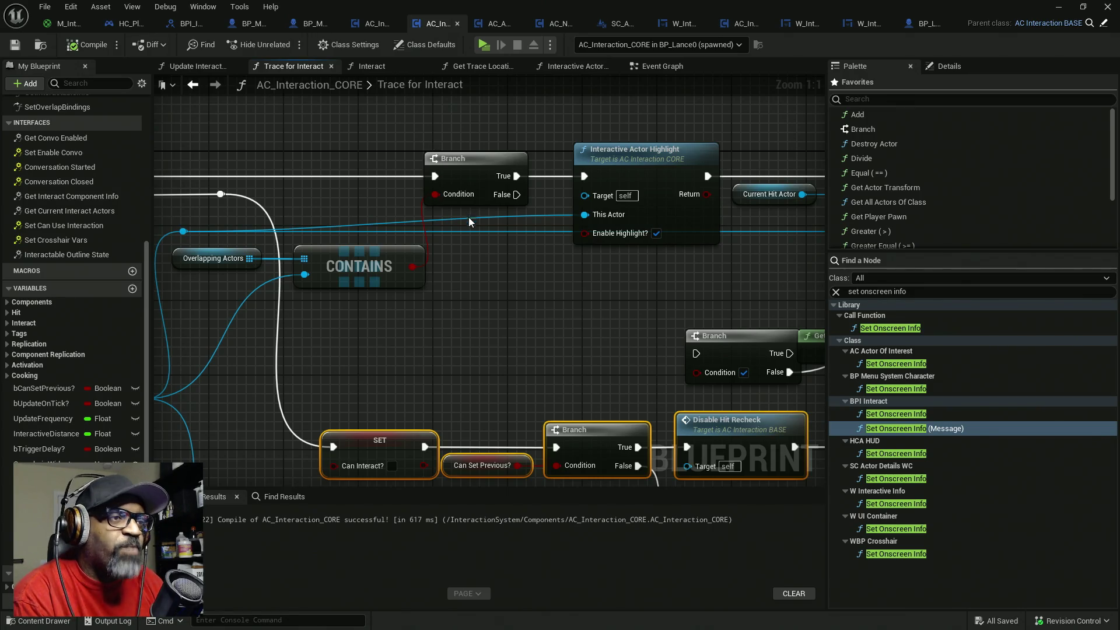
pyautogui.click(370, 264)
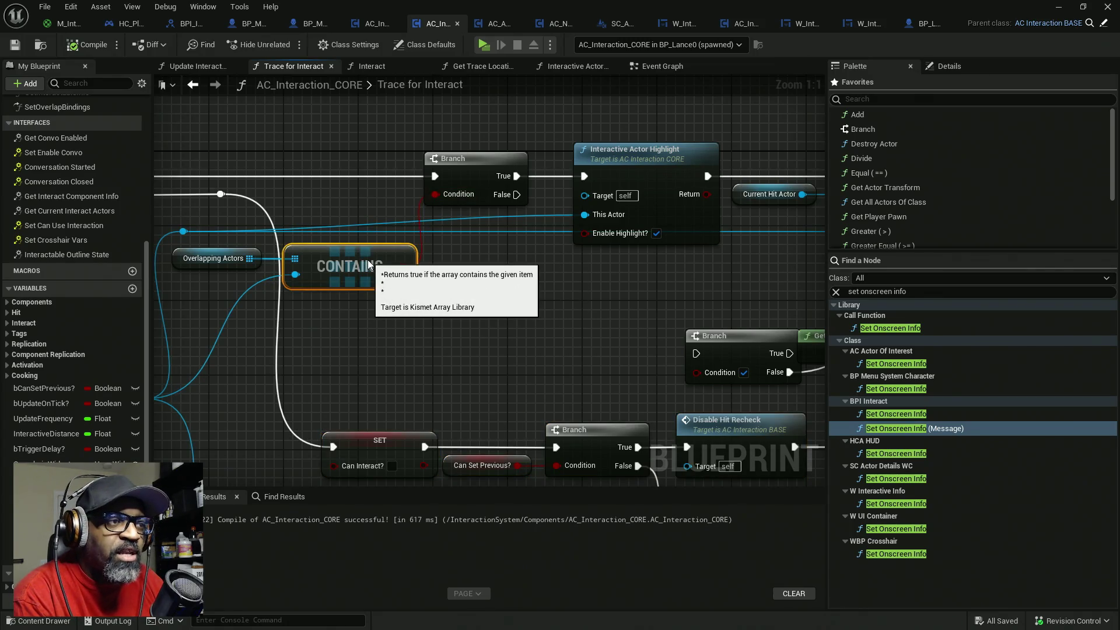
pyautogui.moveTo(370, 264); pyautogui.dragTo(361, 265)
pyautogui.moveTo(445, 194); pyautogui.dragTo(473, 195)
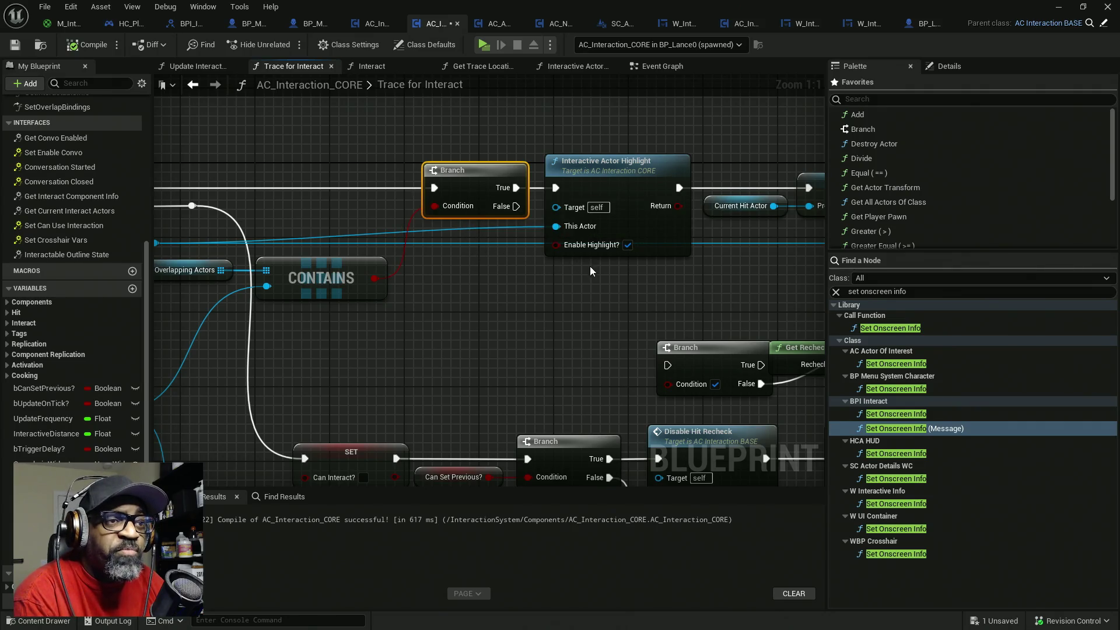
pyautogui.moveTo(600, 261); pyautogui.dragTo(395, 257)
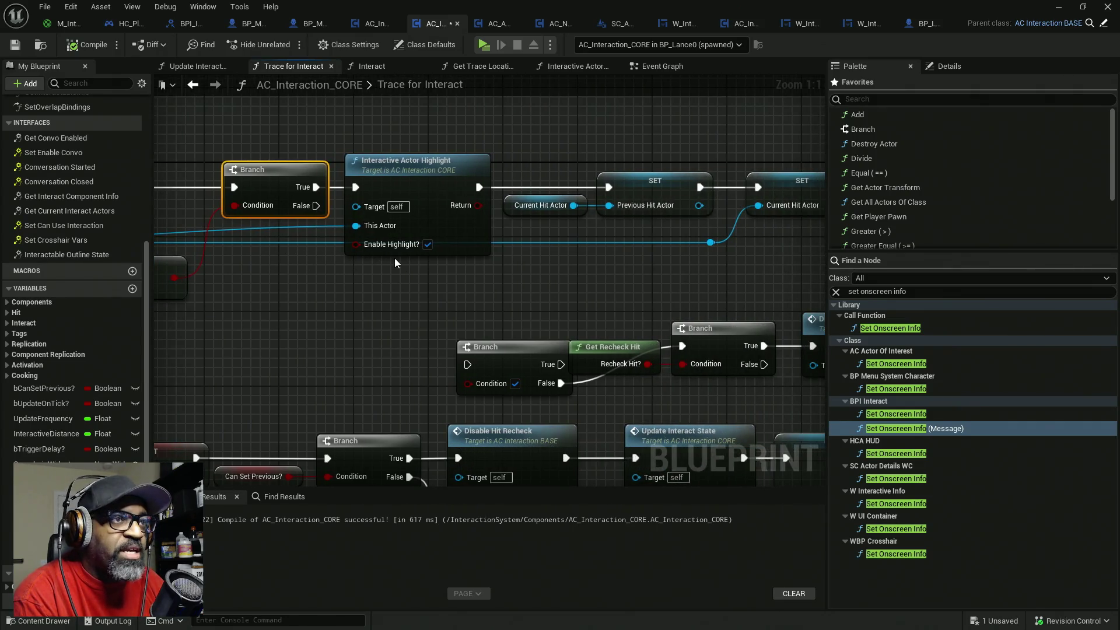
pyautogui.scroll(-6, 361, 255)
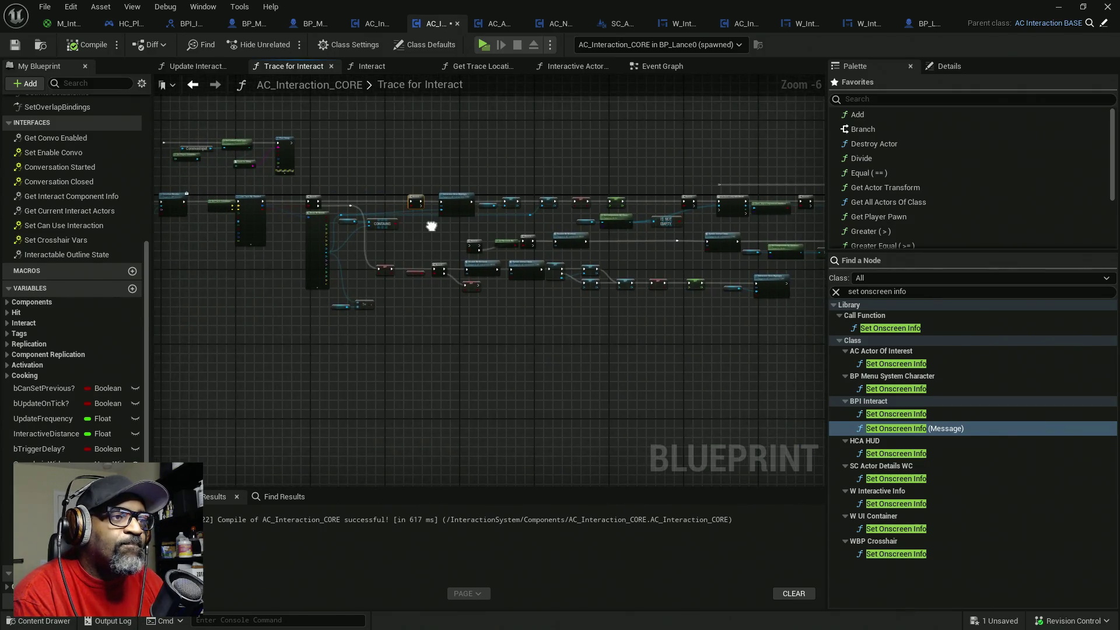
pyautogui.hotkey('ctrl', 's')
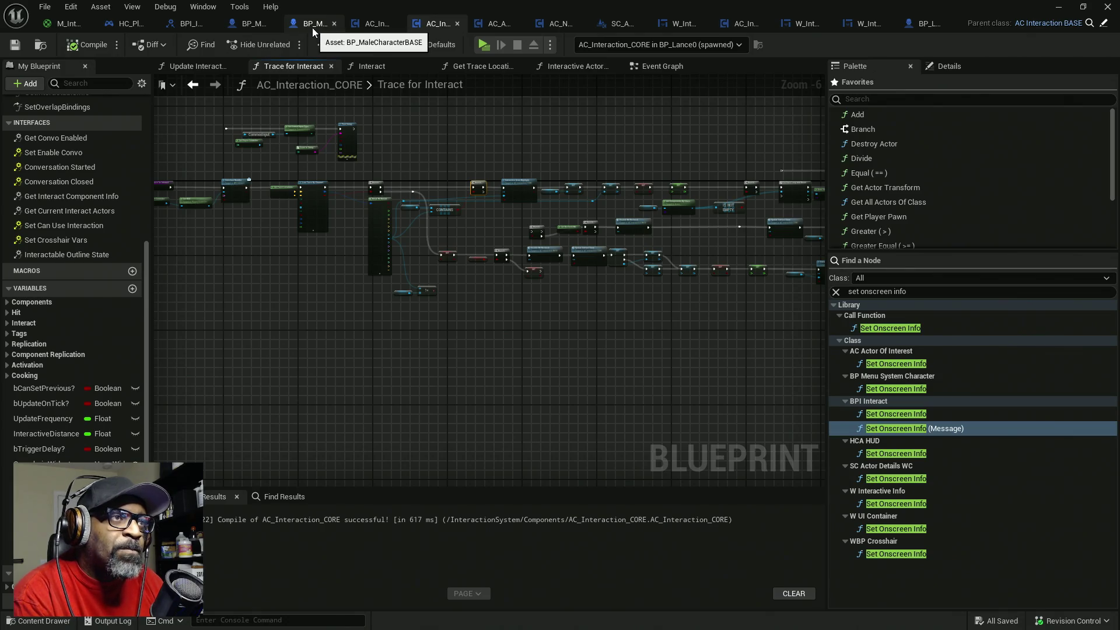
# - Switch to BP_MenuSystemCharacter and zoom in on its On Component End Overlap chain with the Remove node
pyautogui.click(242, 28)
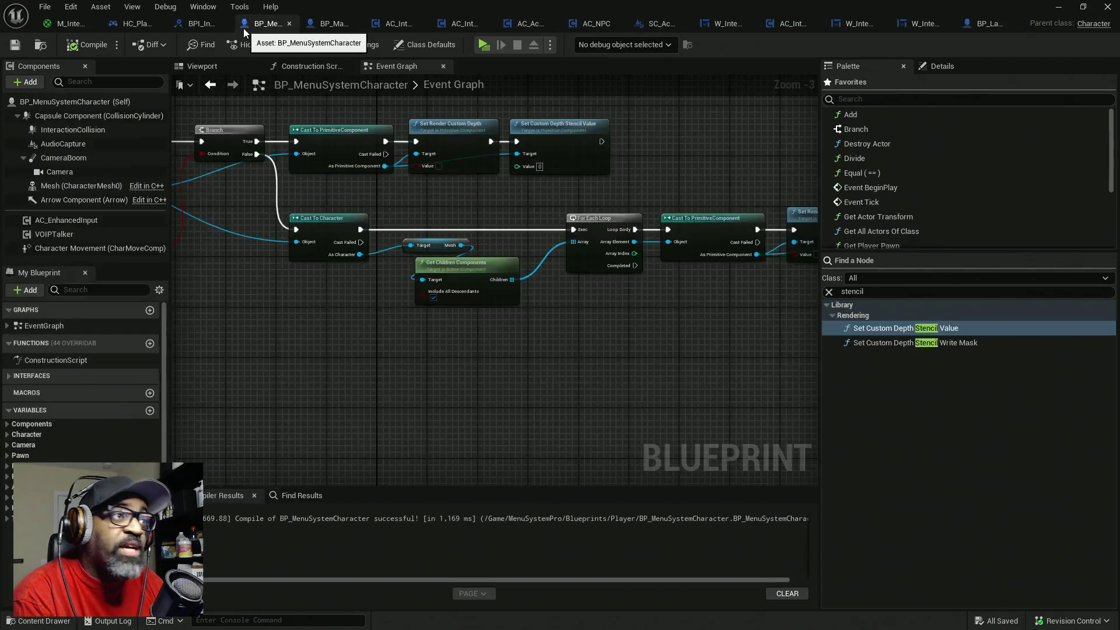
pyautogui.scroll(-4, 355, 267)
pyautogui.scroll(2, 446, 268)
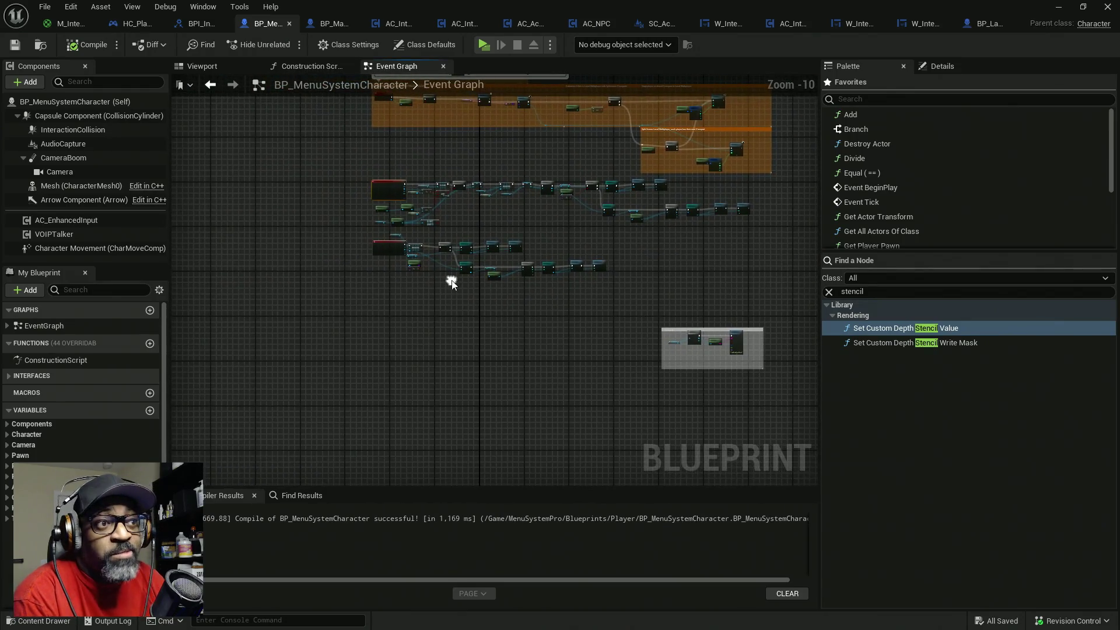
pyautogui.scroll(1, 445, 269)
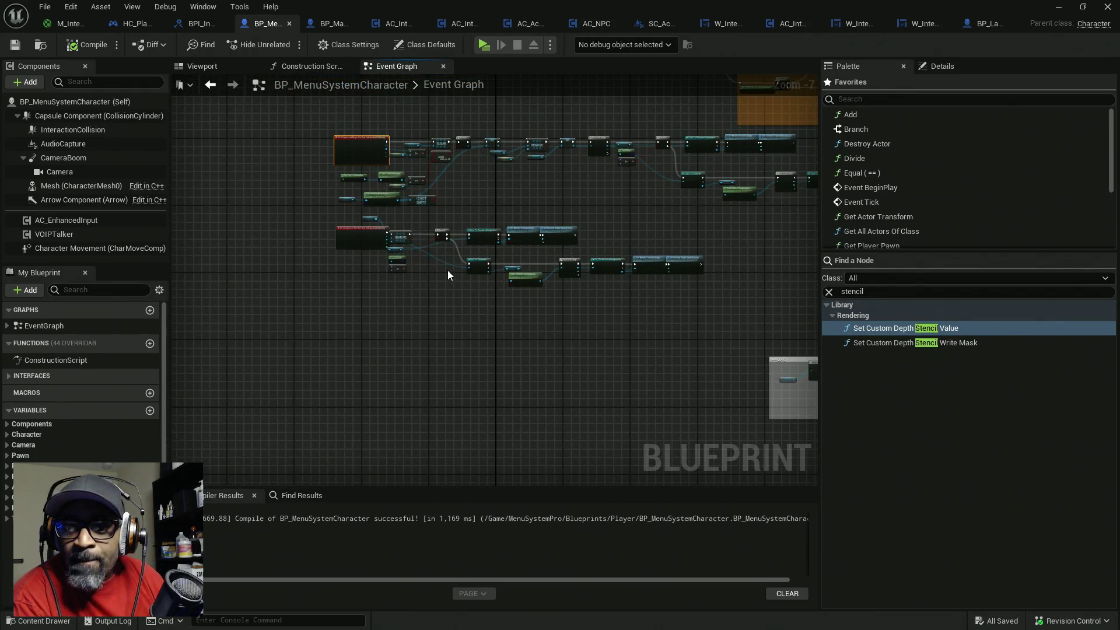
pyautogui.scroll(4, 381, 258)
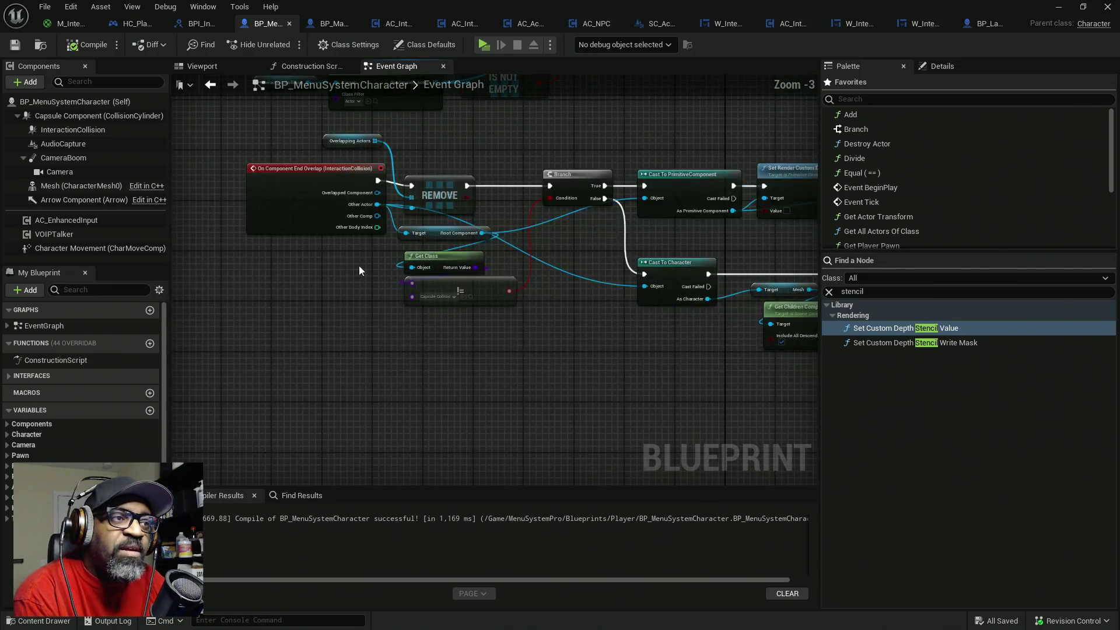
pyautogui.click(544, 324)
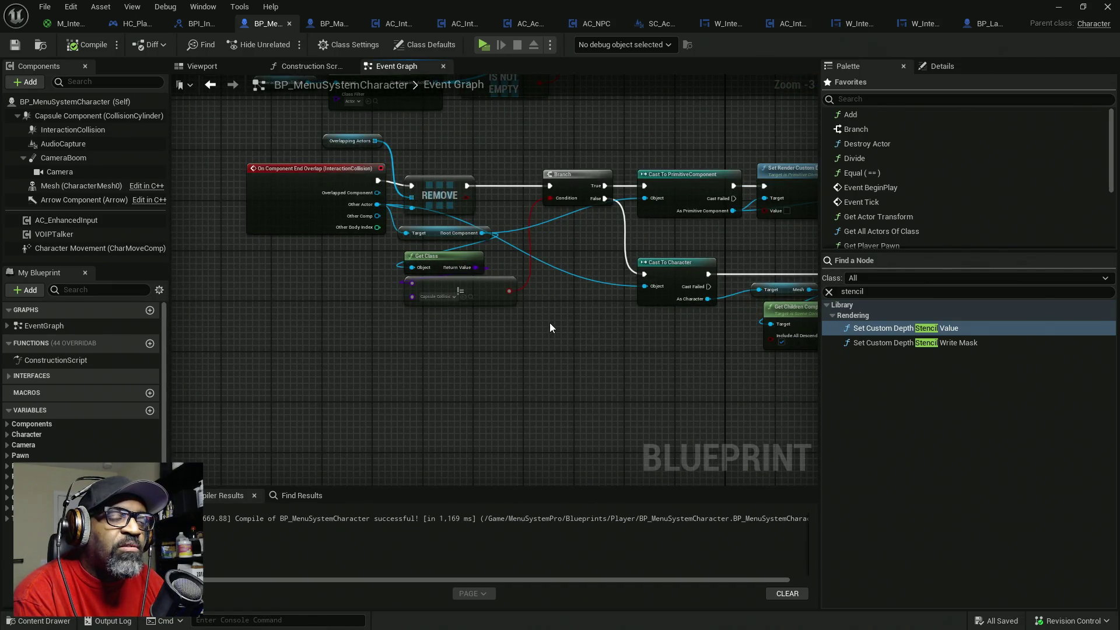
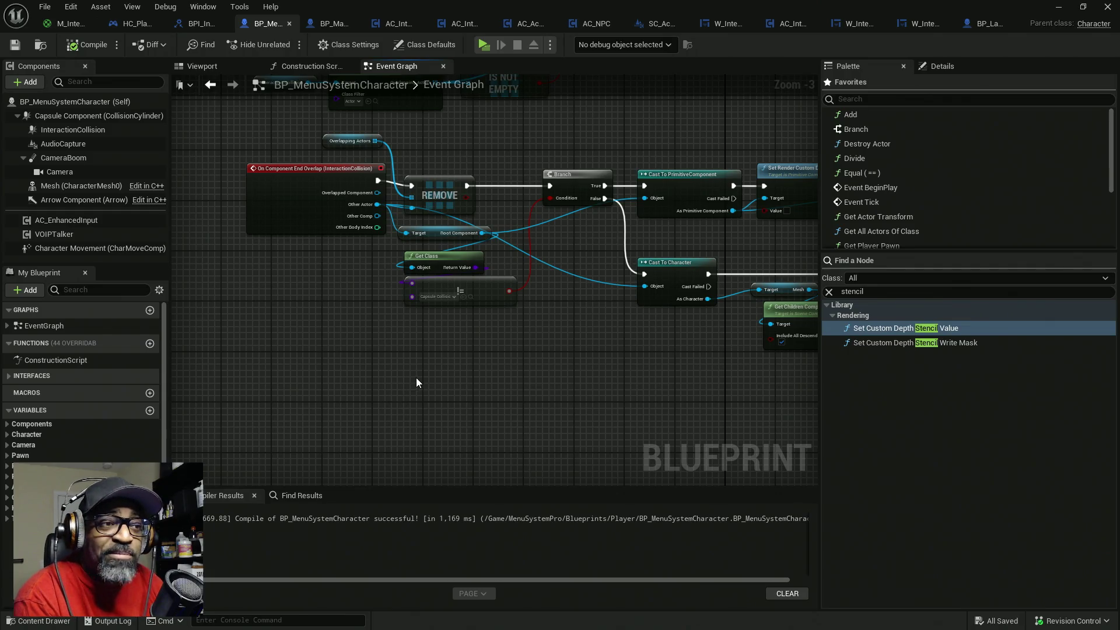
# - Switch to the AC_Interaction_CORE tab to show its Trace for Interact graph
pyautogui.moveTo(546, 364); pyautogui.dragTo(450, 373)
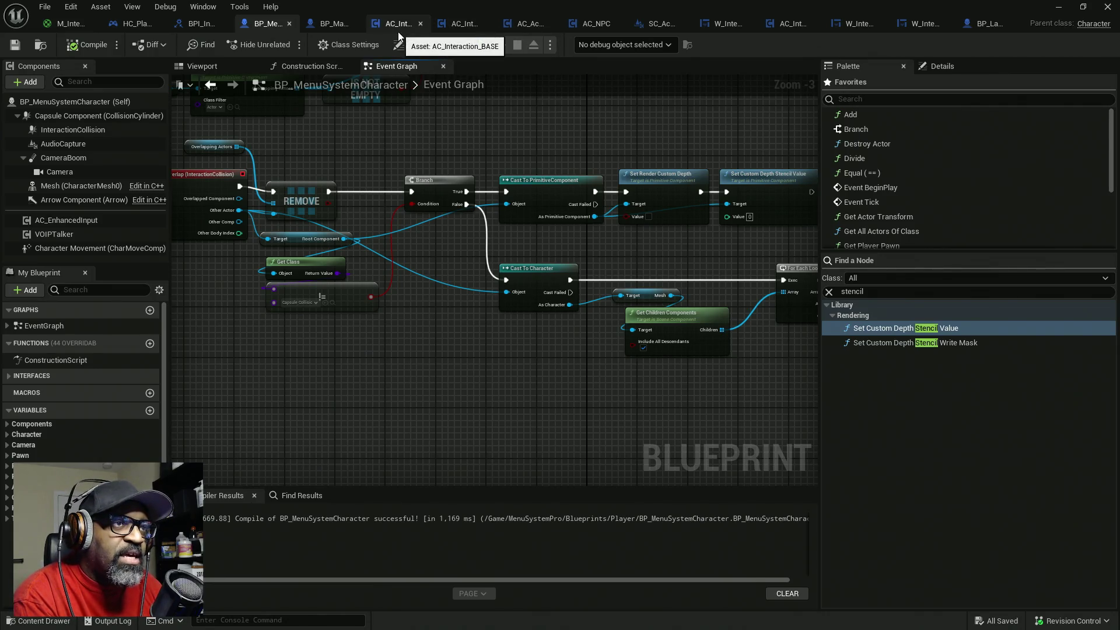
pyautogui.click(450, 29)
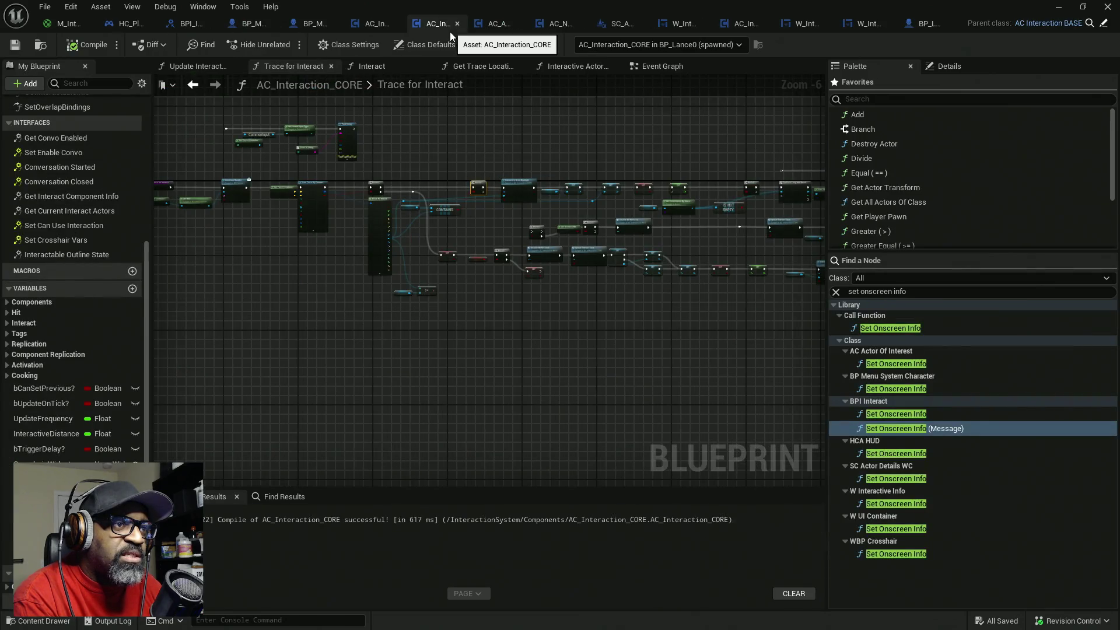
pyautogui.scroll(3, 431, 245)
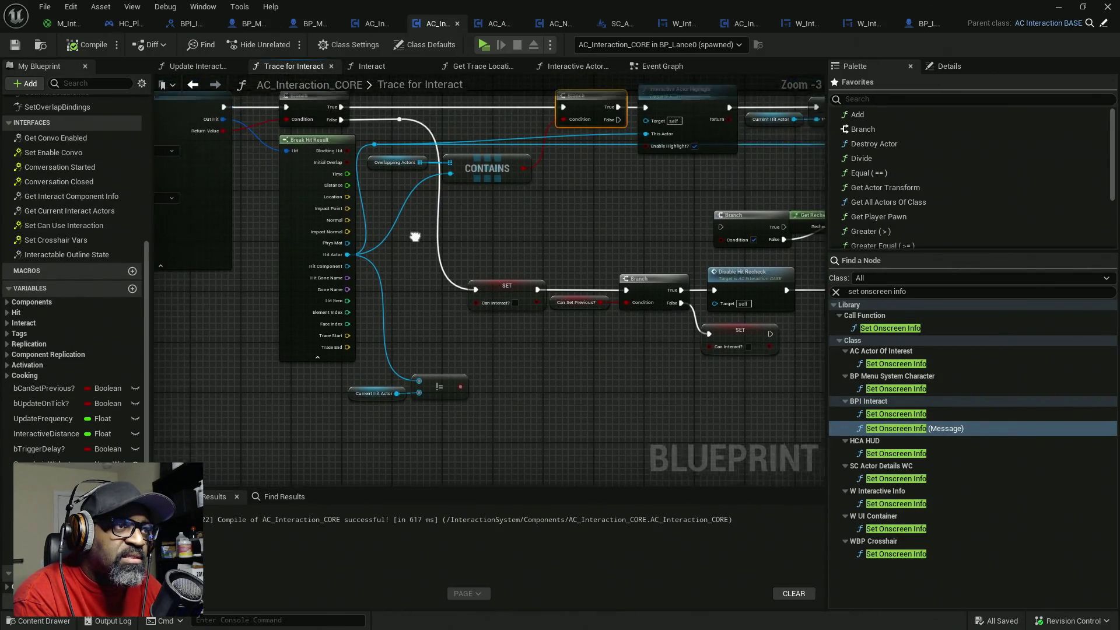
pyautogui.moveTo(259, 182); pyautogui.dragTo(321, 203)
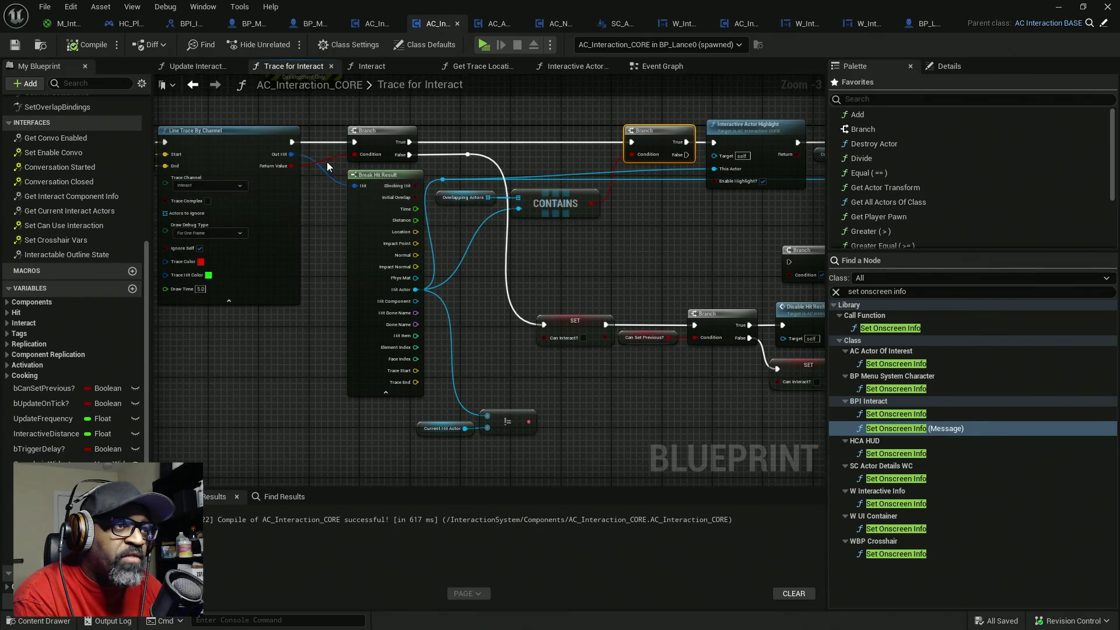
pyautogui.moveTo(565, 300); pyautogui.dragTo(463, 271)
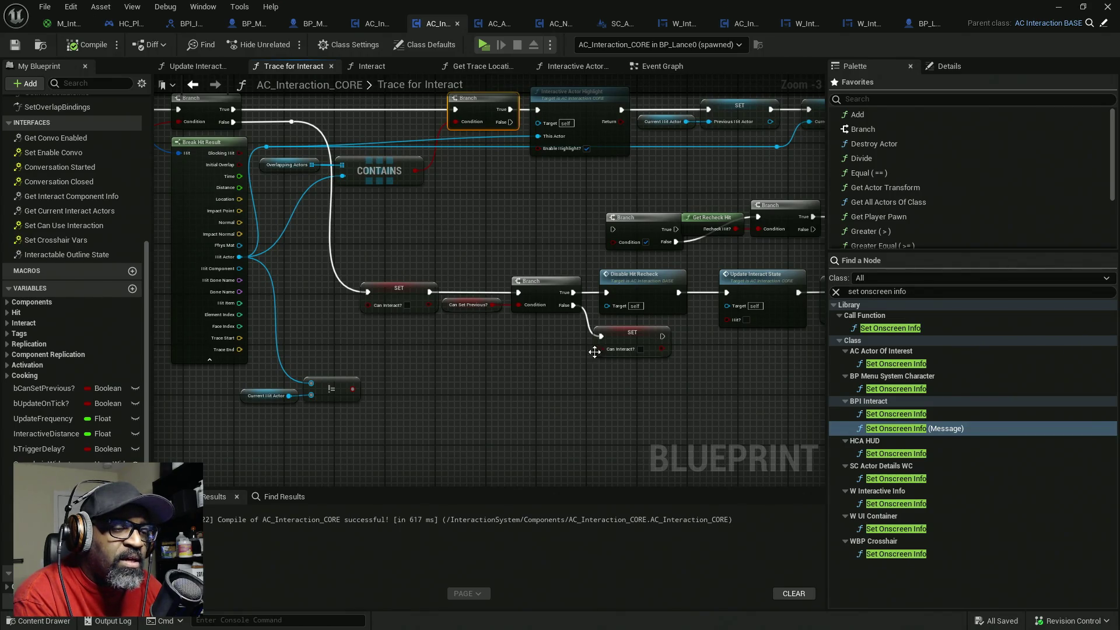
pyautogui.scroll(1, 572, 350)
pyautogui.scroll(1, 578, 333)
pyautogui.moveTo(676, 356); pyautogui.dragTo(627, 355)
pyautogui.moveTo(414, 256); pyautogui.dragTo(531, 281)
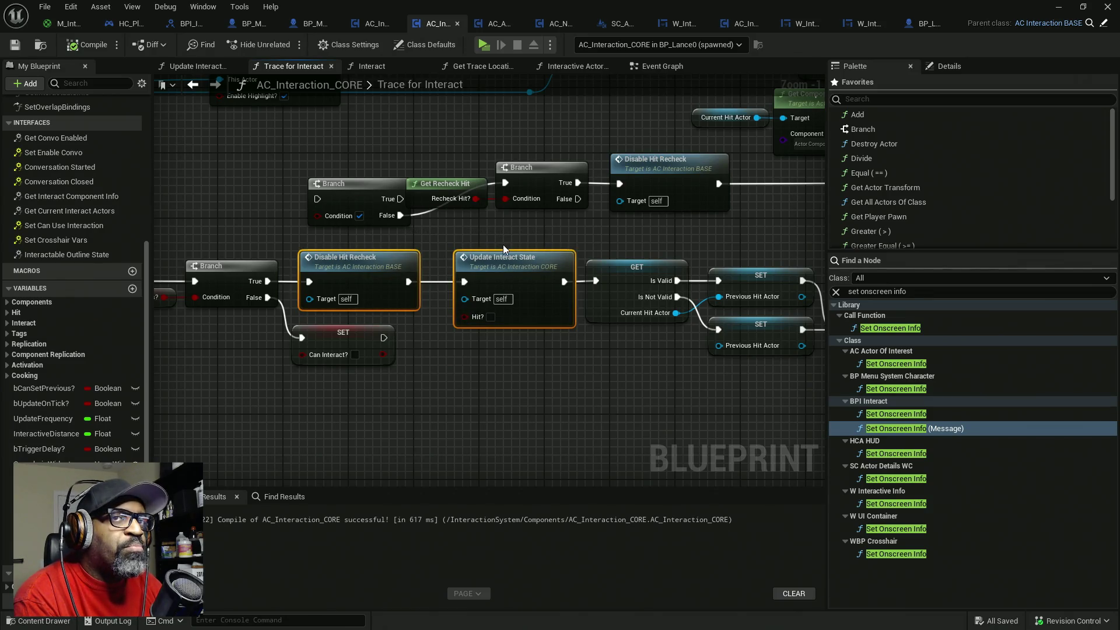
pyautogui.moveTo(531, 233); pyautogui.dragTo(389, 286)
pyautogui.moveTo(628, 323); pyautogui.dragTo(456, 330)
pyautogui.moveTo(515, 378); pyautogui.dragTo(488, 374)
pyautogui.moveTo(435, 252)
pyautogui.mouseDown()
pyautogui.moveTo(592, 316)
pyautogui.moveTo(583, 374)
pyautogui.mouseUp()
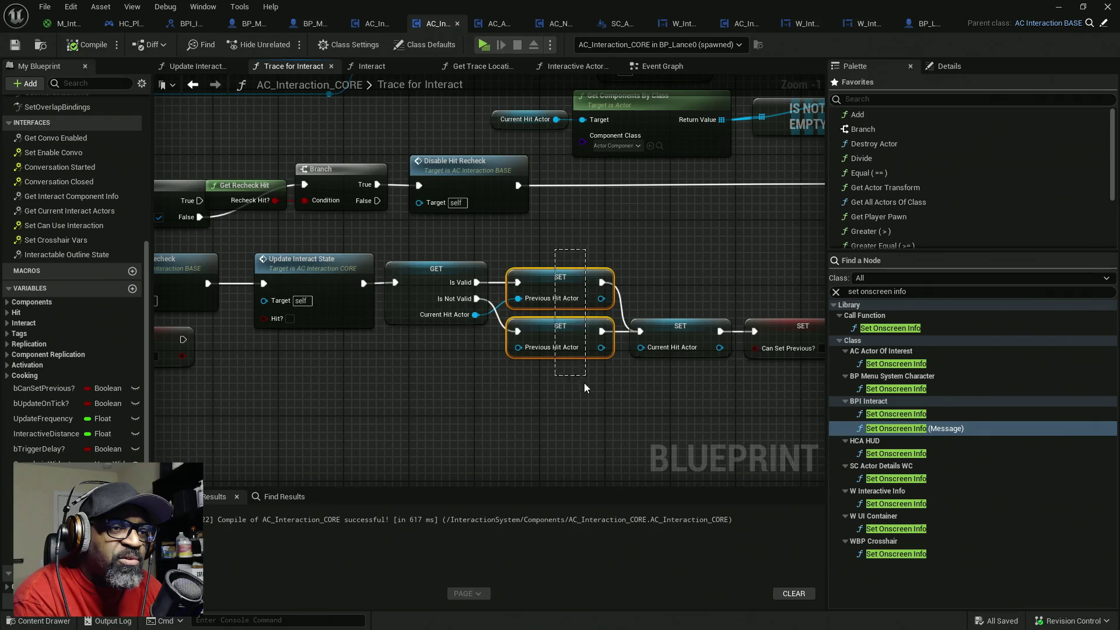
# - Select the GET and SET nodes, then narrow the selection to the Current Hit Actor SET
pyautogui.moveTo(458, 248); pyautogui.dragTo(589, 396)
pyautogui.click(451, 345)
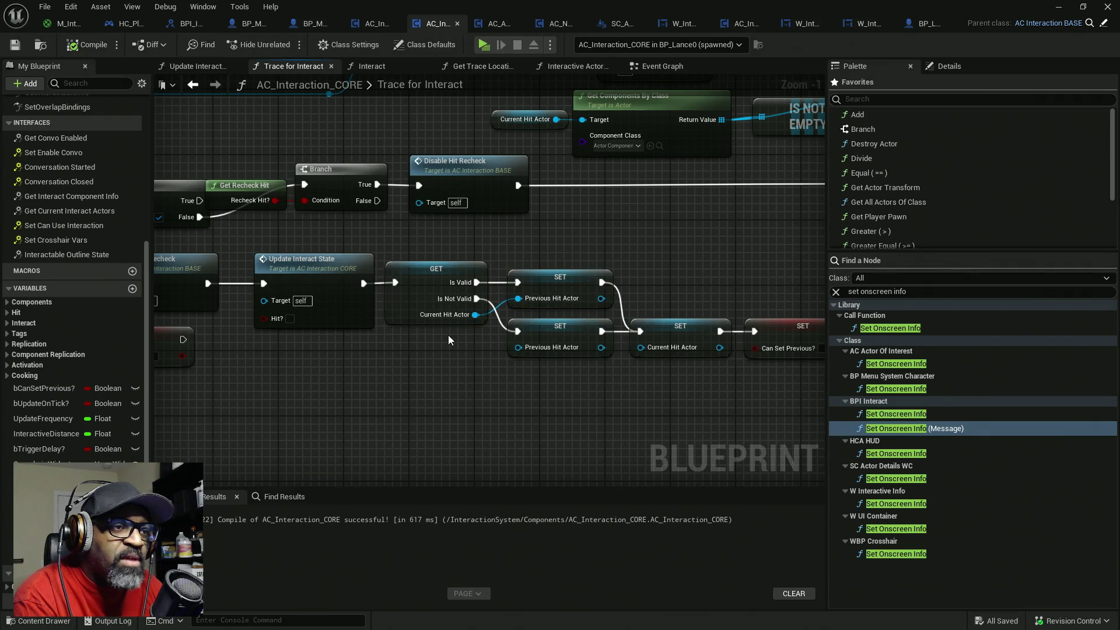
pyautogui.moveTo(495, 264); pyautogui.dragTo(537, 398)
pyautogui.moveTo(682, 379)
pyautogui.mouseDown()
pyautogui.moveTo(585, 330)
pyautogui.moveTo(575, 363)
pyautogui.mouseUp()
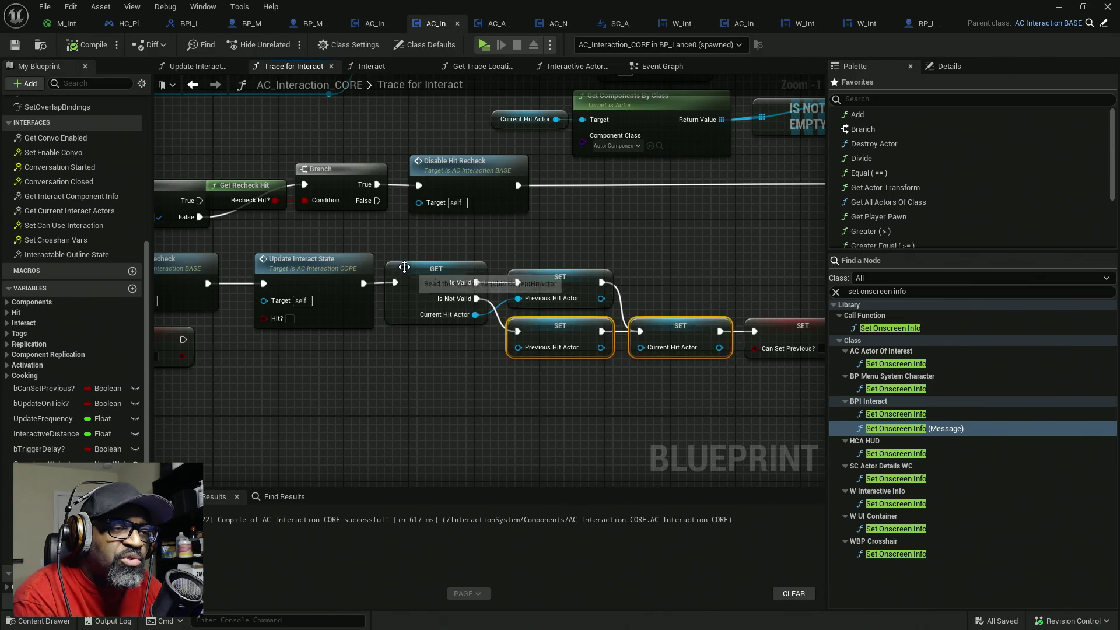
# - Review the chain through Interactive Actor Highlight and the Previous Hit Actor sets, then save with Ctrl+S
pyautogui.moveTo(410, 250)
pyautogui.mouseDown()
pyautogui.moveTo(512, 267)
pyautogui.moveTo(408, 365)
pyautogui.moveTo(526, 356)
pyautogui.moveTo(531, 324)
pyautogui.mouseUp()
pyautogui.moveTo(673, 358); pyautogui.dragTo(564, 323)
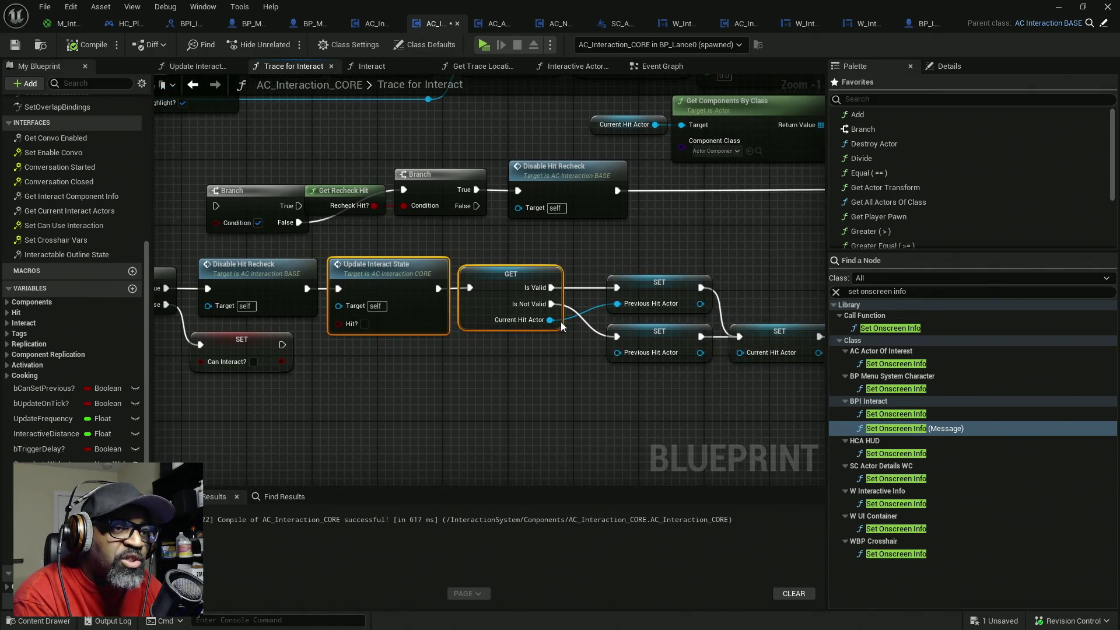
pyautogui.scroll(-1, 621, 362)
pyautogui.moveTo(662, 376); pyautogui.dragTo(407, 334)
pyautogui.scroll(-2, 624, 338)
pyautogui.moveTo(624, 337)
pyautogui.mouseDown()
pyautogui.moveTo(463, 299)
pyautogui.moveTo(645, 337)
pyautogui.moveTo(287, 248)
pyautogui.moveTo(384, 254)
pyautogui.mouseUp()
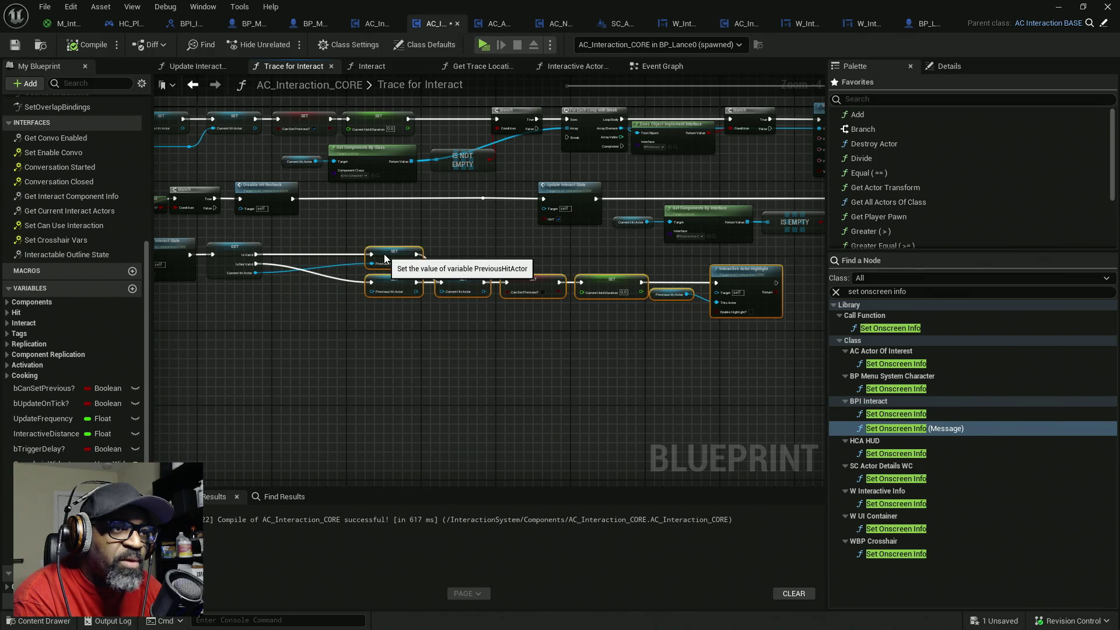
pyautogui.scroll(3, 743, 290)
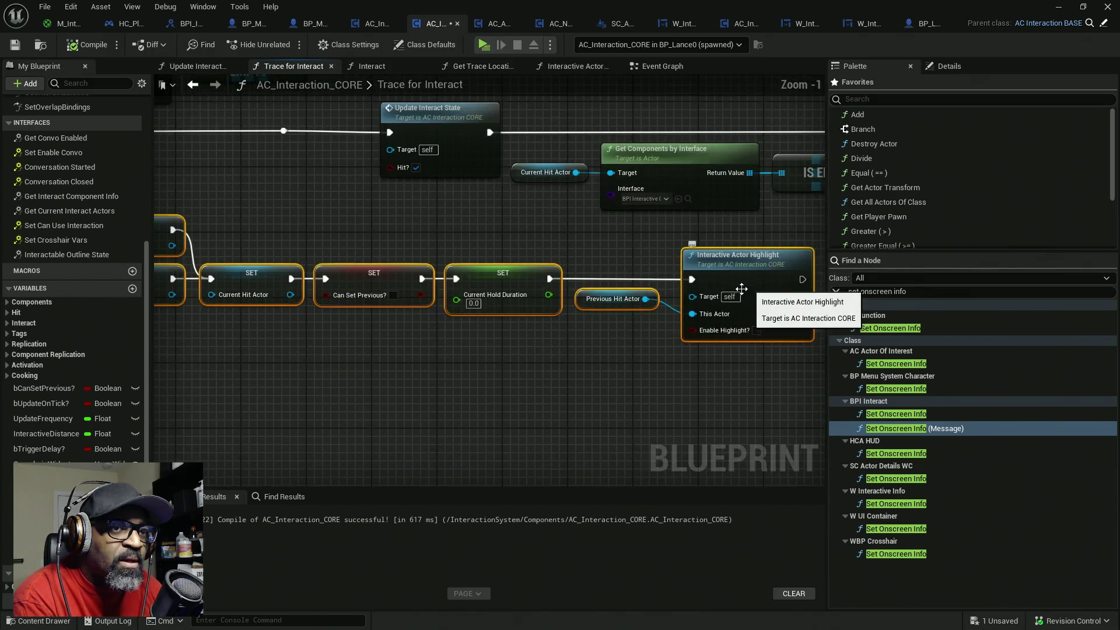
pyautogui.moveTo(430, 355); pyautogui.dragTo(479, 357)
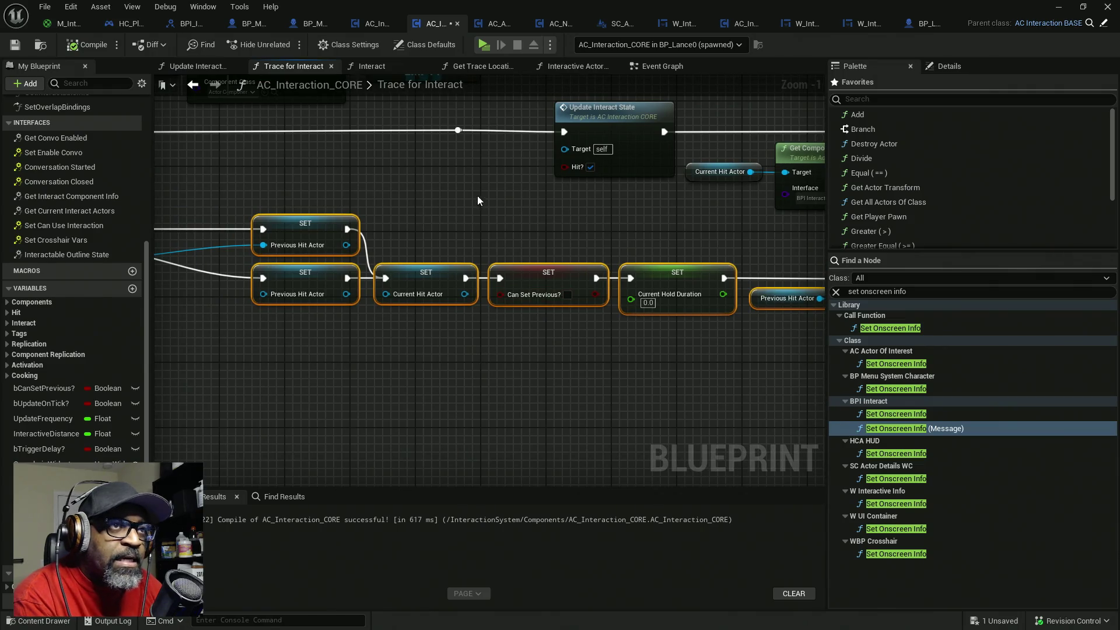
pyautogui.hotkey('ctrl', 's')
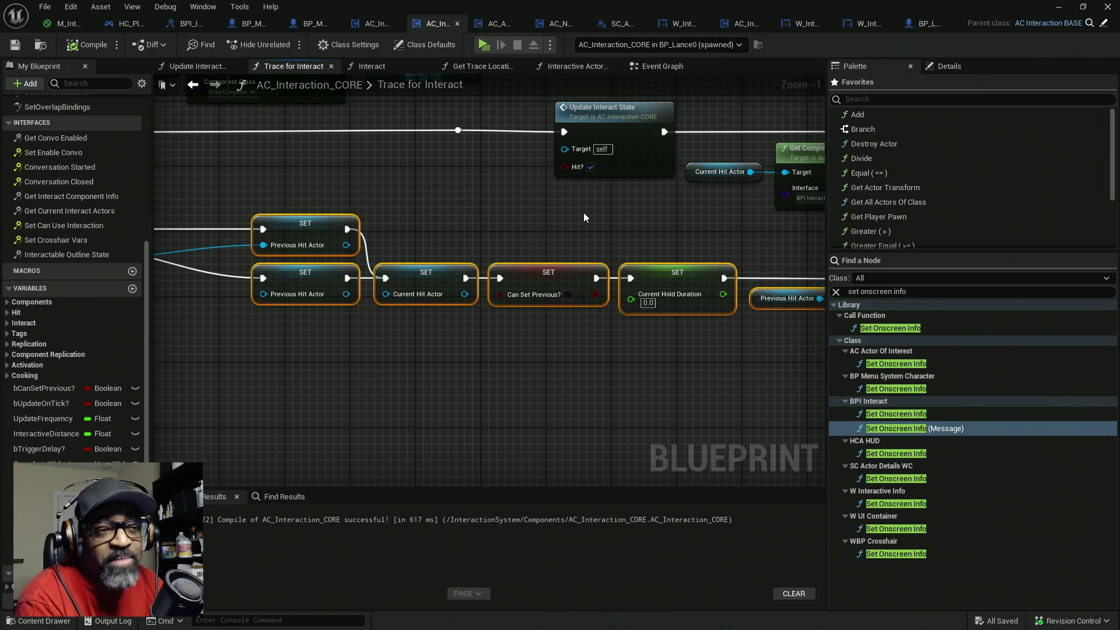
pyautogui.moveTo(392, 232); pyautogui.dragTo(746, 222)
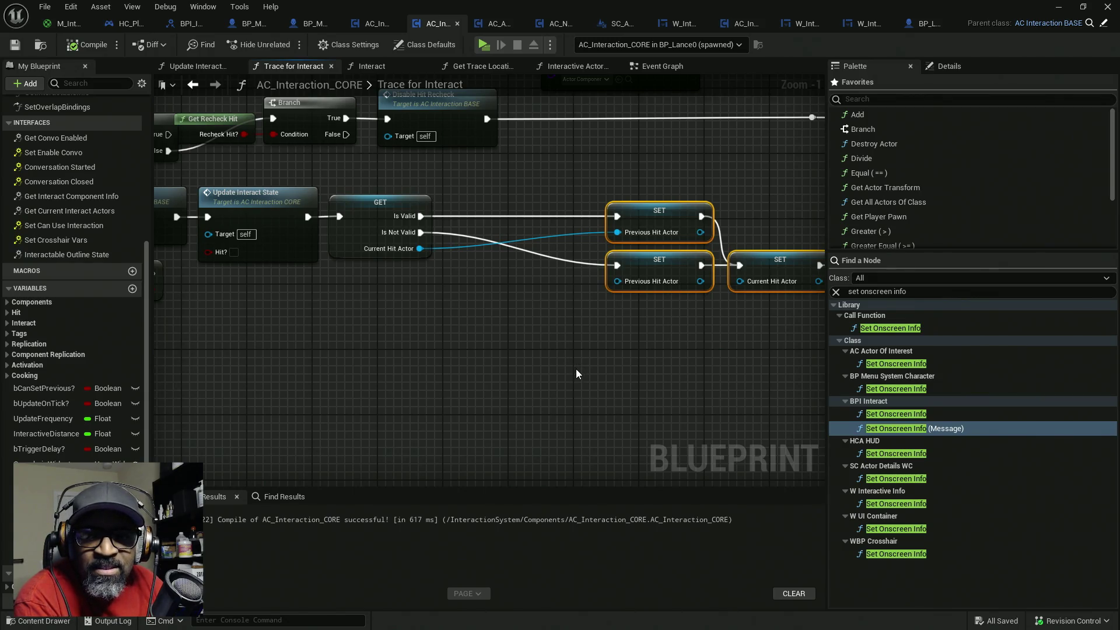
pyautogui.moveTo(362, 305); pyautogui.dragTo(413, 320)
pyautogui.click(423, 216)
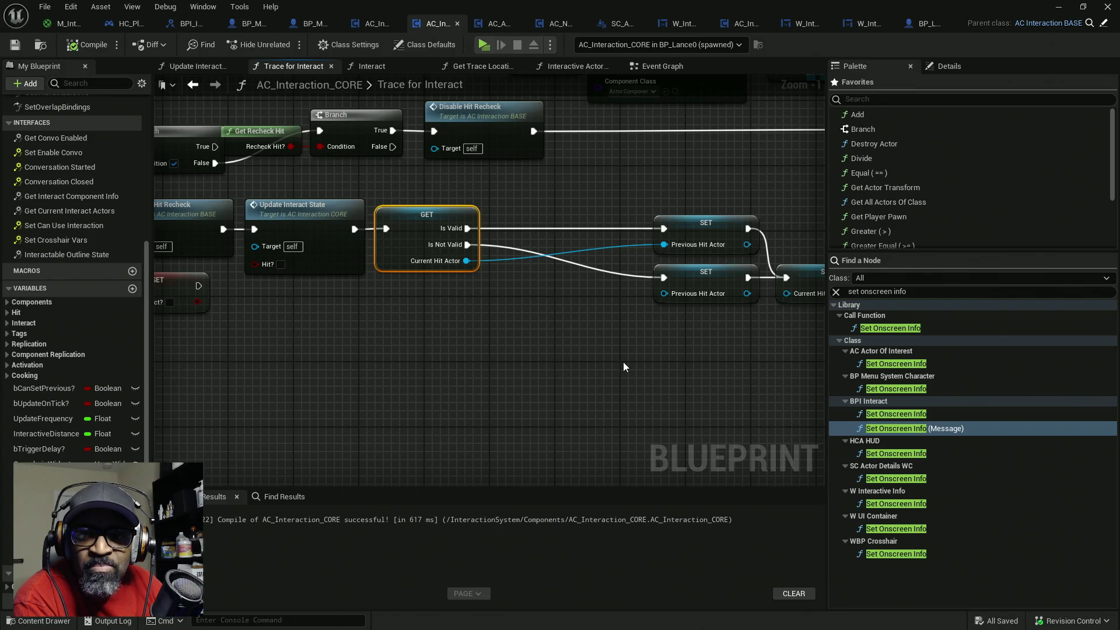
pyautogui.moveTo(397, 184); pyautogui.dragTo(435, 309)
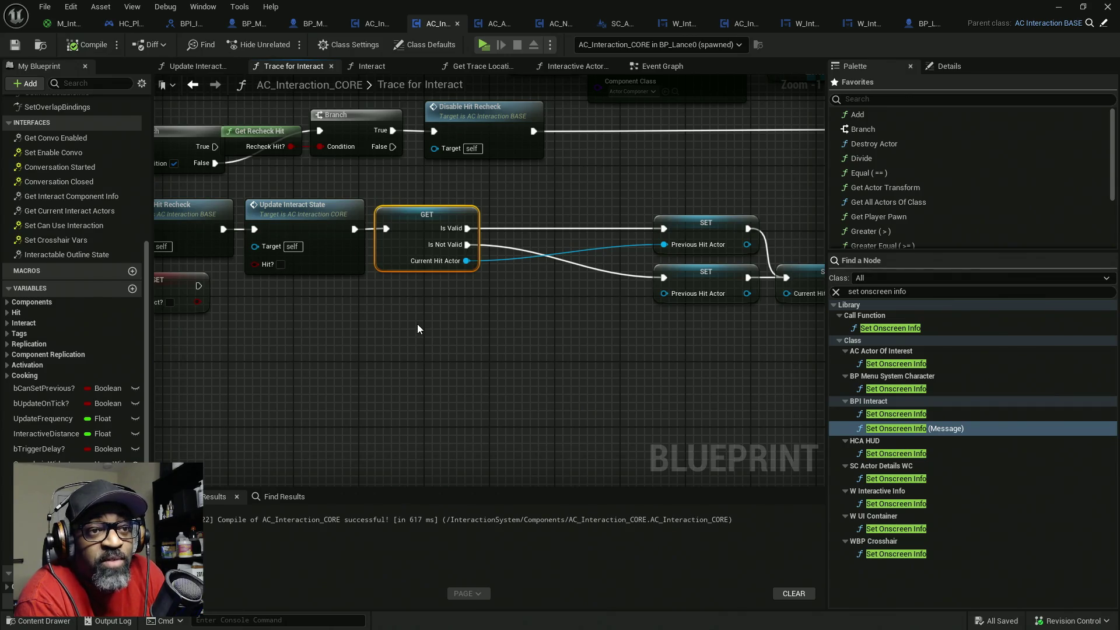
pyautogui.moveTo(554, 313)
pyautogui.mouseDown()
pyautogui.moveTo(314, 313)
pyautogui.moveTo(584, 309)
pyautogui.mouseUp()
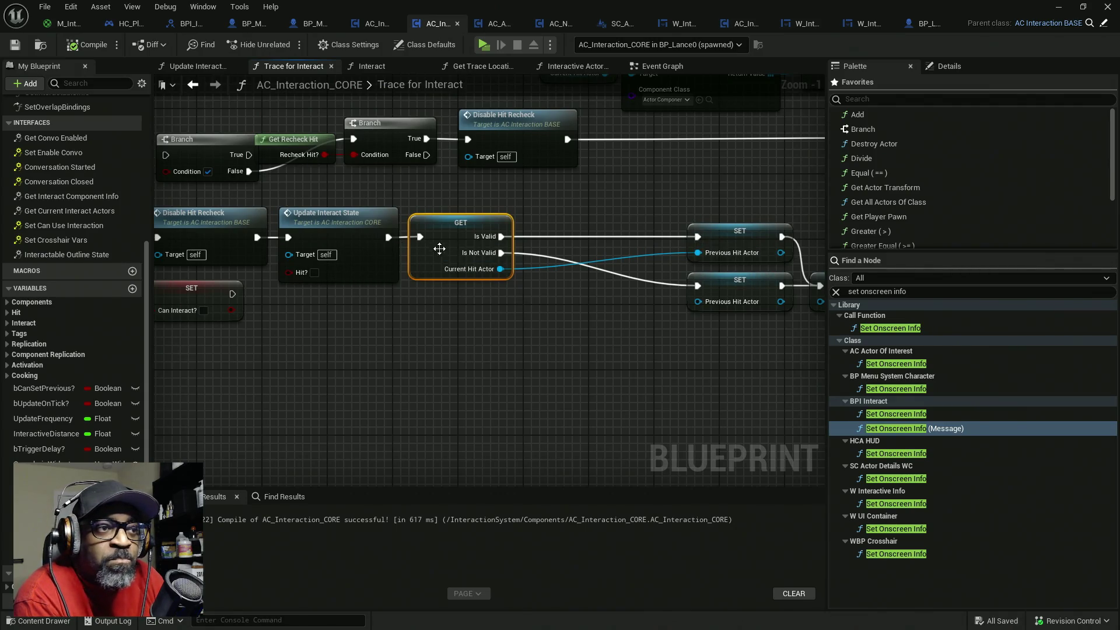
# - Break the GET node's execution and Is Valid links and convert it to a pure Current Hit Actor getter
pyautogui.keyDown('alt'); pyautogui.click(420, 236); pyautogui.keyUp('alt')
pyautogui.keyDown('alt'); pyautogui.click(500, 237); pyautogui.keyUp('alt')
pyautogui.keyDown('alt'); pyautogui.click(500, 253); pyautogui.keyUp('alt')
pyautogui.rightClick(439, 352)
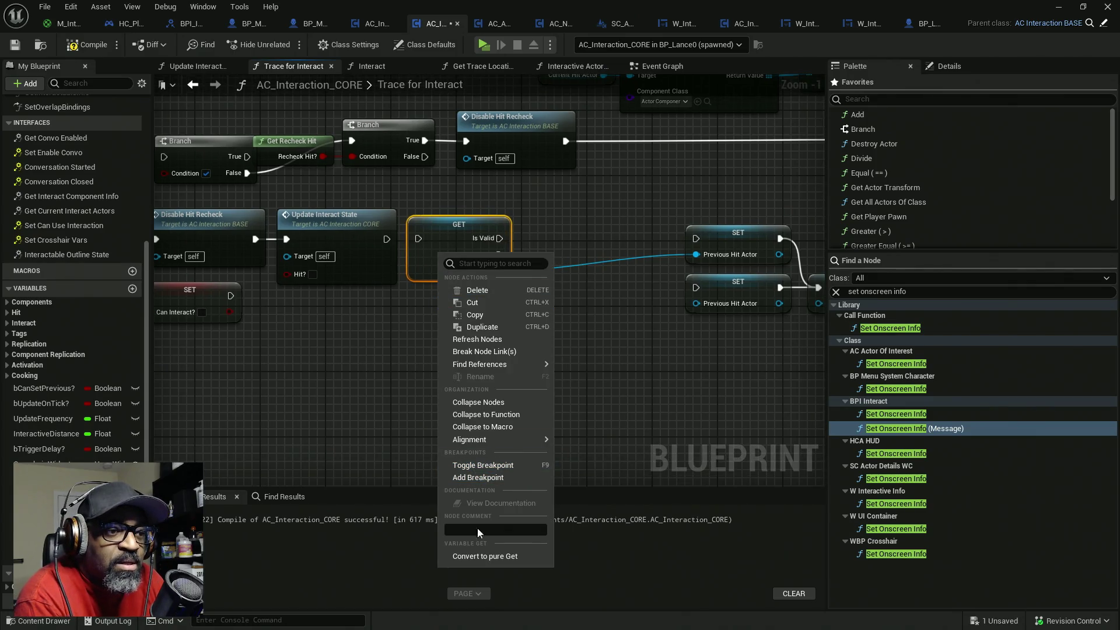
pyautogui.click(480, 557)
# - Wire Update Interact State into the lower SET, feed it the getter, and delete the upper SET
pyautogui.moveTo(412, 232); pyautogui.dragTo(420, 355)
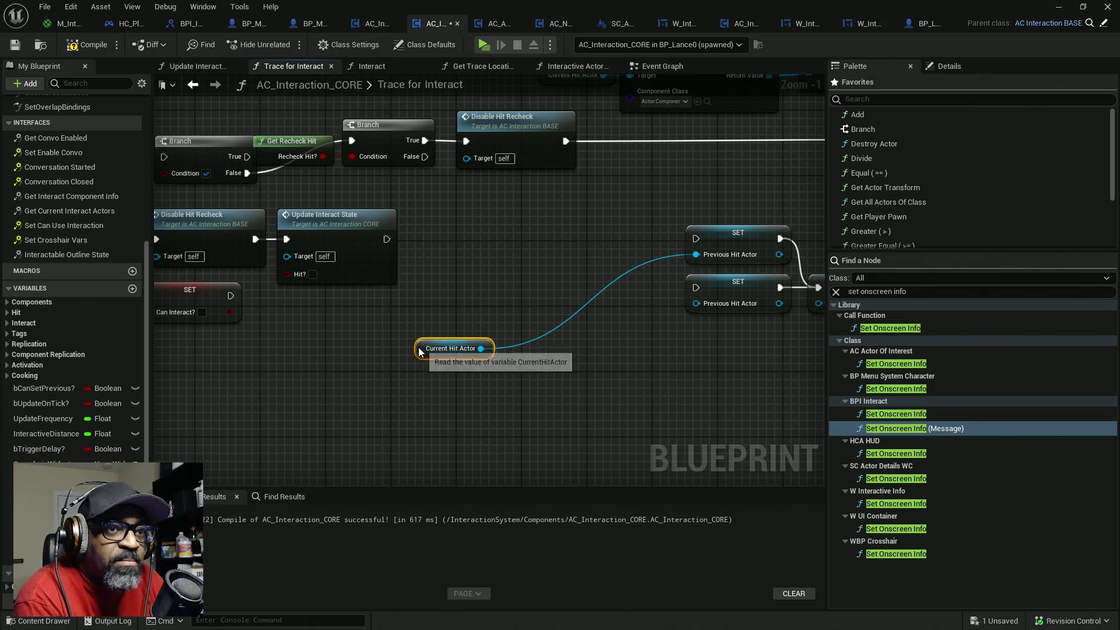
pyautogui.moveTo(387, 239); pyautogui.dragTo(704, 238)
pyautogui.moveTo(421, 355)
pyautogui.mouseDown()
pyautogui.moveTo(619, 266)
pyautogui.moveTo(608, 258)
pyautogui.mouseUp()
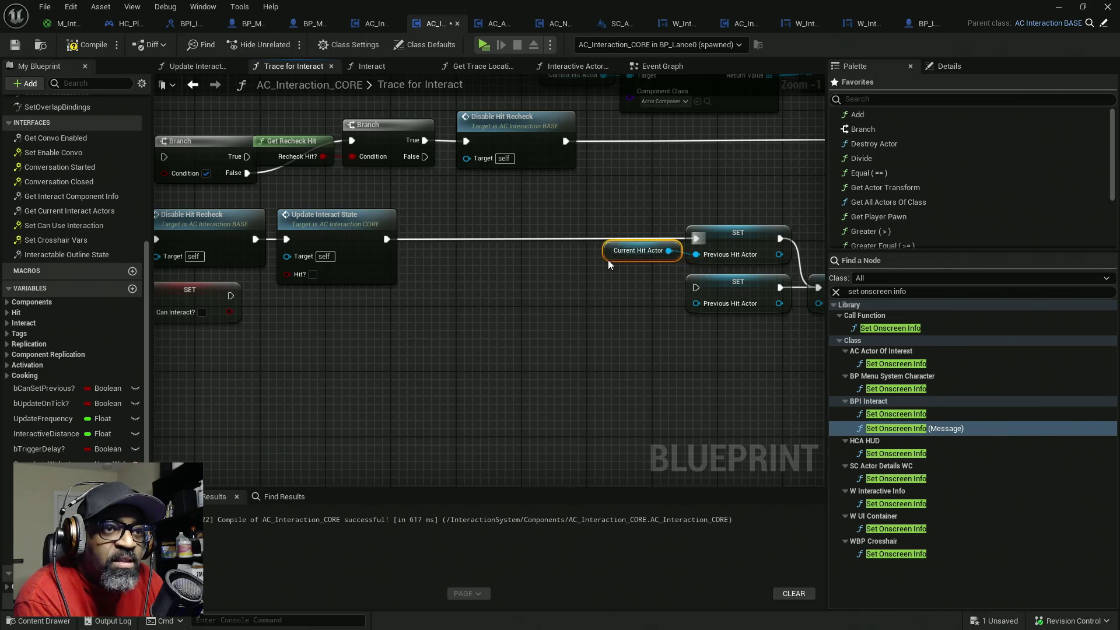
pyautogui.moveTo(621, 331); pyautogui.dragTo(447, 326)
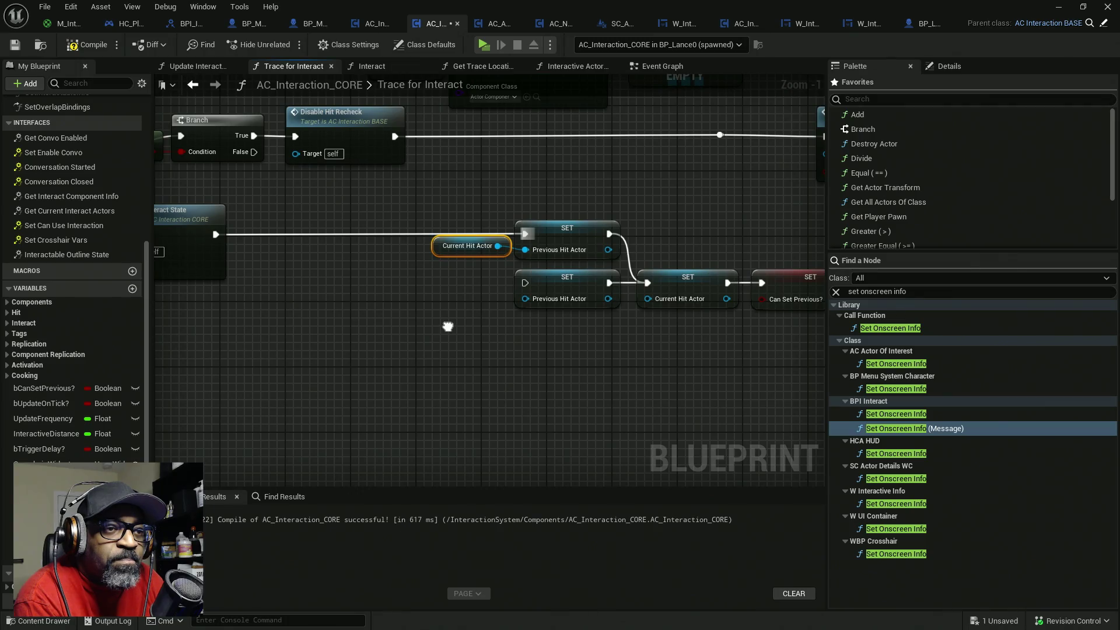
pyautogui.moveTo(525, 234); pyautogui.dragTo(528, 285)
pyautogui.keyDown('alt'); pyautogui.click(497, 246); pyautogui.keyUp('alt')
pyautogui.moveTo(469, 247)
pyautogui.mouseDown()
pyautogui.moveTo(468, 320)
pyautogui.moveTo(524, 250)
pyautogui.moveTo(524, 298)
pyautogui.mouseUp()
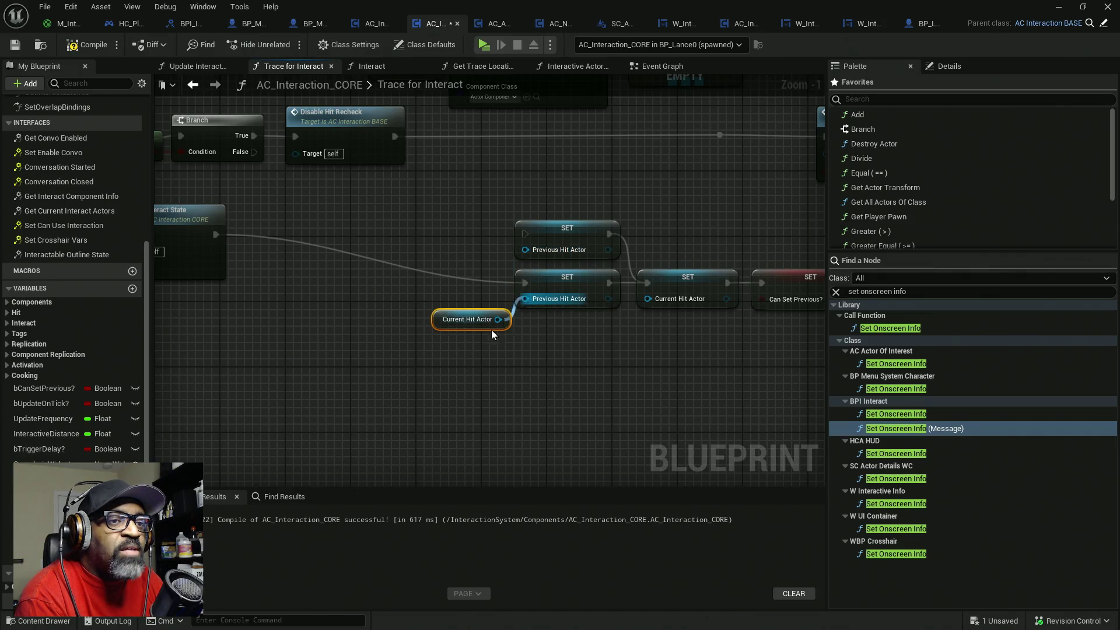
pyautogui.click(543, 229)
pyautogui.press('Delete')
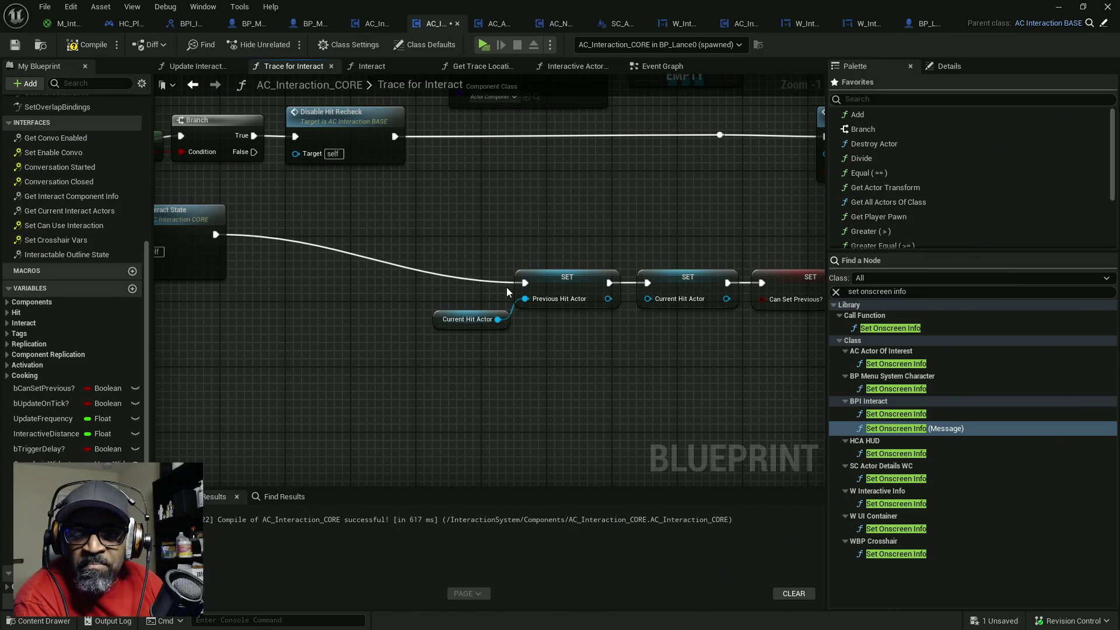
pyautogui.scroll(-3, 498, 285)
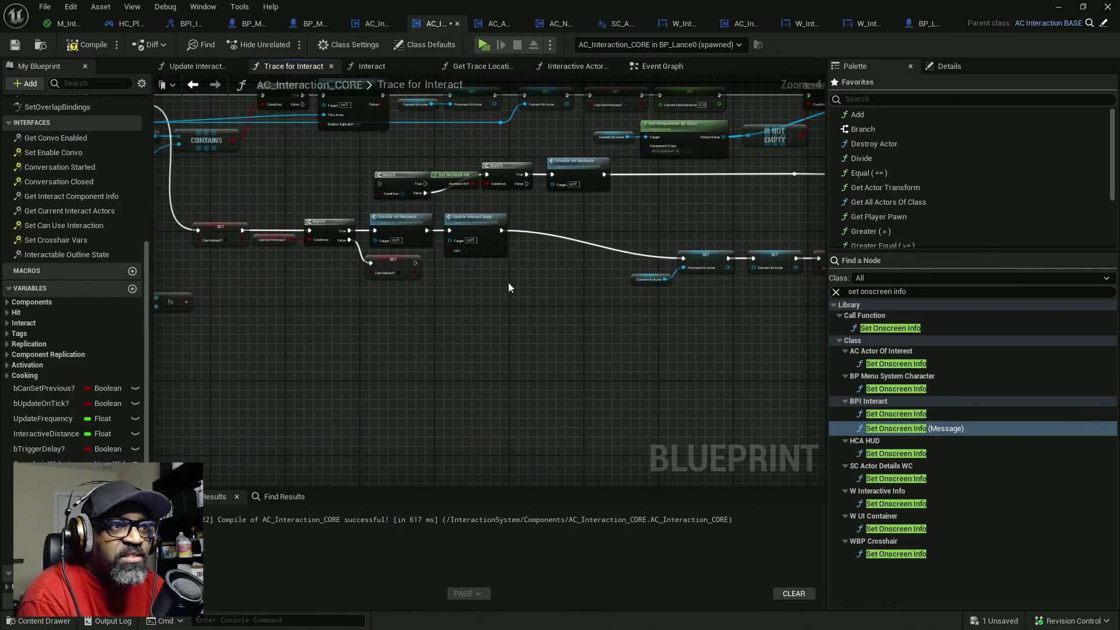
pyautogui.moveTo(548, 289); pyautogui.dragTo(647, 285)
pyautogui.moveTo(349, 312)
pyautogui.mouseDown()
pyautogui.moveTo(232, 292)
pyautogui.moveTo(299, 197)
pyautogui.mouseUp()
pyautogui.moveTo(539, 295)
pyautogui.mouseDown()
pyautogui.moveTo(507, 267)
pyautogui.moveTo(325, 226)
pyautogui.moveTo(337, 254)
pyautogui.mouseUp()
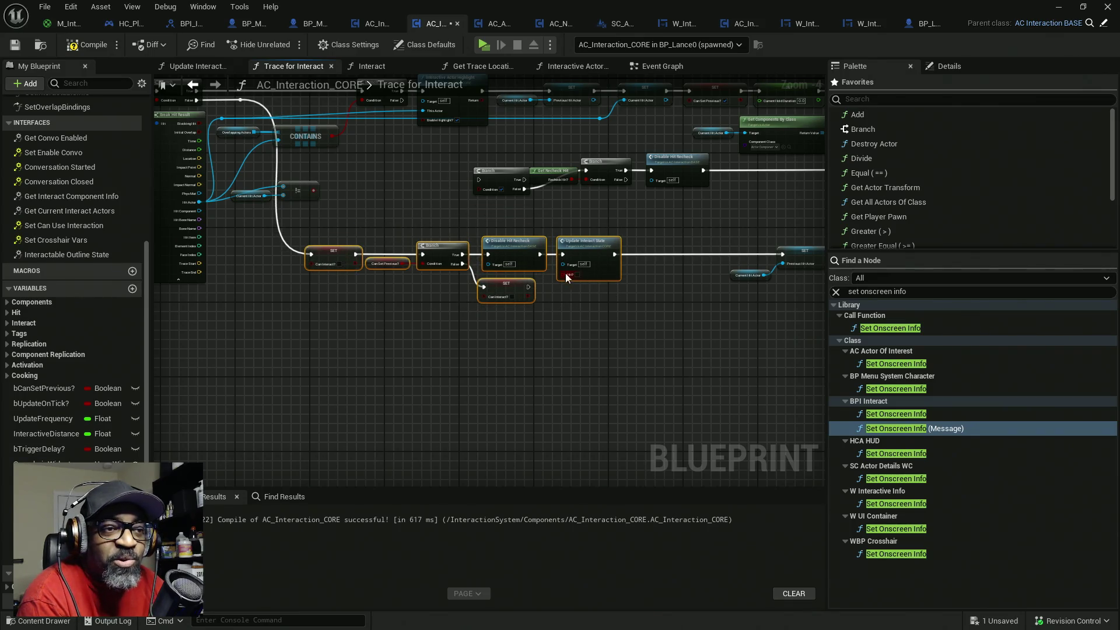
pyautogui.moveTo(573, 273); pyautogui.dragTo(464, 285)
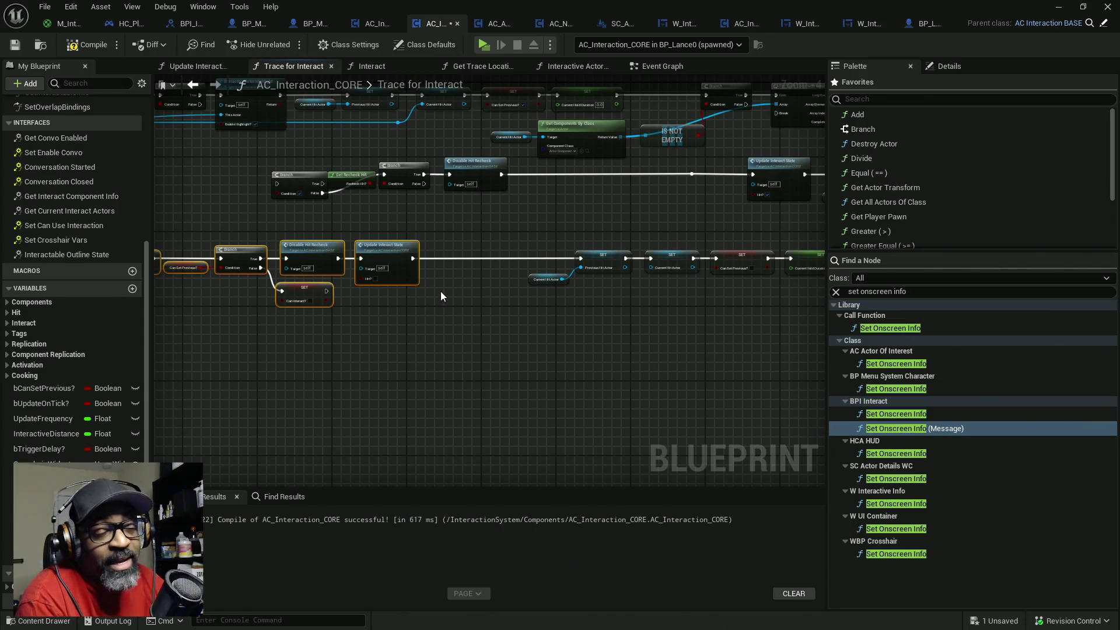
pyautogui.scroll(2, 439, 278)
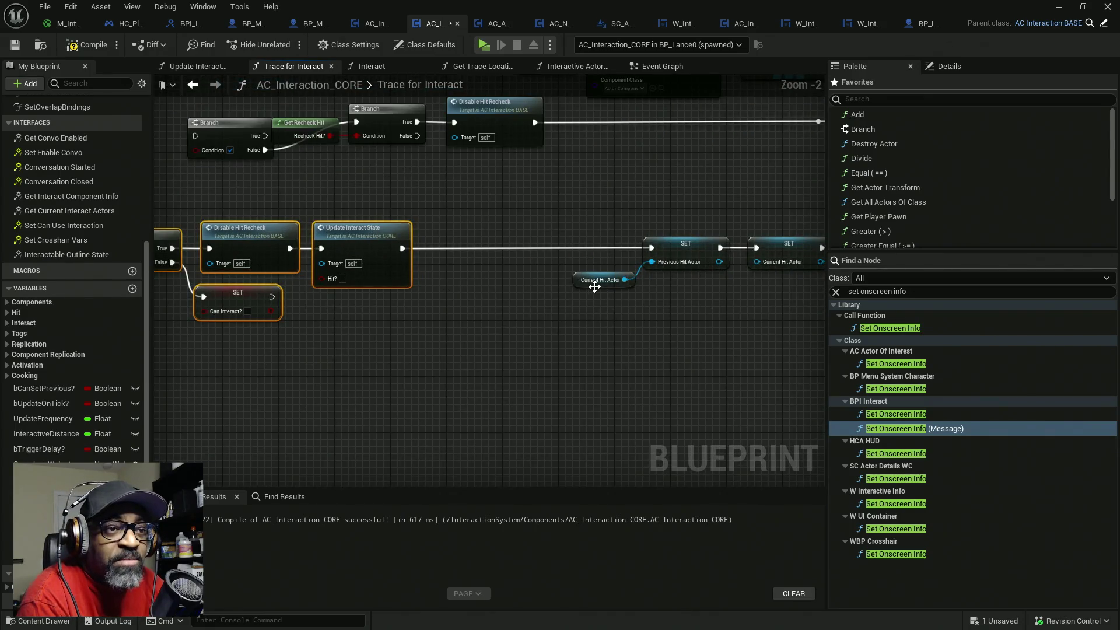
pyautogui.click(574, 269)
pyautogui.moveTo(681, 287); pyautogui.dragTo(495, 285)
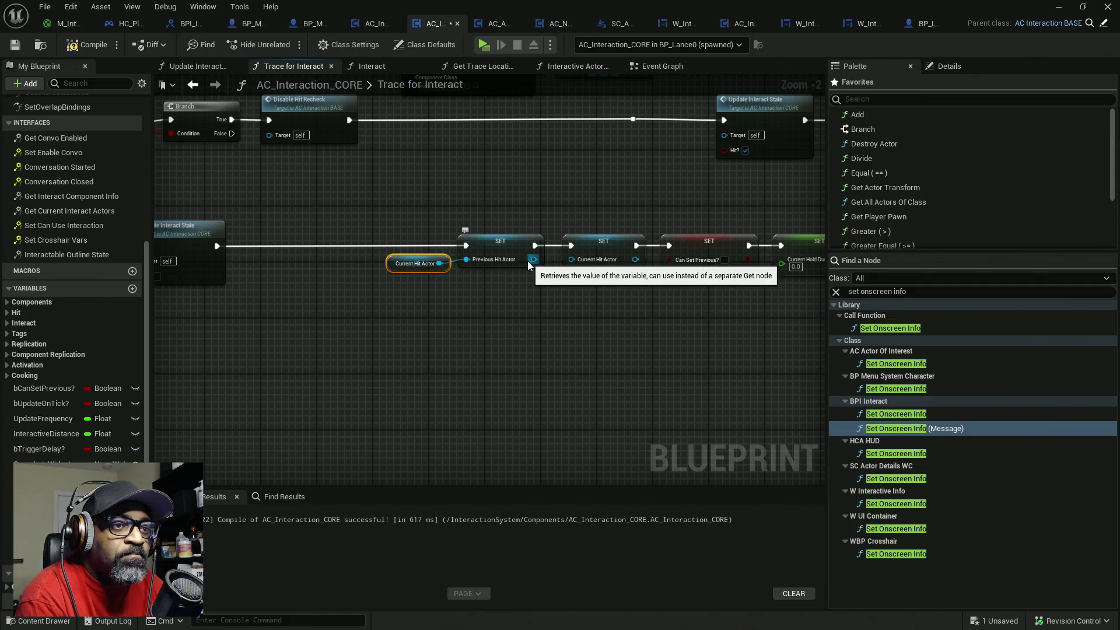
pyautogui.moveTo(432, 223)
pyautogui.mouseDown()
pyautogui.moveTo(544, 291)
pyautogui.moveTo(530, 263)
pyautogui.mouseUp()
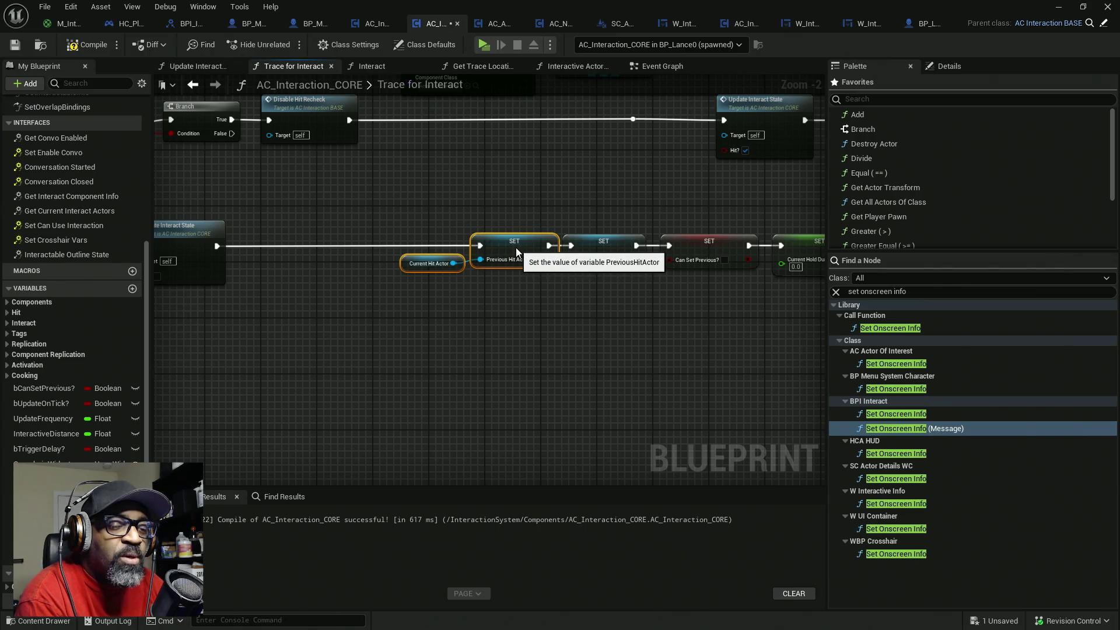
pyautogui.moveTo(590, 187); pyautogui.dragTo(629, 351)
pyautogui.moveTo(474, 328)
pyautogui.mouseDown()
pyautogui.moveTo(512, 317)
pyautogui.moveTo(394, 238)
pyautogui.mouseUp()
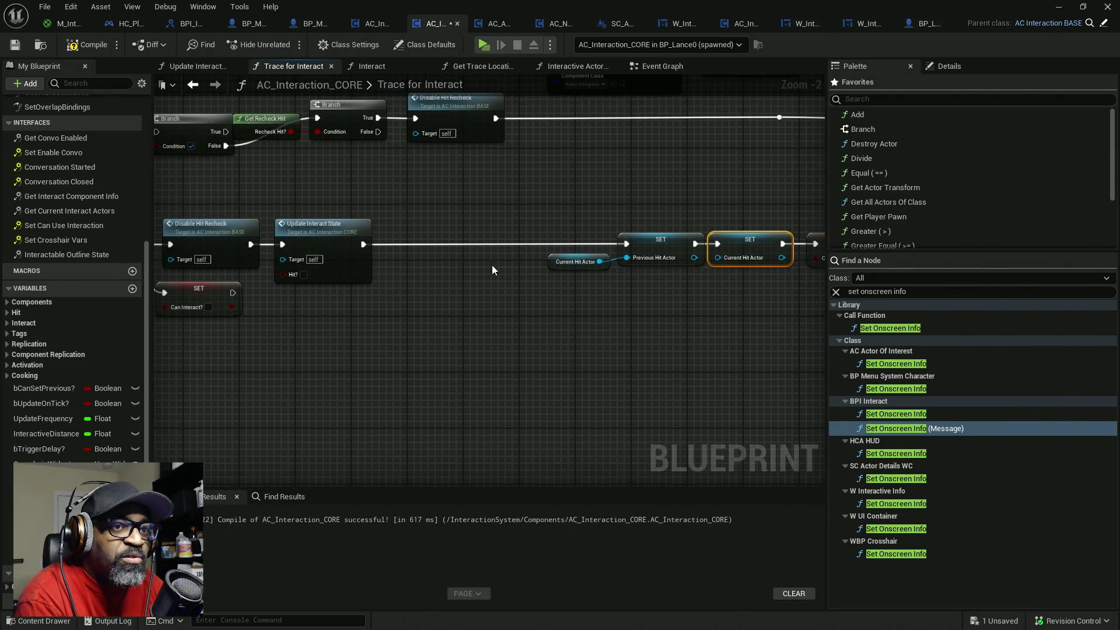
pyautogui.moveTo(561, 208); pyautogui.dragTo(600, 275)
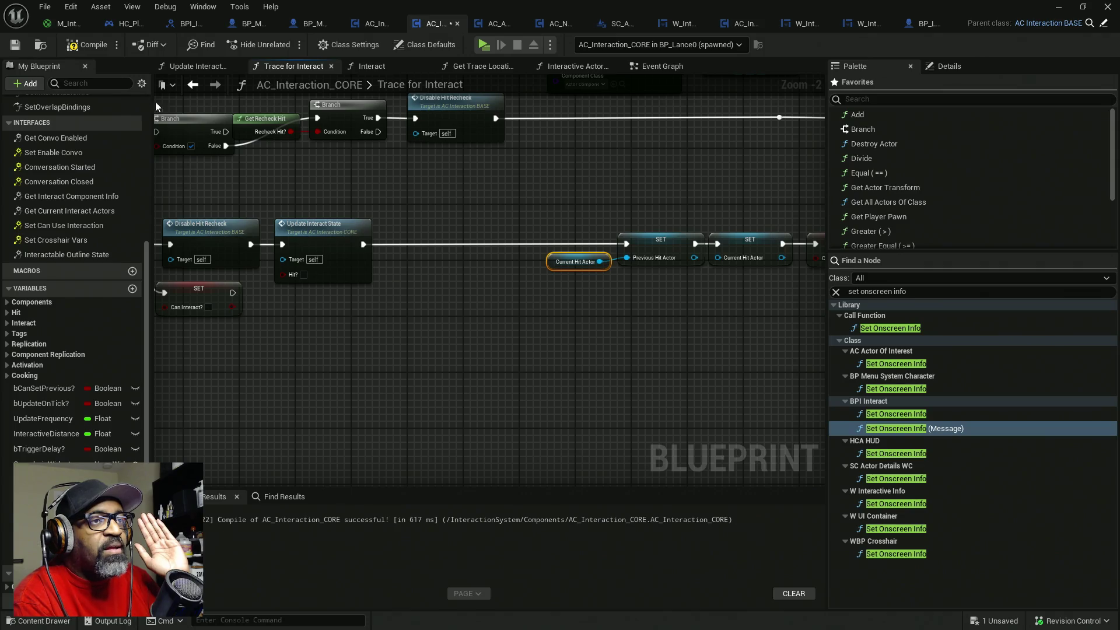
pyautogui.press('F7')
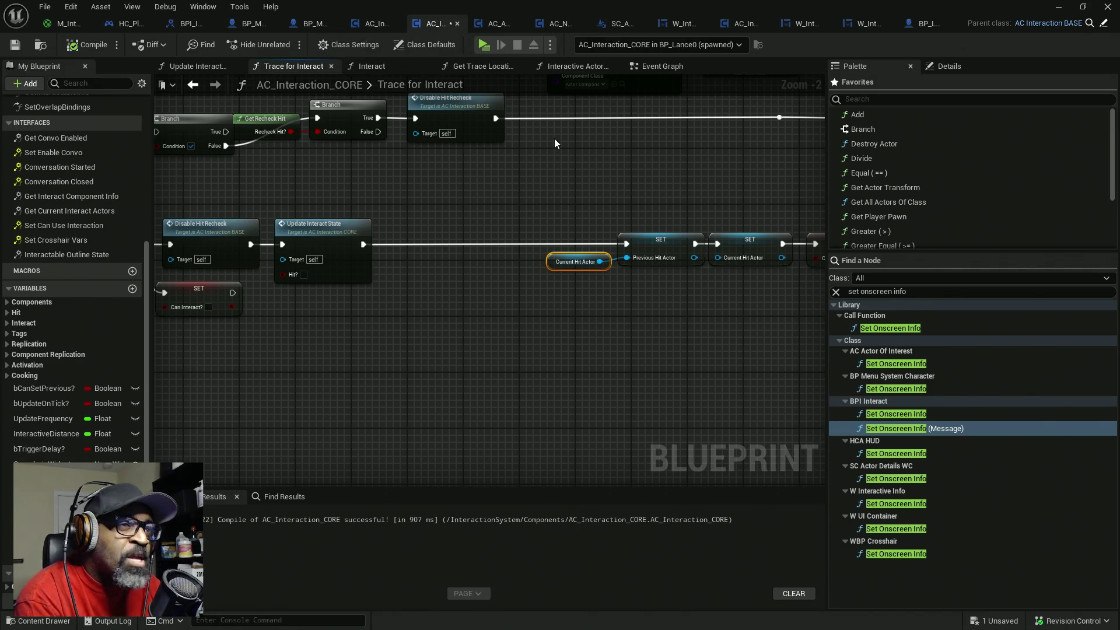
# - Pan across the trace graph to inspect Set Onscreen Info, Branch and IS NOT EMPTY nodes
pyautogui.scroll(-3, 554, 138)
pyautogui.scroll(3, 350, 234)
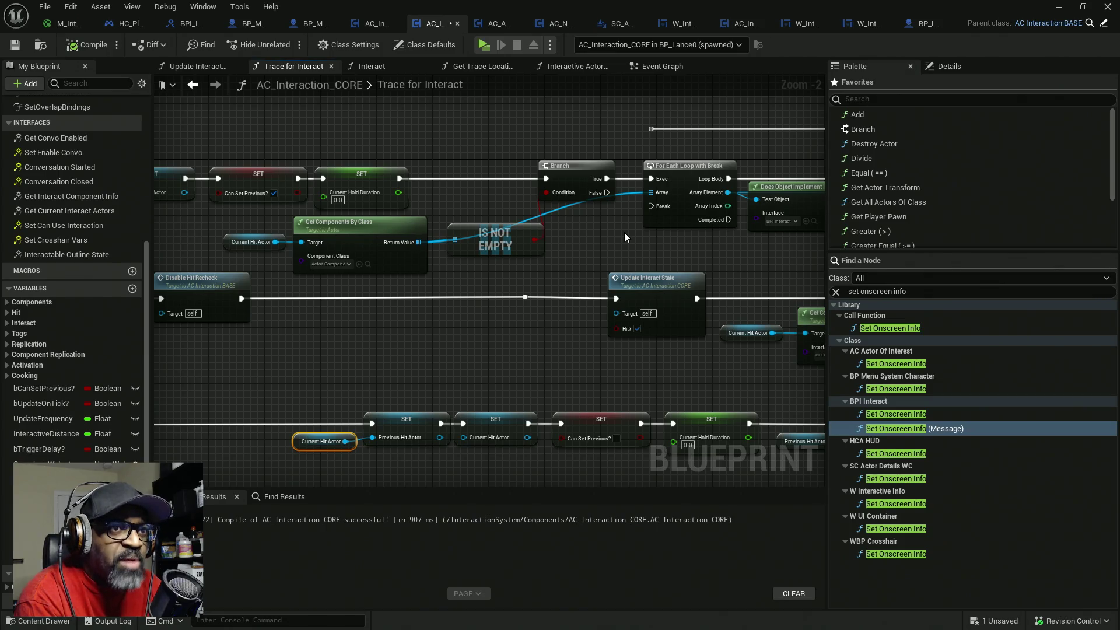
pyautogui.moveTo(646, 233); pyautogui.dragTo(444, 245)
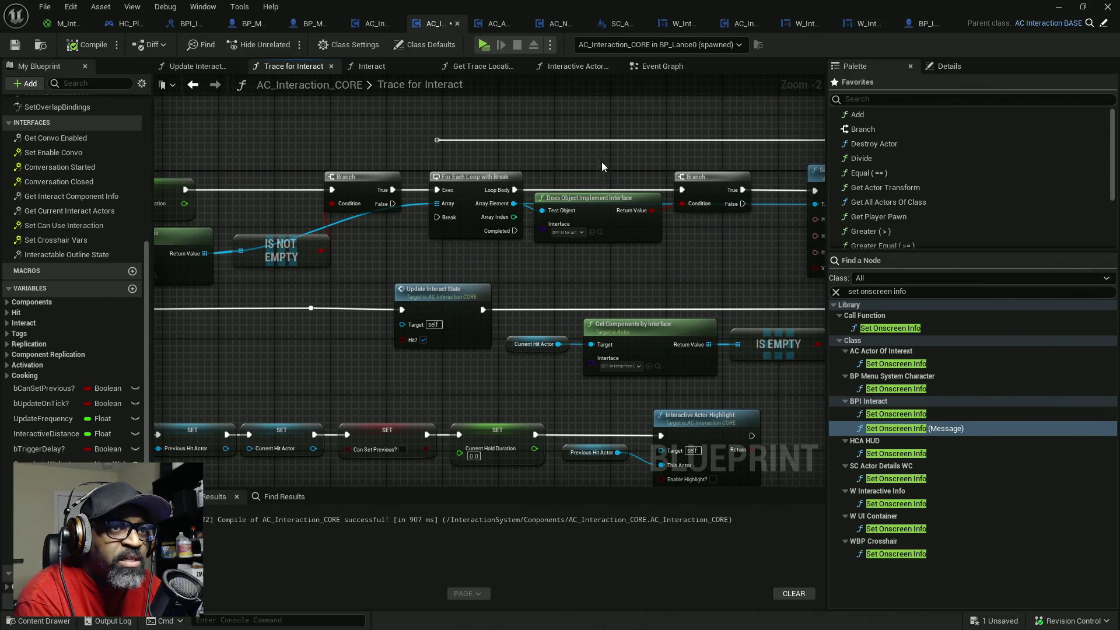
pyautogui.moveTo(691, 245); pyautogui.dragTo(491, 248)
pyautogui.click(659, 236)
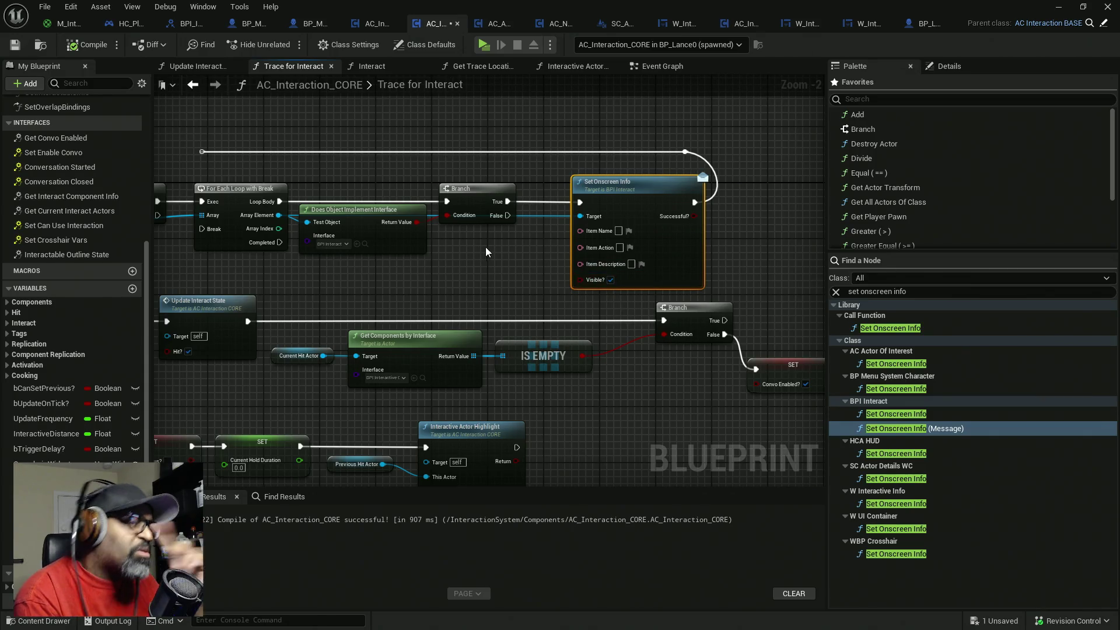
pyautogui.moveTo(351, 266); pyautogui.dragTo(630, 248)
pyautogui.moveTo(225, 260); pyautogui.dragTo(300, 260)
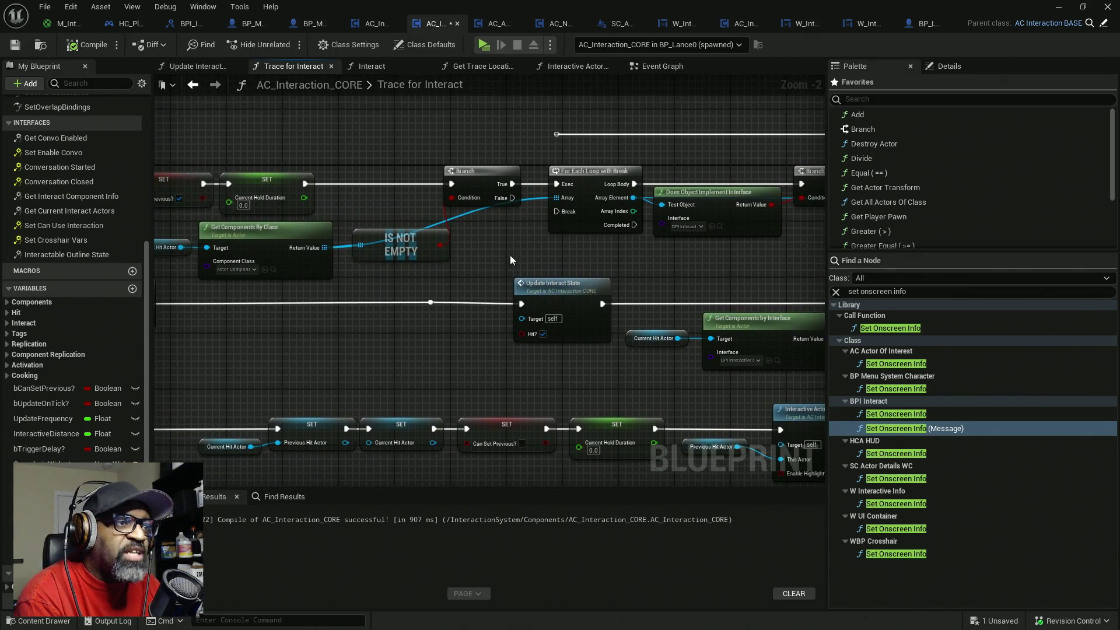
# - Delete the stray reroute node and its wire from the top of the graph
pyautogui.moveTo(431, 190); pyautogui.dragTo(191, 203)
pyautogui.moveTo(353, 116); pyautogui.dragTo(309, 156)
pyautogui.press('Delete')
pyautogui.moveTo(741, 146)
pyautogui.mouseDown()
pyautogui.moveTo(827, 155)
pyautogui.moveTo(758, 160)
pyautogui.moveTo(768, 135)
pyautogui.moveTo(244, 251)
pyautogui.moveTo(635, 223)
pyautogui.moveTo(605, 233)
pyautogui.mouseUp()
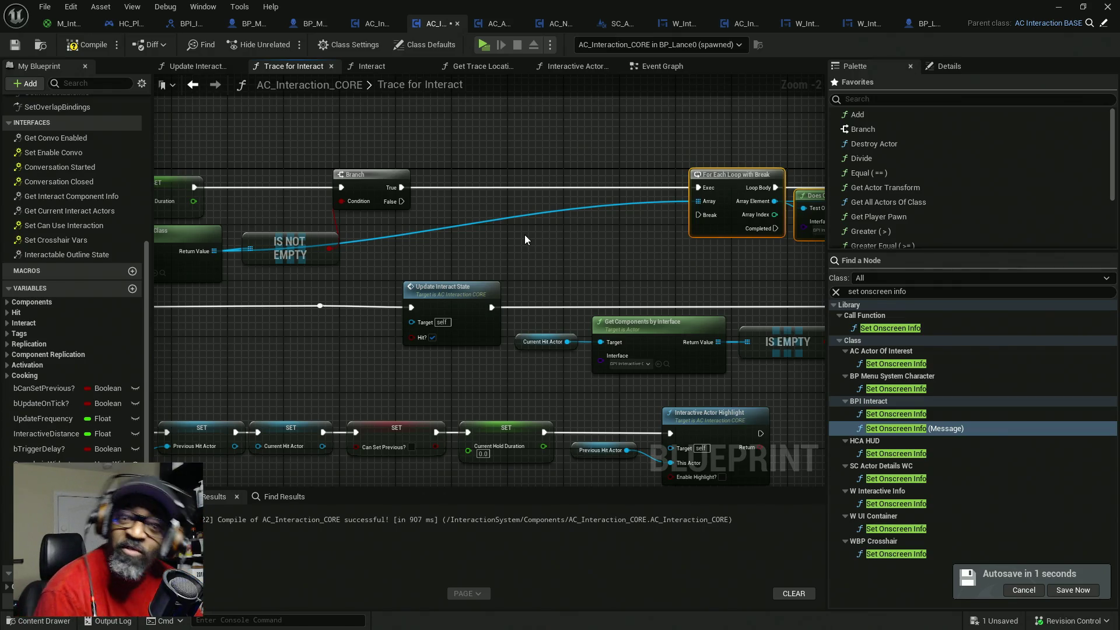
# - Move the upper Branch node left beside Does Object Implement Interface
pyautogui.moveTo(378, 253); pyautogui.dragTo(442, 245)
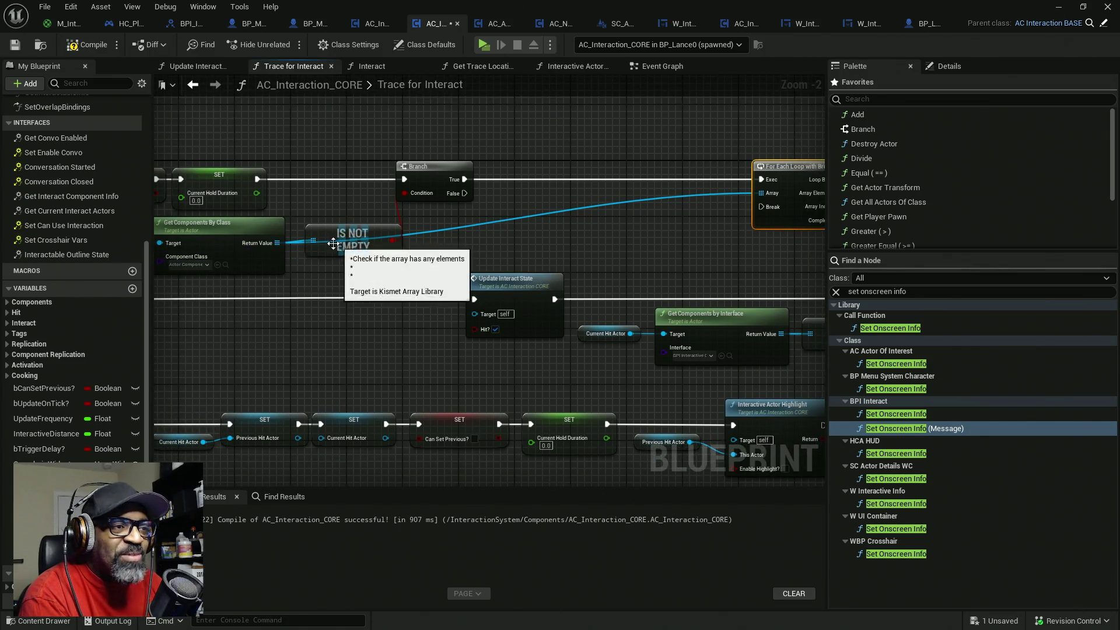
pyautogui.moveTo(229, 264)
pyautogui.mouseDown()
pyautogui.moveTo(237, 245)
pyautogui.moveTo(575, 252)
pyautogui.mouseUp()
pyautogui.moveTo(722, 232); pyautogui.dragTo(371, 230)
pyautogui.moveTo(725, 200); pyautogui.dragTo(475, 205)
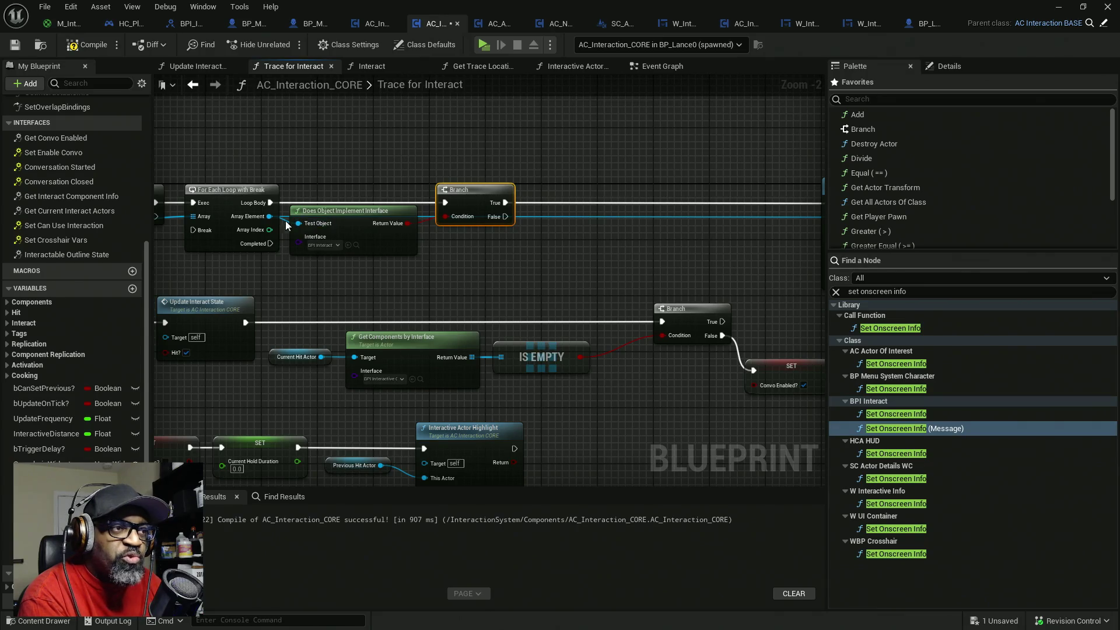
pyautogui.moveTo(270, 217)
pyautogui.mouseDown()
pyautogui.moveTo(638, 218)
pyautogui.moveTo(549, 221)
pyautogui.mouseUp()
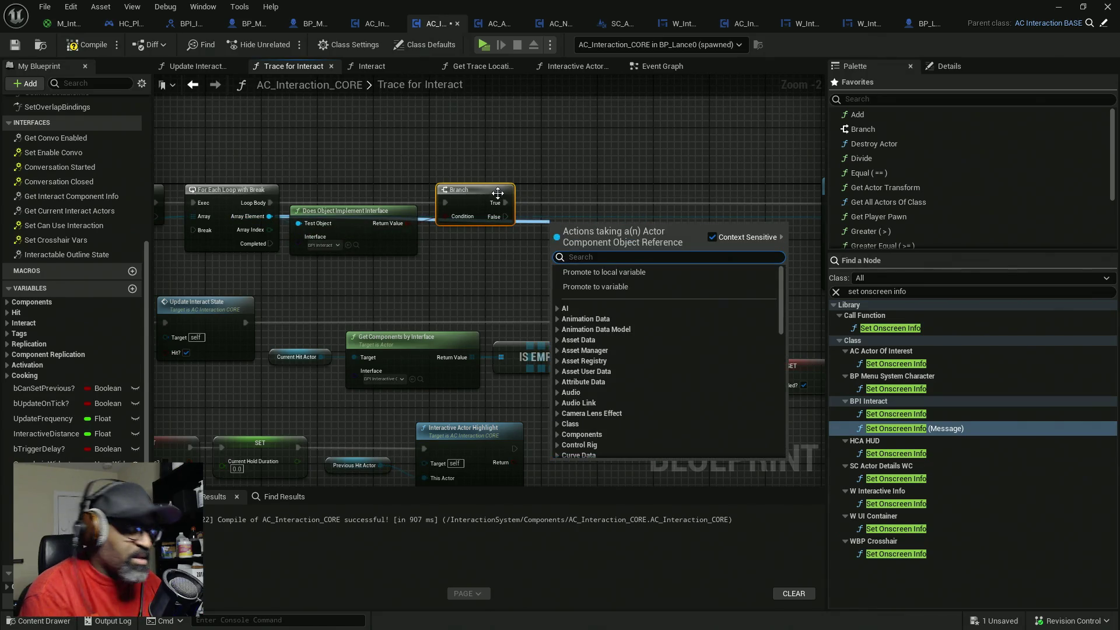
# - Promote Array Element to an InteractionComponent variable, set it on Branch True, and compile with F7
pyautogui.click(577, 285)
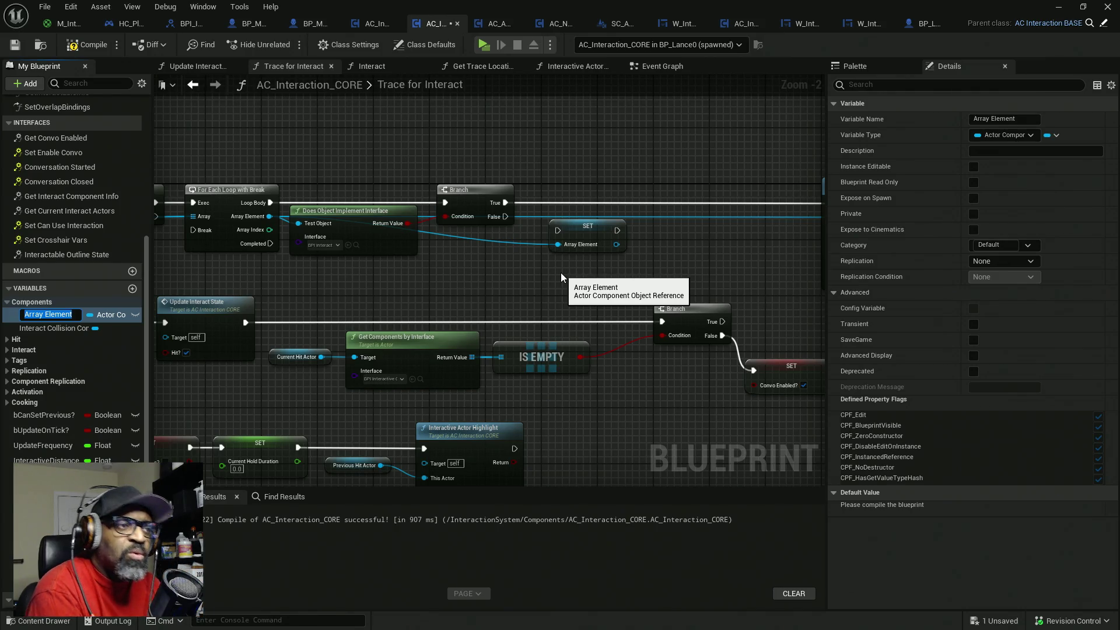
pyautogui.scroll(2, 299, 240)
pyautogui.moveTo(306, 242)
pyautogui.mouseDown()
pyautogui.moveTo(373, 287)
pyautogui.moveTo(713, 297)
pyautogui.moveTo(512, 292)
pyautogui.mouseUp()
pyautogui.click(511, 211)
pyautogui.click(1019, 123)
pyautogui.write('Interaction')
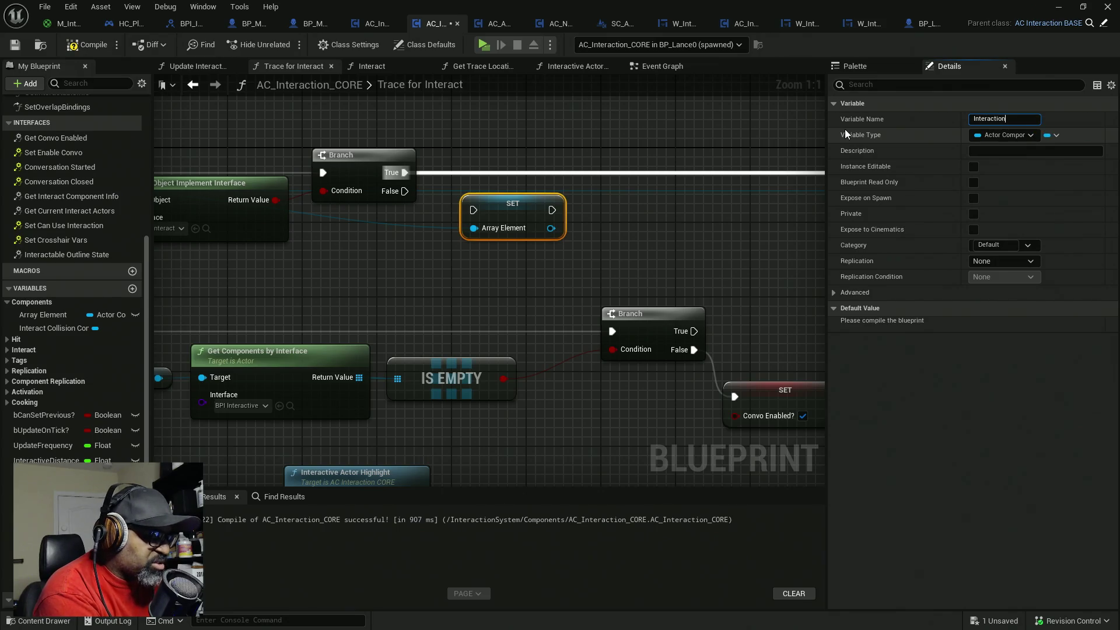
pyautogui.write('Component')
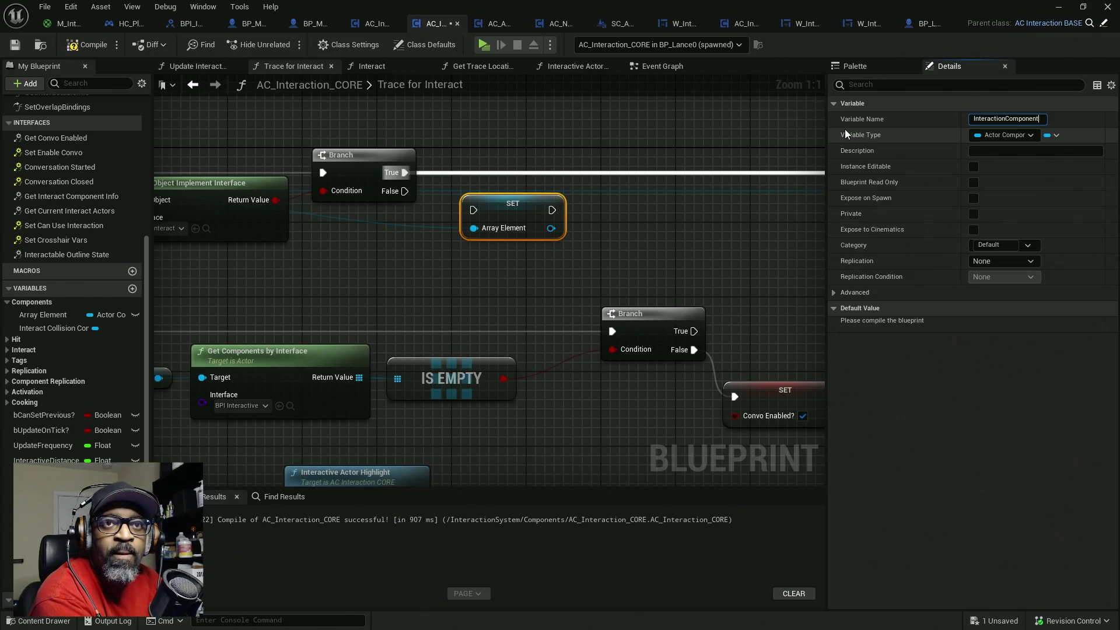
pyautogui.press('Return')
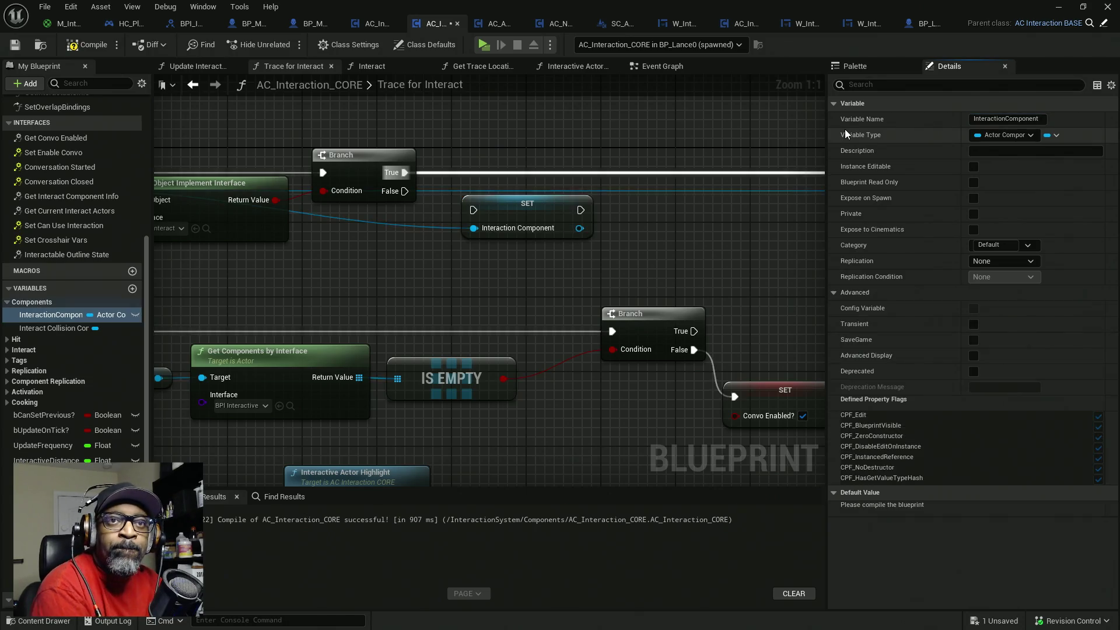
pyautogui.moveTo(407, 176)
pyautogui.mouseDown()
pyautogui.moveTo(594, 211)
pyautogui.moveTo(474, 213)
pyautogui.moveTo(496, 174)
pyautogui.mouseUp()
pyautogui.scroll(-3, 390, 240)
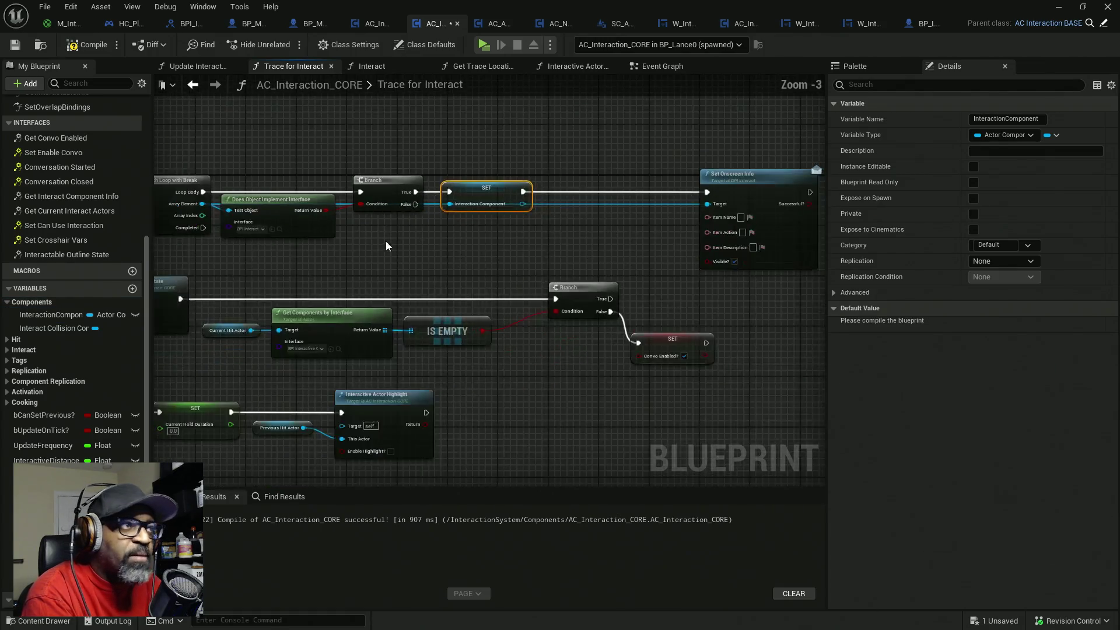
pyautogui.press('F7')
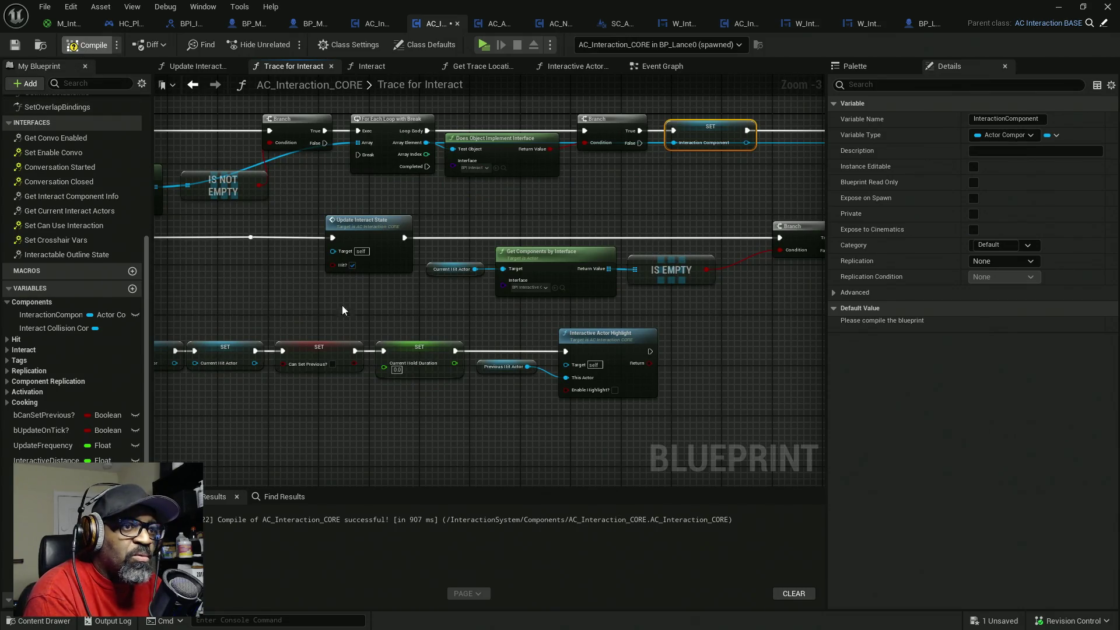
# - Chain Set Onscreen Info after Update Interact State and turn its Visible? option off
pyautogui.moveTo(550, 260); pyautogui.dragTo(259, 257)
pyautogui.click(665, 138)
pyautogui.moveTo(175, 387); pyautogui.dragTo(501, 316)
pyautogui.moveTo(306, 348)
pyautogui.mouseDown()
pyautogui.moveTo(341, 321)
pyautogui.moveTo(500, 314)
pyautogui.moveTo(450, 239)
pyautogui.moveTo(434, 235)
pyautogui.mouseUp()
pyautogui.scroll(2, 384, 249)
pyautogui.moveTo(338, 239); pyautogui.dragTo(523, 240)
pyautogui.moveTo(384, 239); pyautogui.dragTo(338, 239)
pyautogui.click(422, 331)
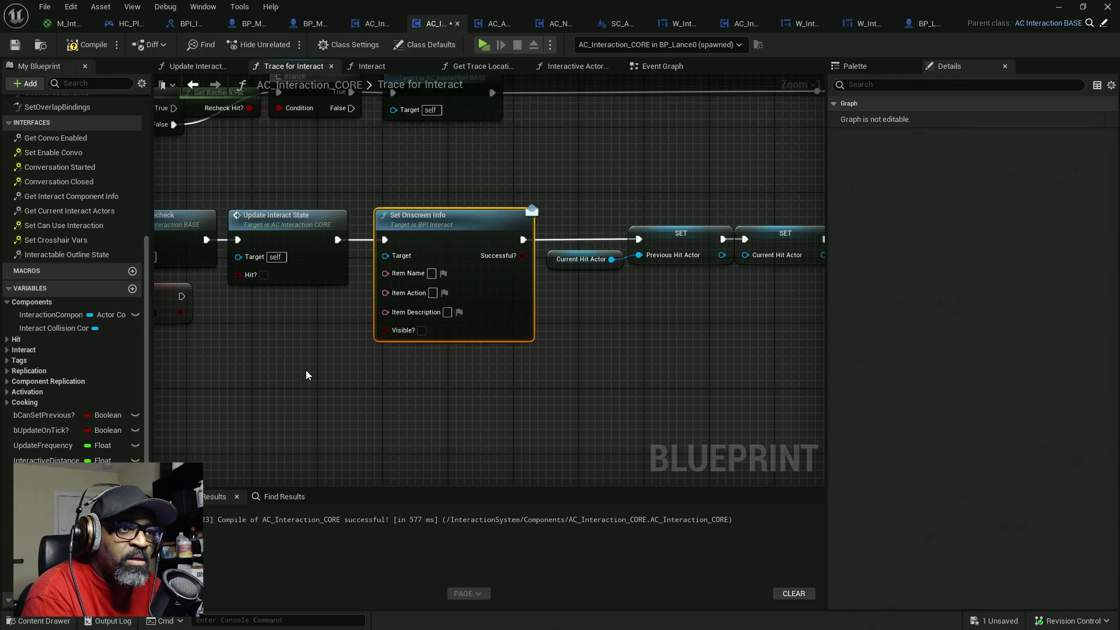
# - Feed an InteractionComponent getter into Set Onscreen Info's Target, then switch to SC_ActorDetailsWC
pyautogui.moveTo(308, 375); pyautogui.dragTo(424, 356)
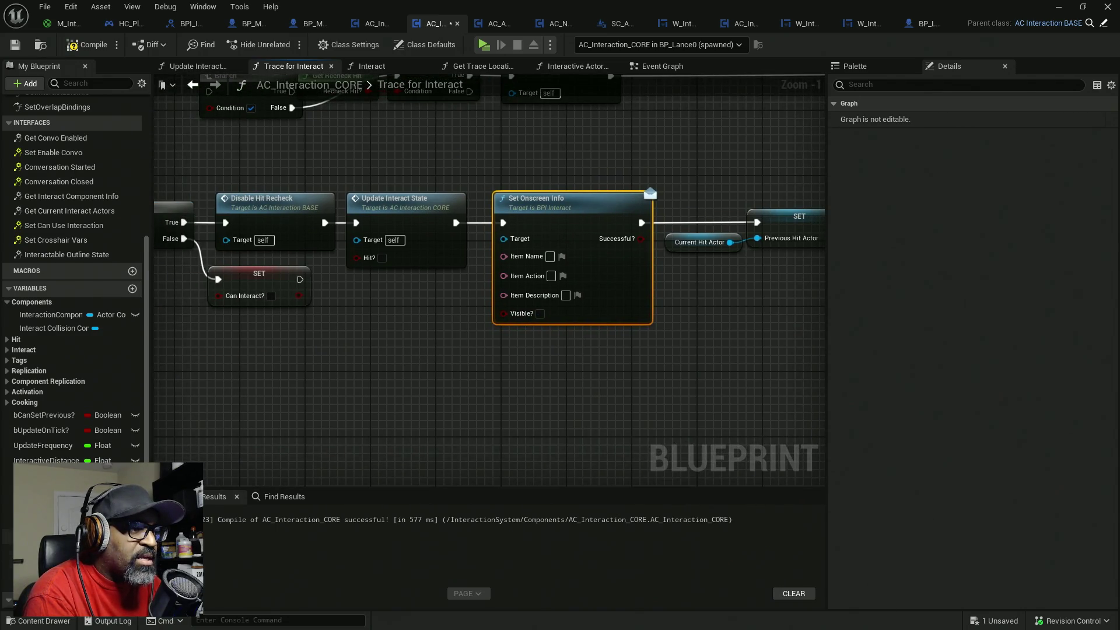
pyautogui.scroll(-2, 58, 402)
pyautogui.click(33, 288)
pyautogui.moveTo(32, 287)
pyautogui.mouseDown()
pyautogui.moveTo(321, 312)
pyautogui.moveTo(370, 301)
pyautogui.moveTo(355, 289)
pyautogui.mouseUp()
pyautogui.moveTo(429, 291); pyautogui.dragTo(503, 239)
pyautogui.moveTo(504, 400); pyautogui.dragTo(385, 413)
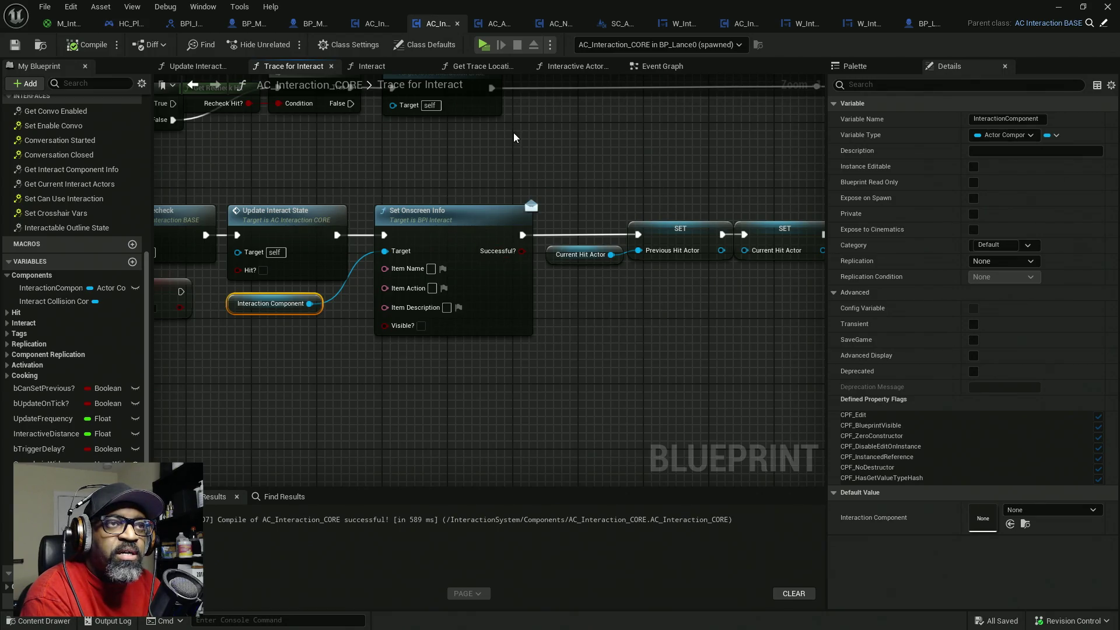
pyautogui.click(616, 25)
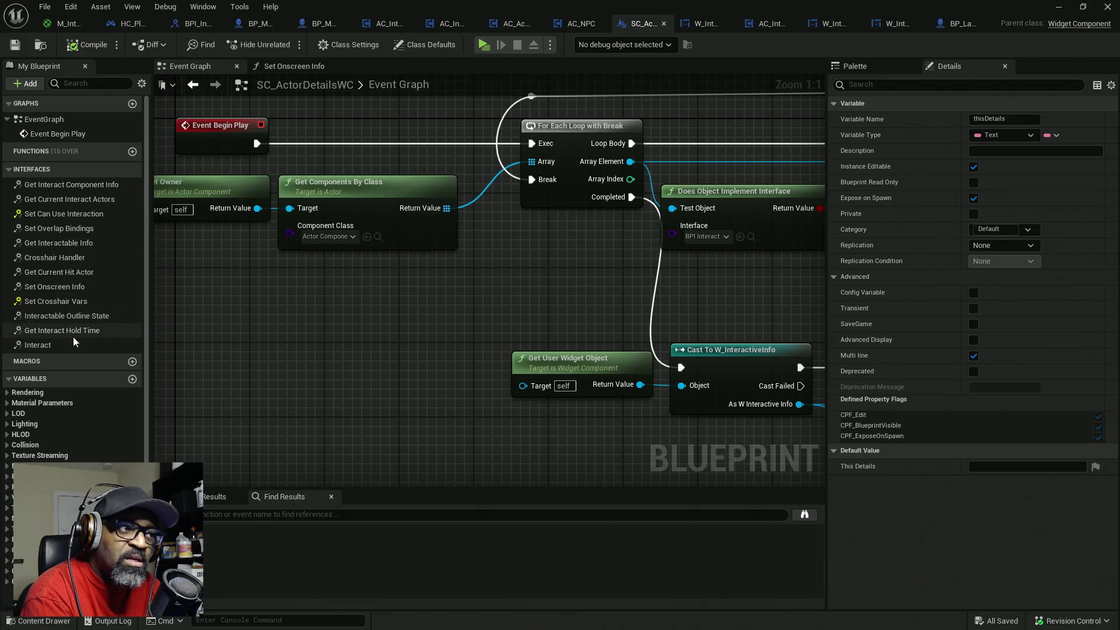
# - Open the Set Onscreen Info interface function graph in SC_ActorDetailsWC
pyautogui.click(56, 286)
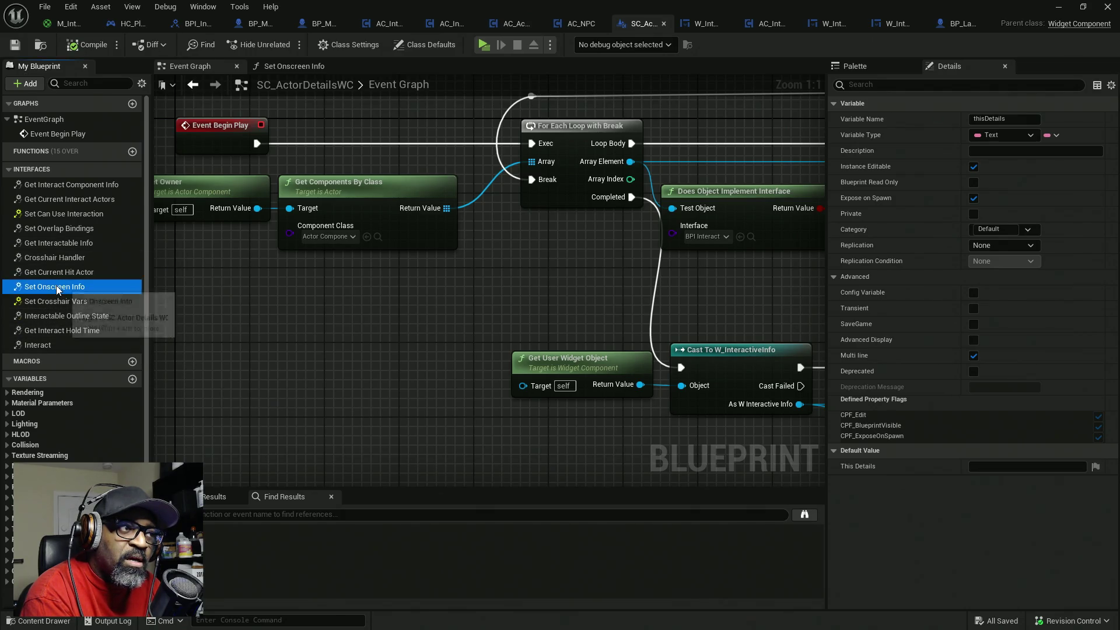
pyautogui.doubleClick(56, 286)
pyautogui.scroll(3, 341, 239)
# - Shift the Set Onscreen Info call and Get Widget nodes right to make room
pyautogui.moveTo(526, 103); pyautogui.dragTo(389, 291)
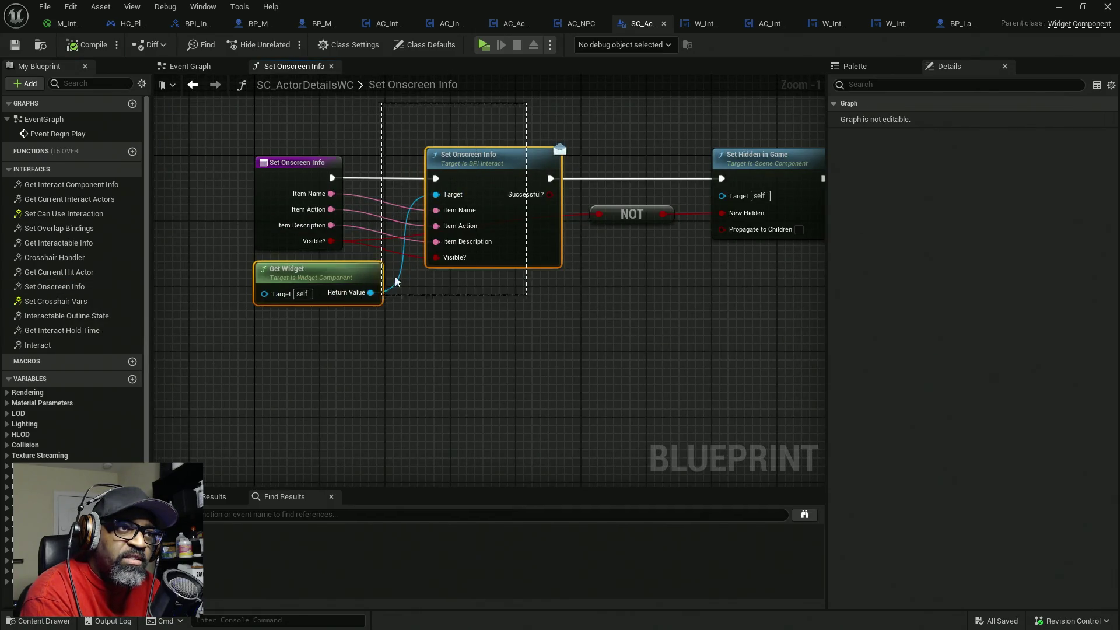
pyautogui.moveTo(504, 131); pyautogui.dragTo(370, 293)
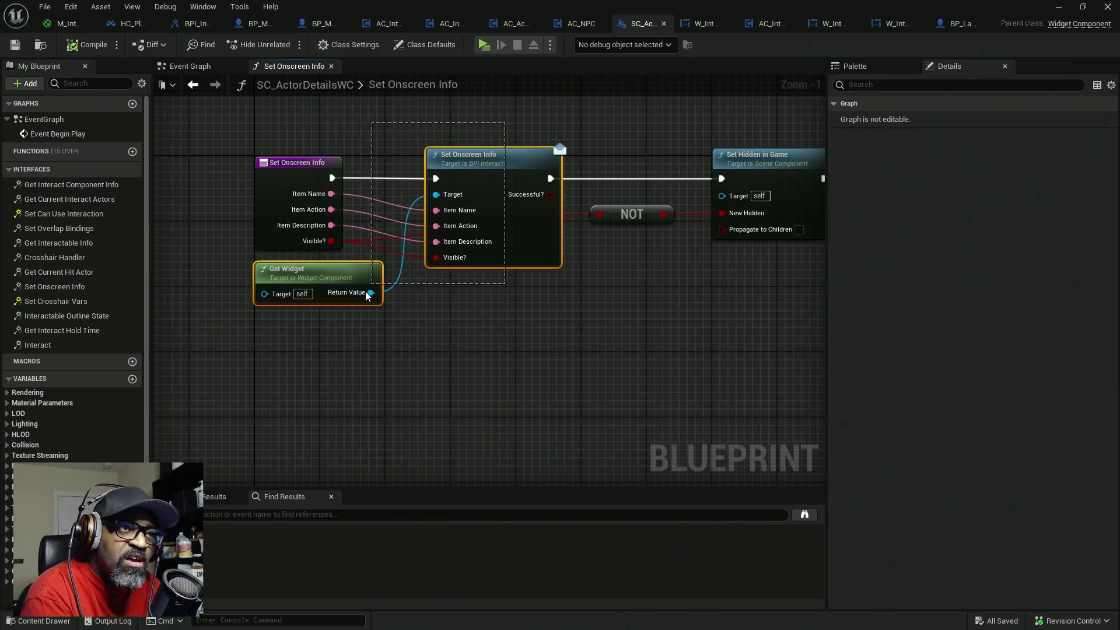
pyautogui.scroll(-4, 568, 226)
pyautogui.moveTo(647, 165); pyautogui.dragTo(349, 305)
pyautogui.moveTo(633, 142)
pyautogui.mouseDown()
pyautogui.moveTo(375, 292)
pyautogui.moveTo(444, 238)
pyautogui.moveTo(520, 238)
pyautogui.mouseUp()
pyautogui.scroll(3, 398, 215)
pyautogui.moveTo(425, 255)
pyautogui.mouseDown()
pyautogui.moveTo(381, 254)
pyautogui.moveTo(422, 251)
pyautogui.mouseUp()
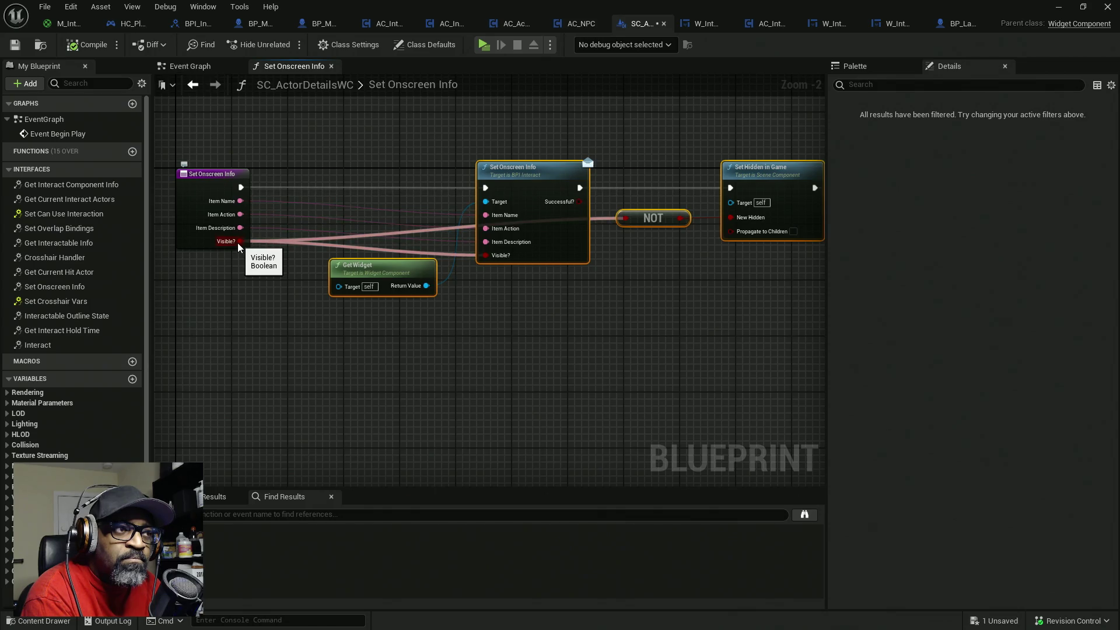
# - Add a Branch on Visible? between the function entry and the Set Onscreen Info call
pyautogui.moveTo(238, 243); pyautogui.dragTo(252, 308)
pyautogui.click(317, 215)
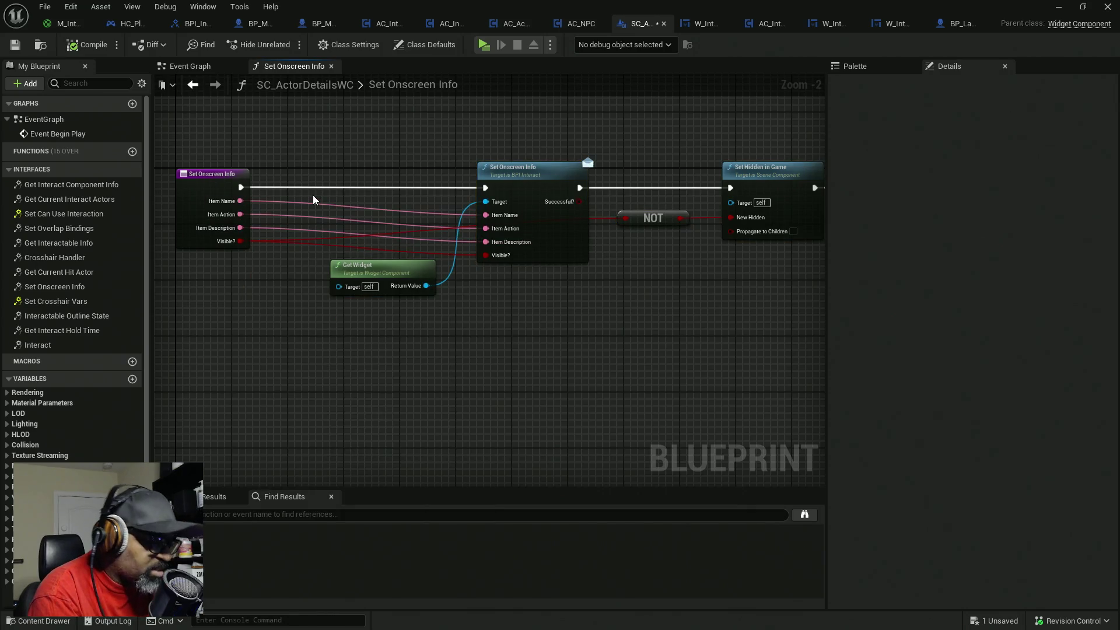
pyautogui.click(313, 200)
pyautogui.moveTo(324, 207); pyautogui.dragTo(241, 187)
pyautogui.moveTo(392, 208); pyautogui.dragTo(485, 188)
pyautogui.moveTo(367, 204)
pyautogui.mouseDown()
pyautogui.moveTo(365, 185)
pyautogui.moveTo(325, 220)
pyautogui.moveTo(233, 251)
pyautogui.moveTo(241, 241)
pyautogui.mouseUp()
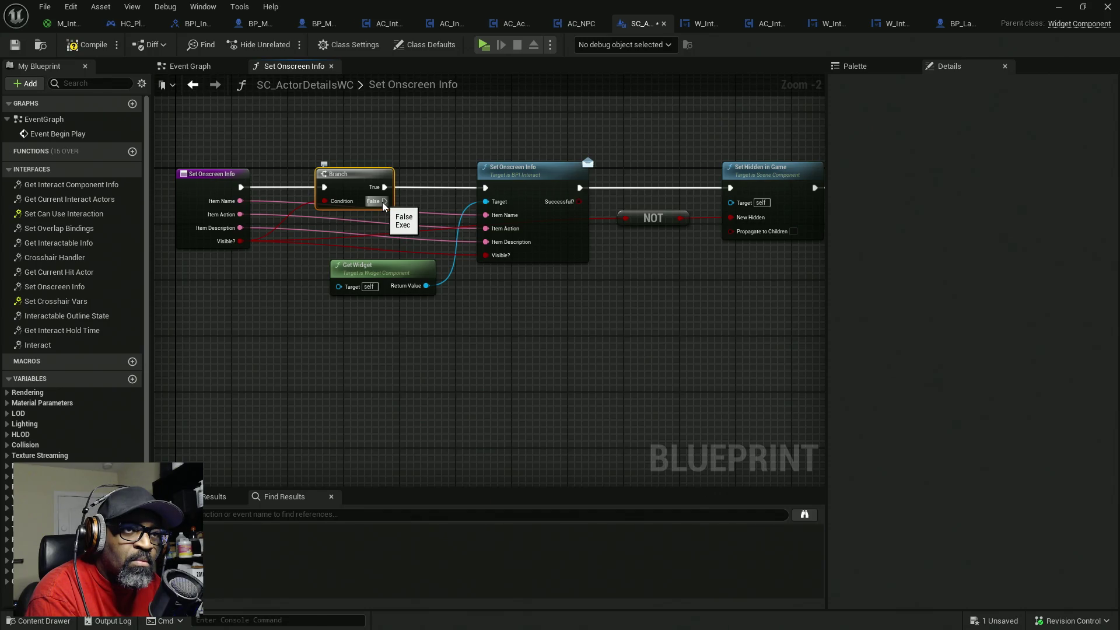
# - Route the Branch's False output via reroute points into Set Hidden in Game, then start a play test
pyautogui.moveTo(383, 202)
pyautogui.mouseDown()
pyautogui.moveTo(547, 296)
pyautogui.moveTo(691, 206)
pyautogui.moveTo(467, 303)
pyautogui.mouseUp()
pyautogui.write('..')
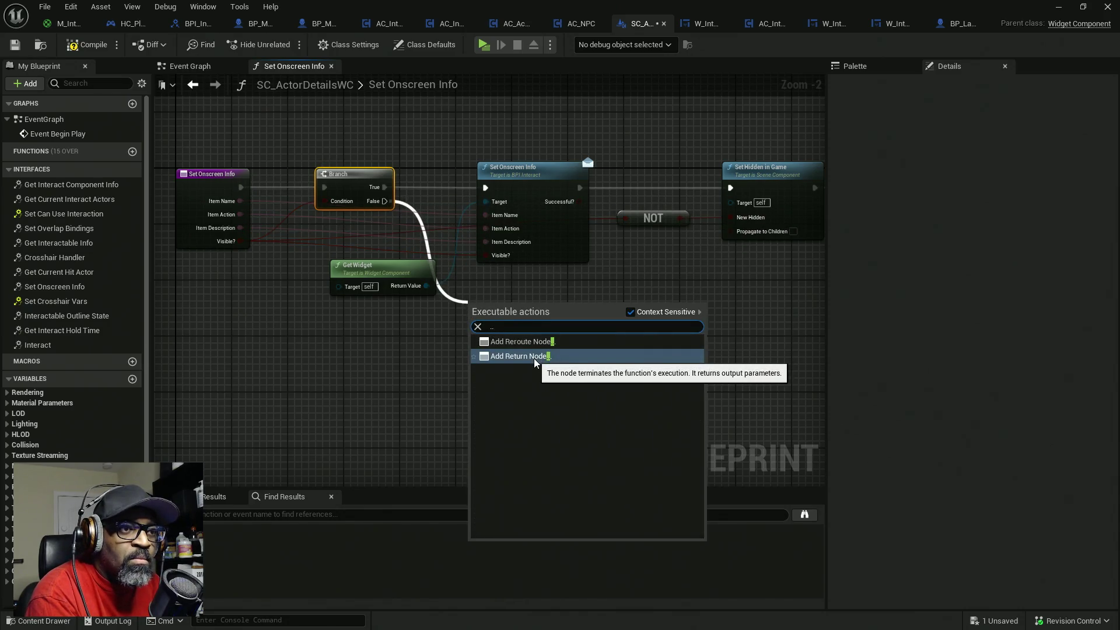
pyautogui.click(534, 341)
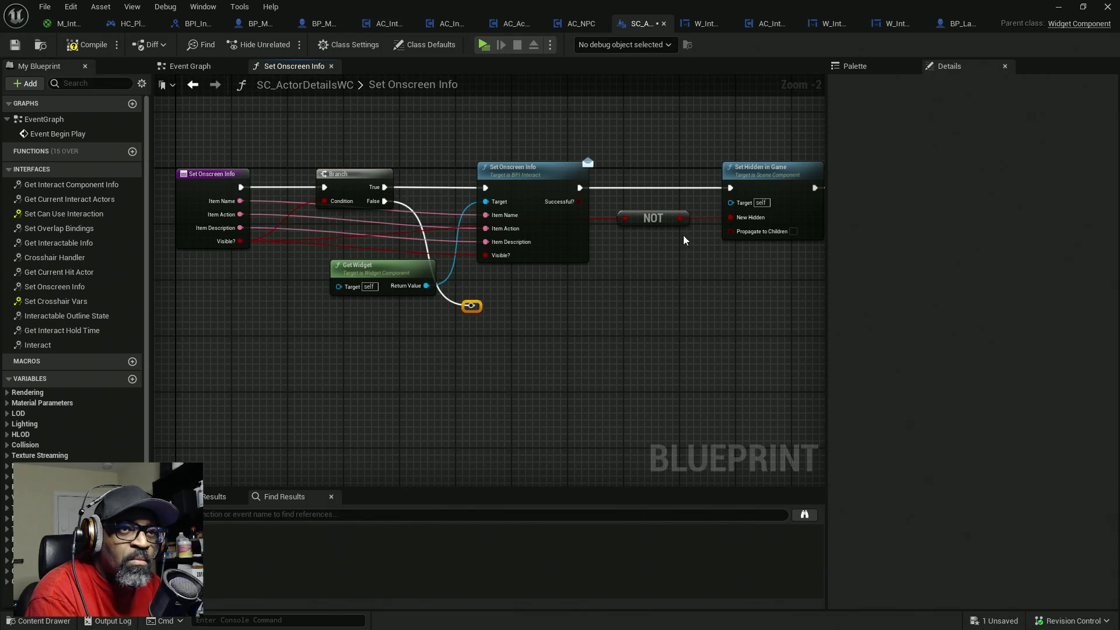
pyautogui.moveTo(731, 188)
pyautogui.mouseDown()
pyautogui.moveTo(639, 251)
pyautogui.moveTo(471, 305)
pyautogui.mouseUp()
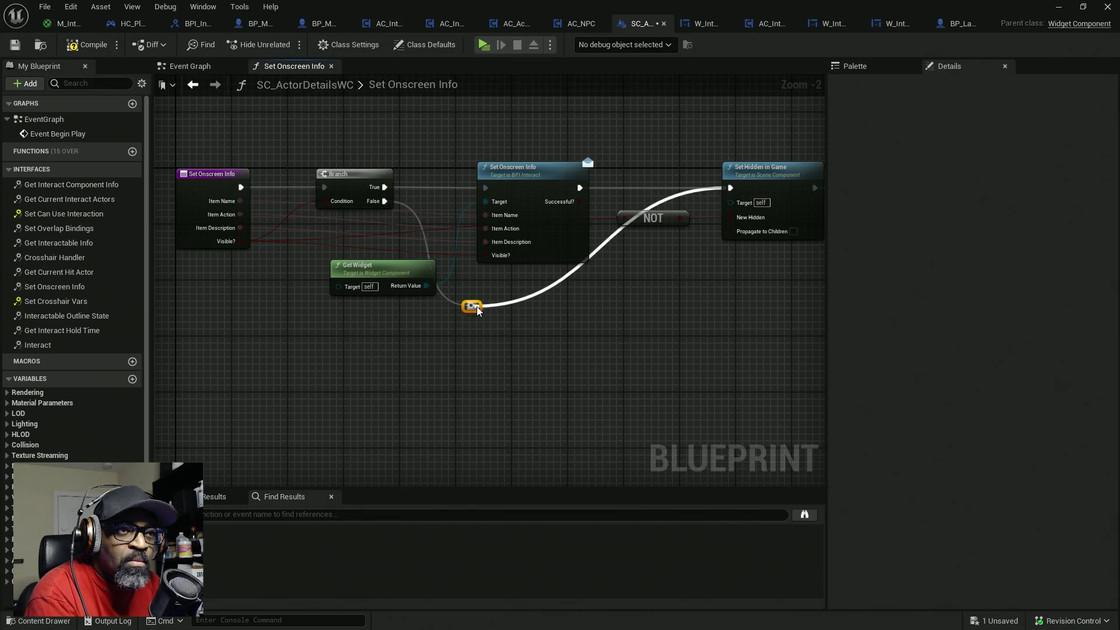
pyautogui.doubleClick(564, 281)
pyautogui.moveTo(564, 281); pyautogui.dragTo(691, 313)
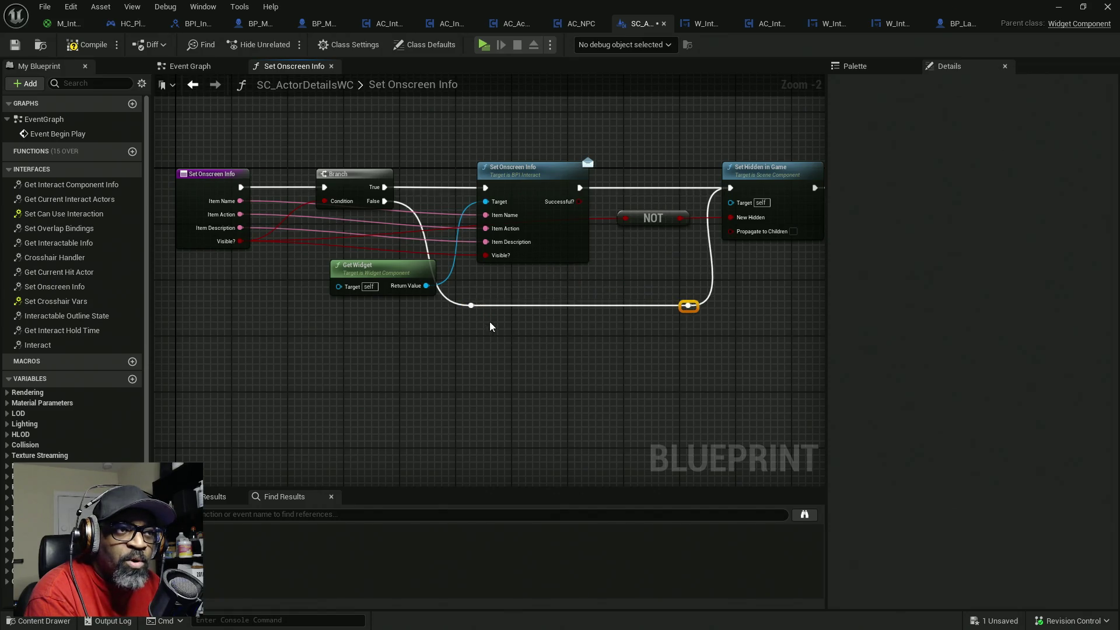
pyautogui.moveTo(366, 265)
pyautogui.mouseDown()
pyautogui.moveTo(386, 139)
pyautogui.moveTo(353, 134)
pyautogui.mouseUp()
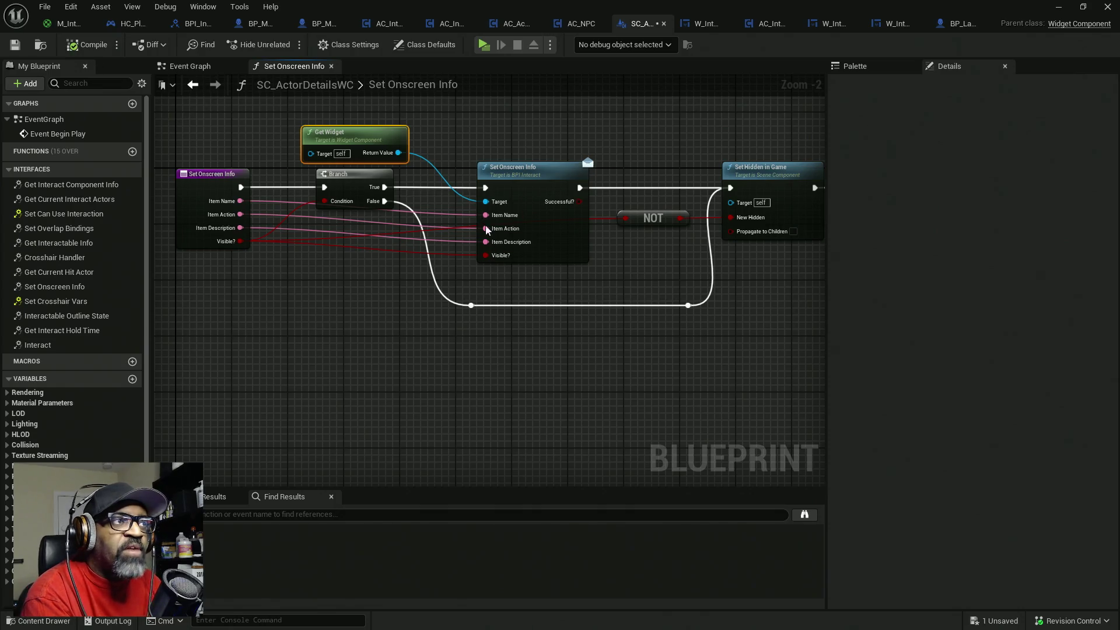
pyautogui.click(482, 45)
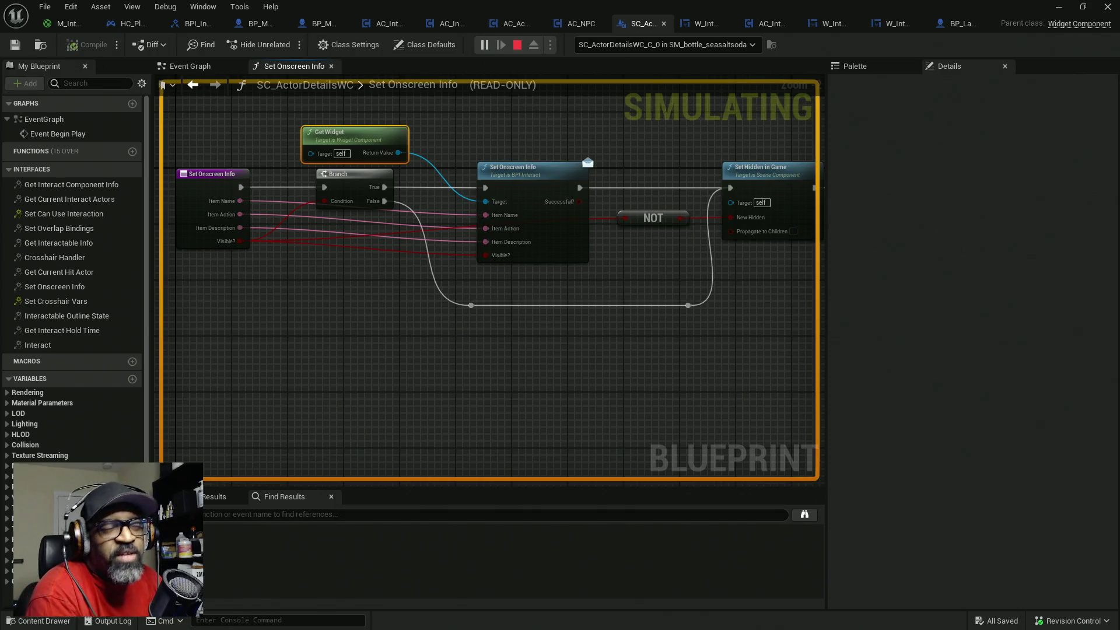
# - Interact with the door, pretzel, soda bottle and NPCs using E, then exit with Escape
pyautogui.press('w')
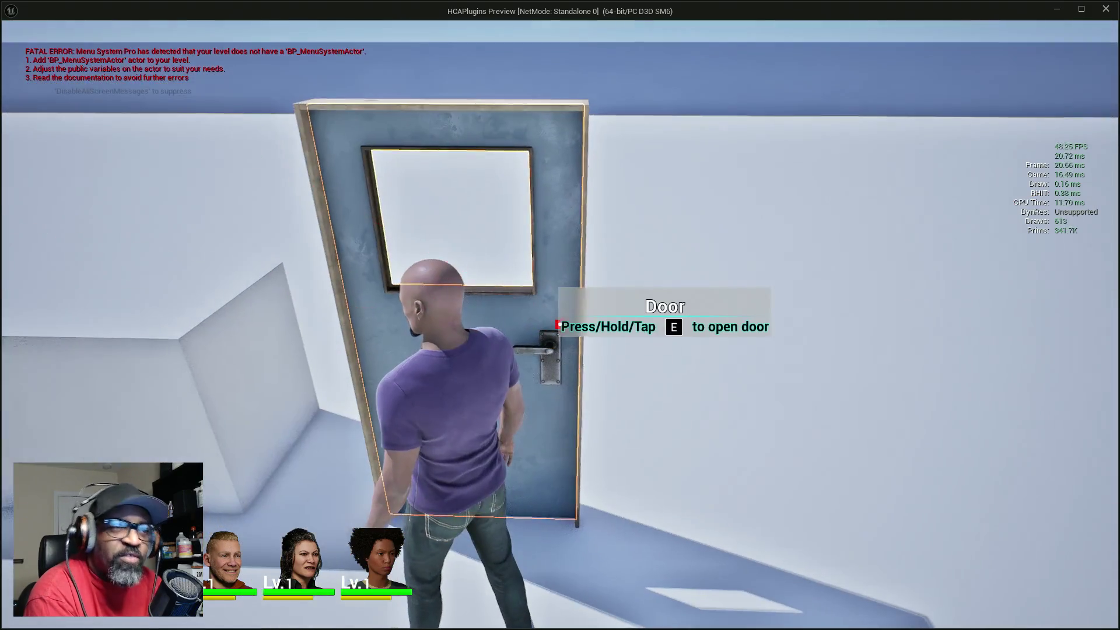
pyautogui.press('e')
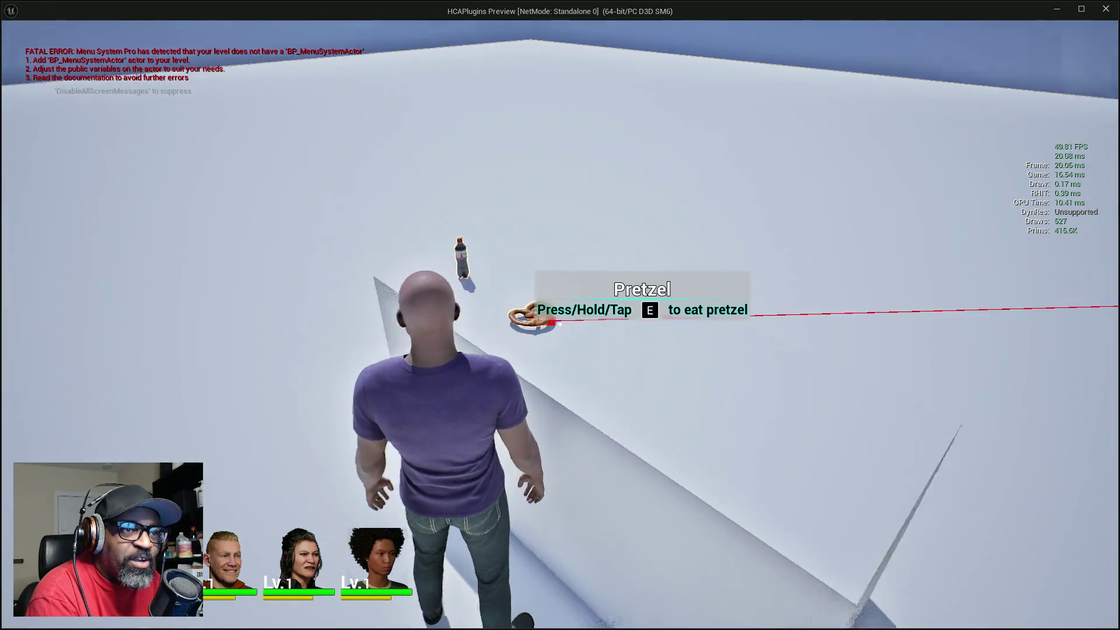
pyautogui.press('e')
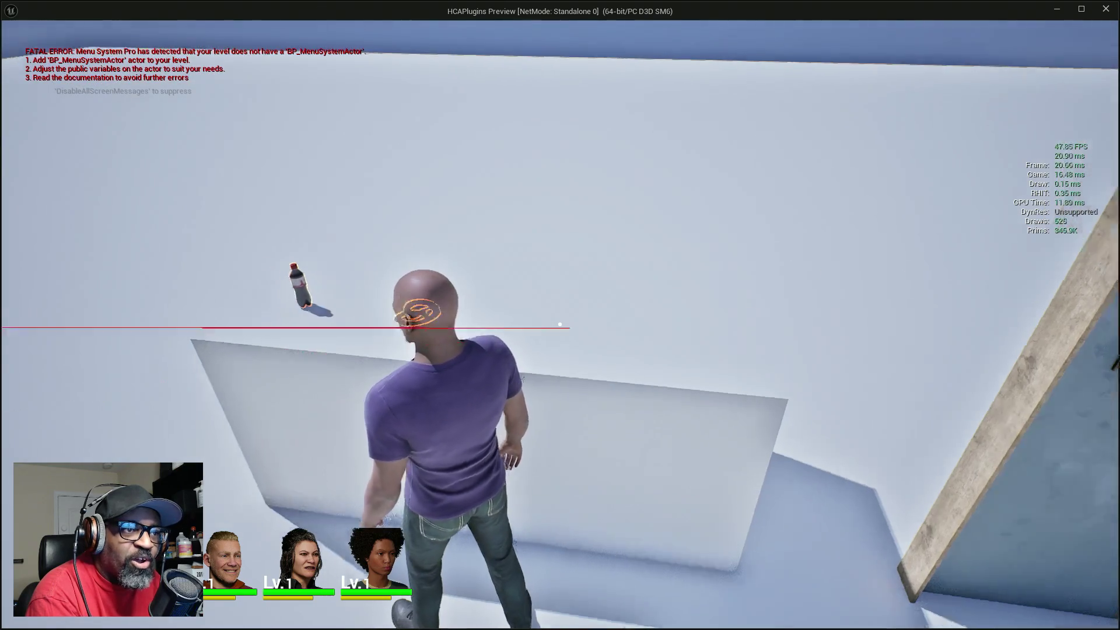
pyautogui.press('e')
pyautogui.press('e')
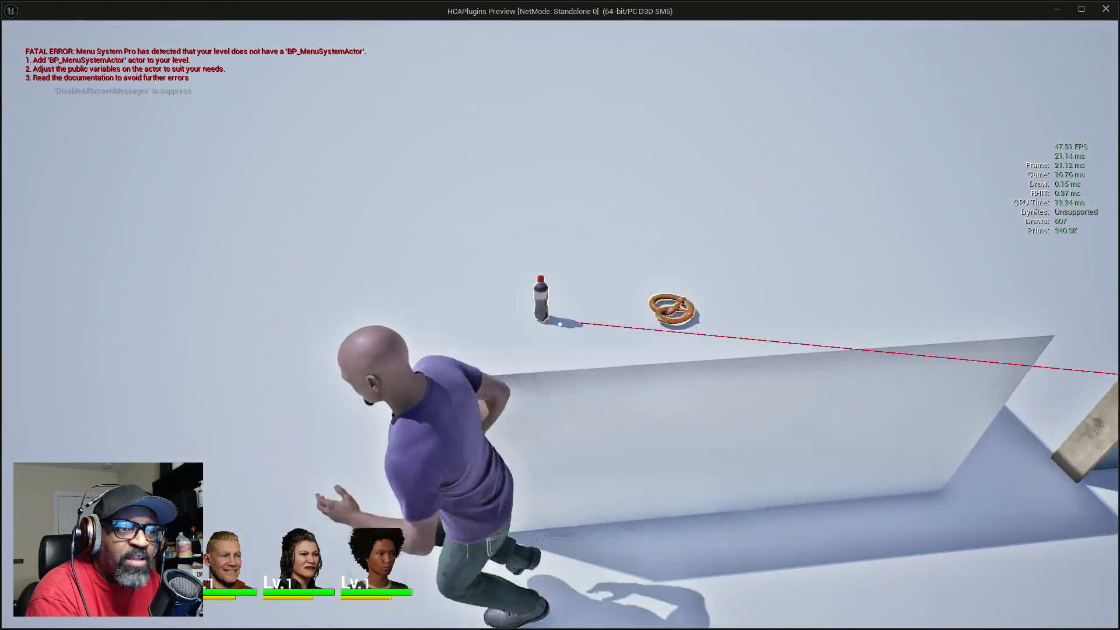
pyautogui.press('e')
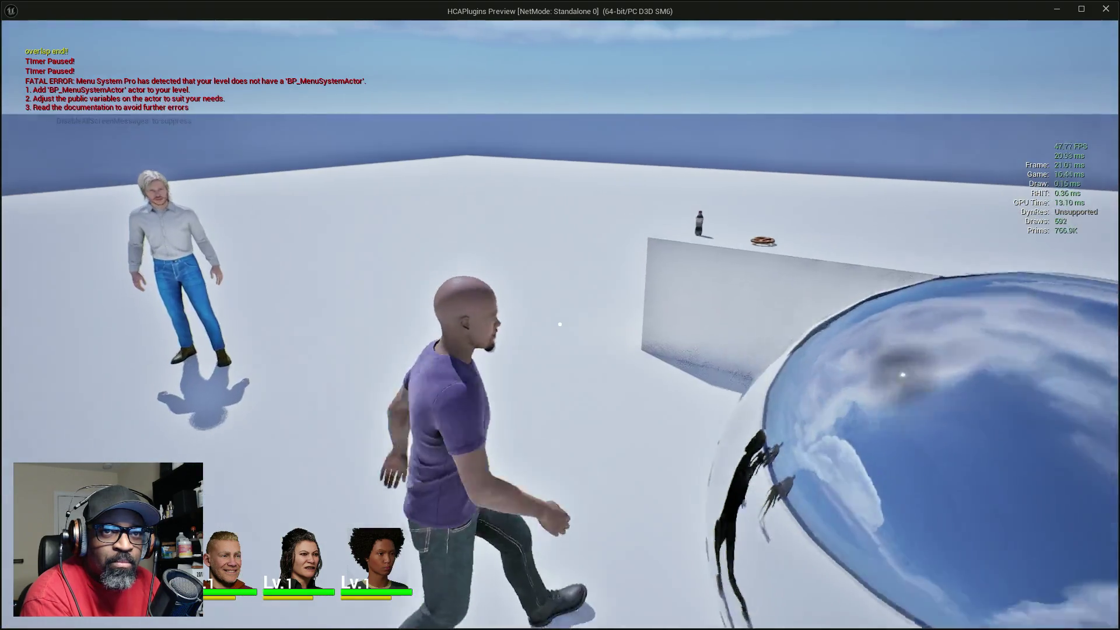
pyautogui.press('w')
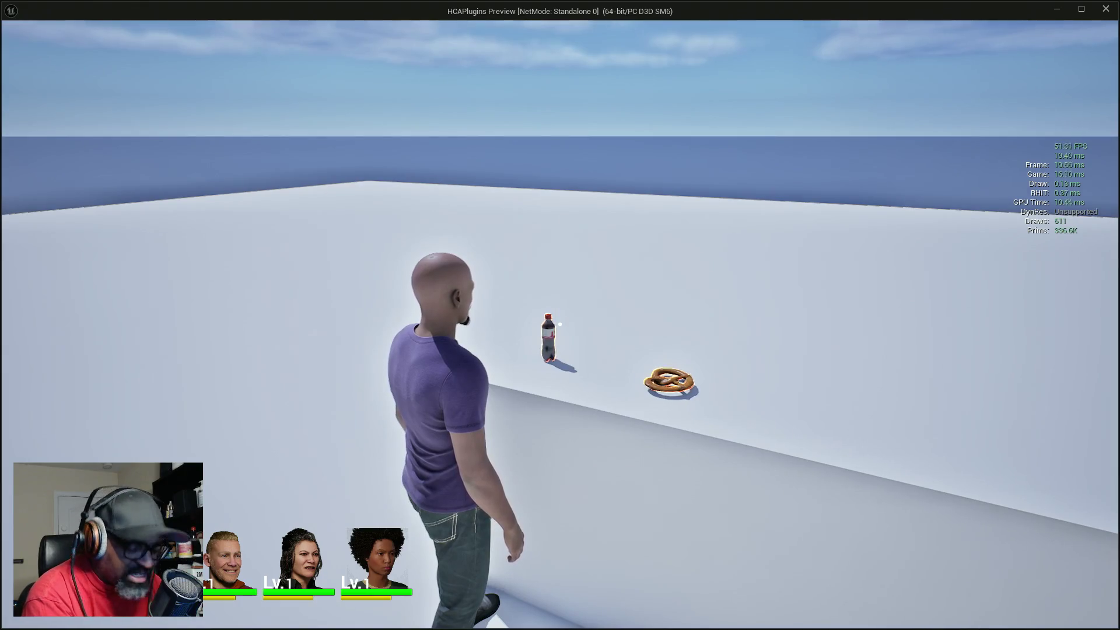
pyautogui.moveTo(559, 325)
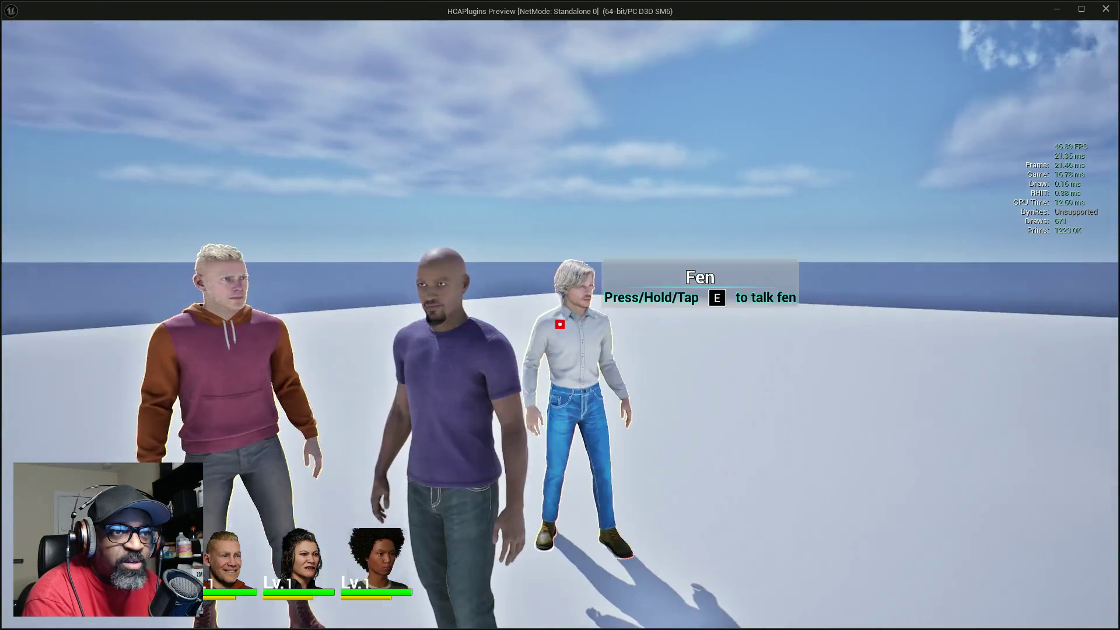
pyautogui.press('w')
pyautogui.press('Escape')
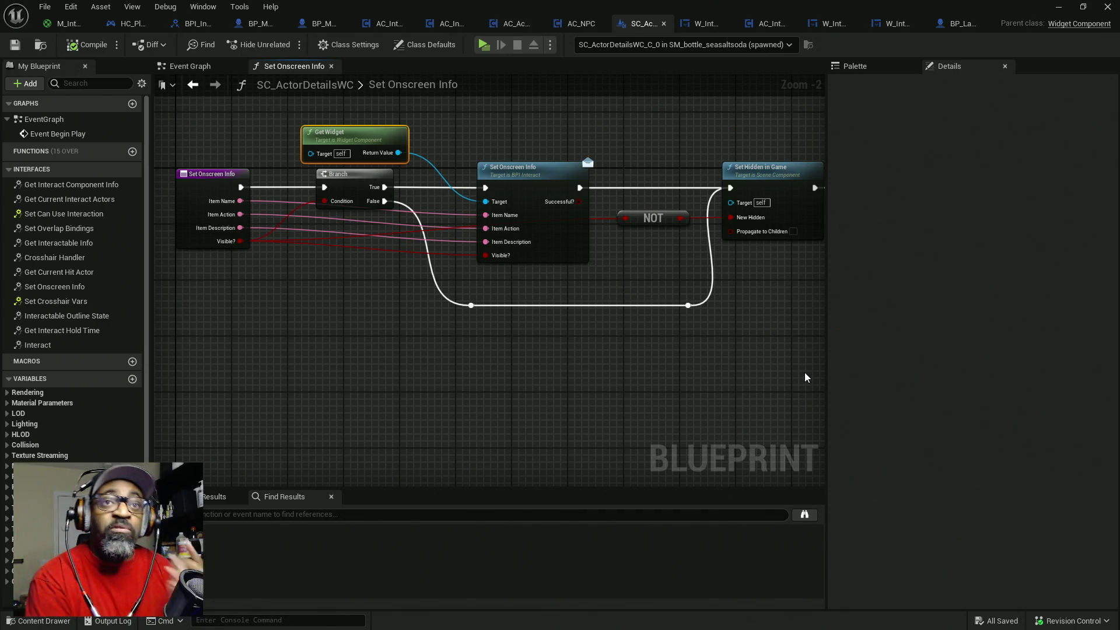
# - Return to the level editor, dock the Content Drawer, and open HCA_InteractionSystem Content
pyautogui.hotkey('alt', 'Tab')
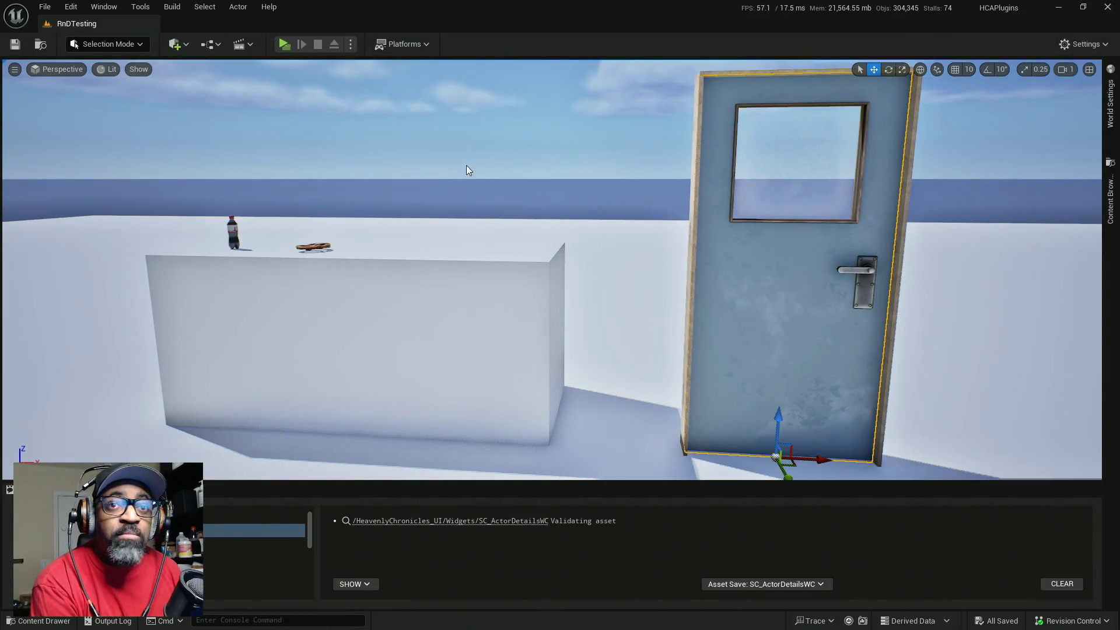
pyautogui.click(1110, 191)
pyautogui.click(1110, 237)
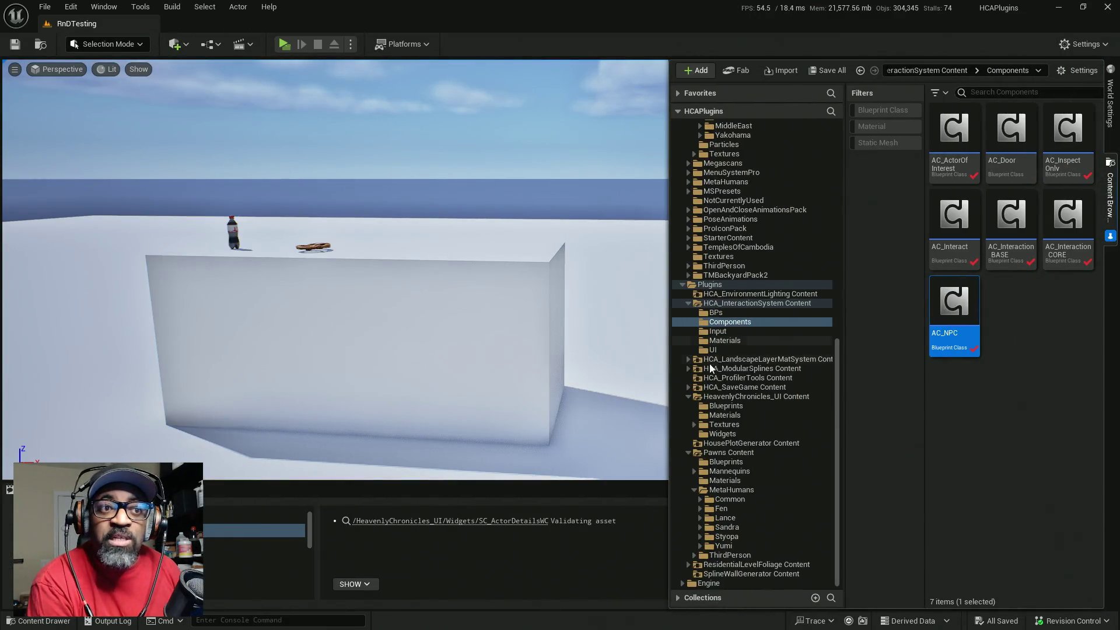
pyautogui.click(688, 305)
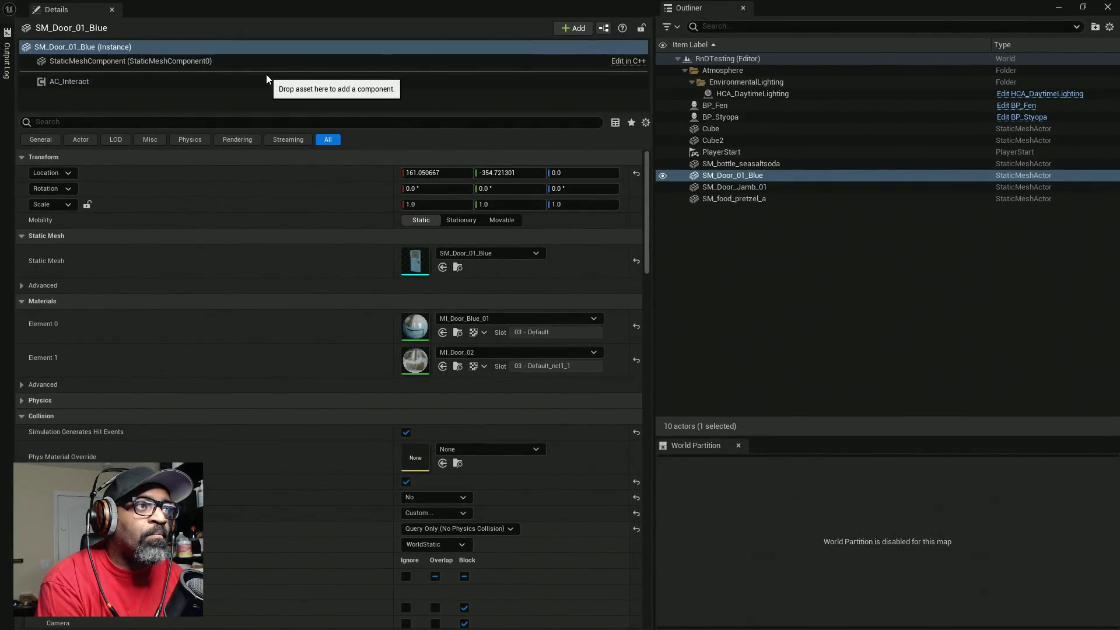
# - Select HCA_DaytimeLighting and resize the floating Details and Outliner window into place
pyautogui.moveTo(265, 119); pyautogui.dragTo(236, 304)
pyautogui.click(811, 96)
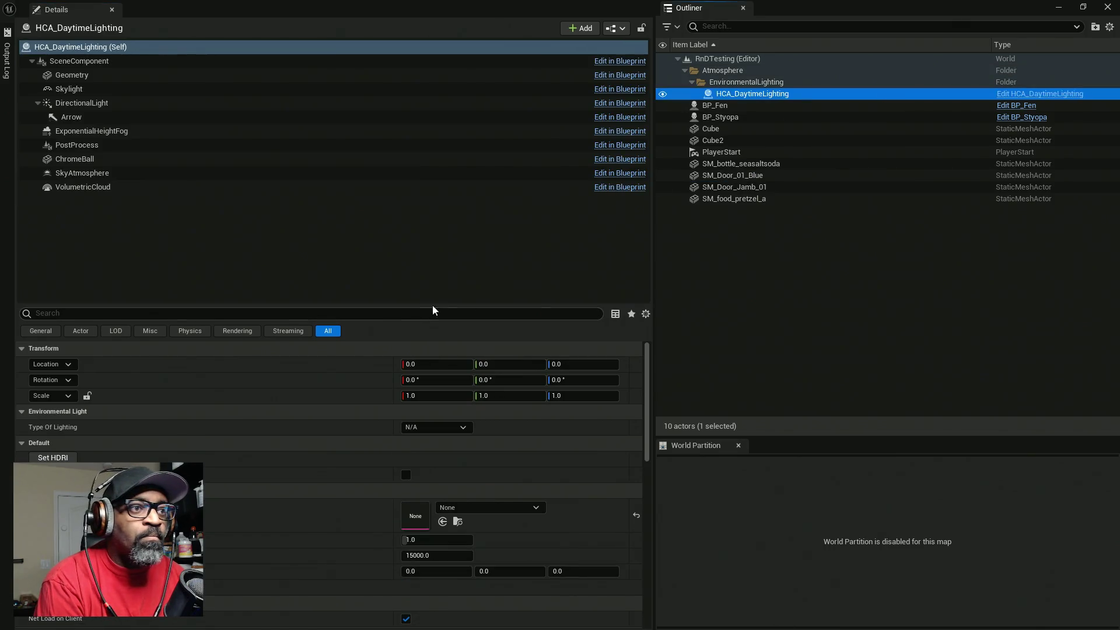
pyautogui.moveTo(425, 305); pyautogui.dragTo(434, 200)
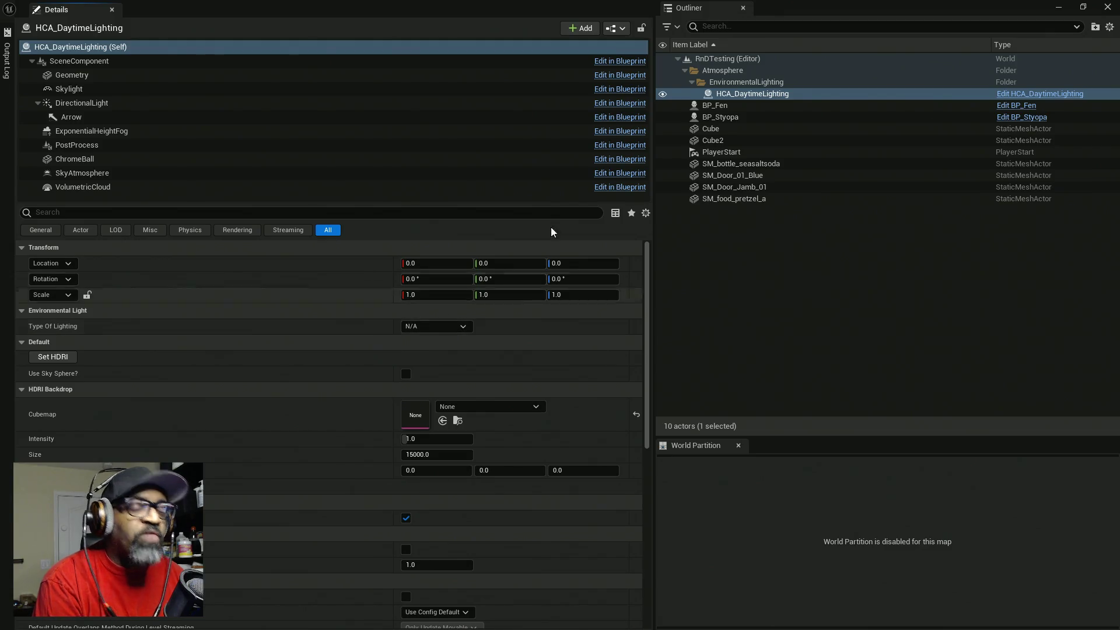
pyautogui.moveTo(291, 9)
pyautogui.mouseDown()
pyautogui.moveTo(73, 87)
pyautogui.moveTo(0, 88)
pyautogui.mouseUp()
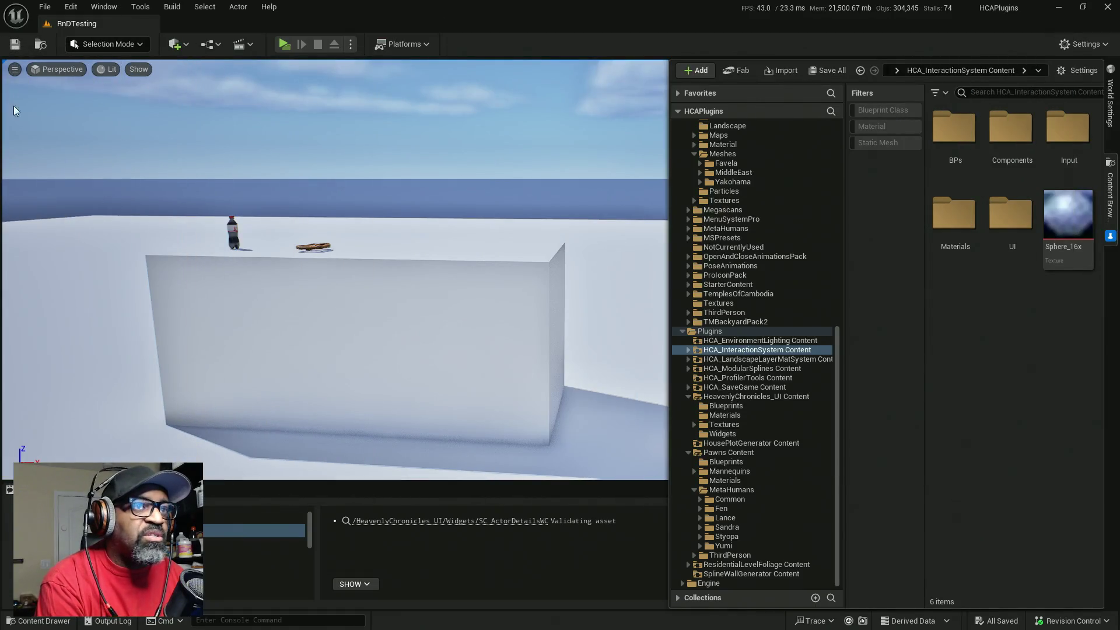
pyautogui.moveTo(527, 235); pyautogui.dragTo(537, 262)
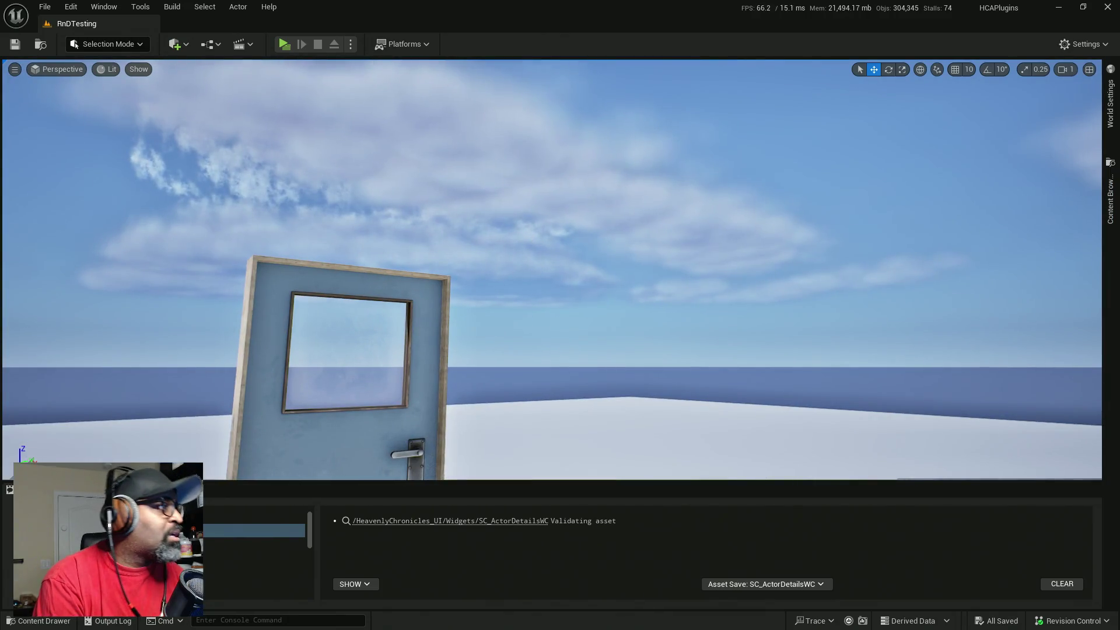
pyautogui.moveTo(361, 158); pyautogui.dragTo(316, 167)
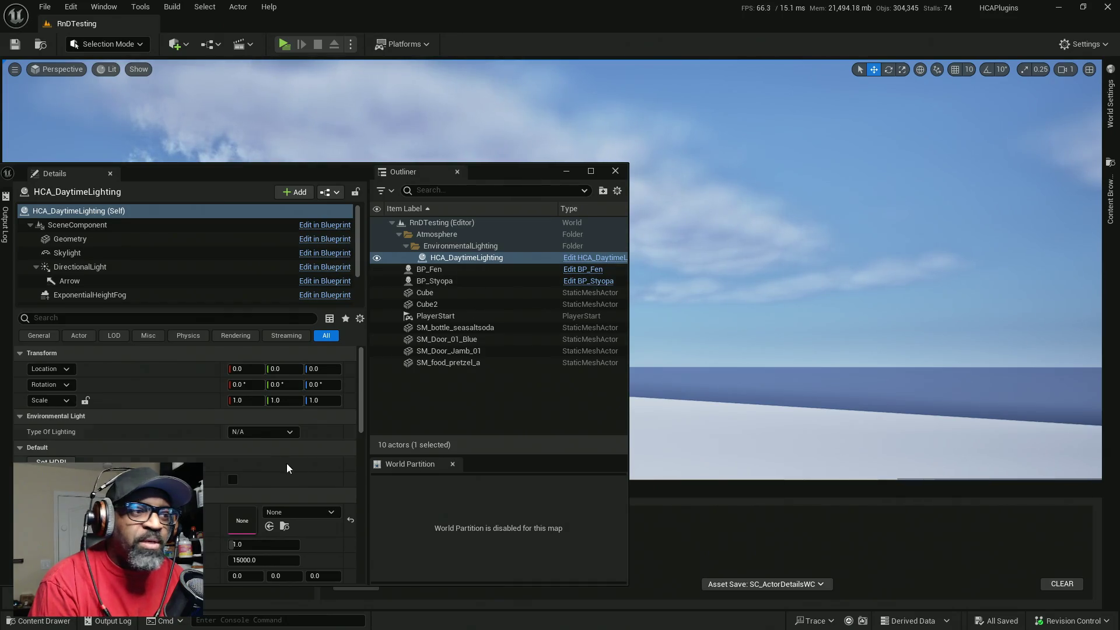
# - Set HCA_DaytimeLighting's Type Of Lighting to Middle of Day and save the level
pyautogui.click(277, 432)
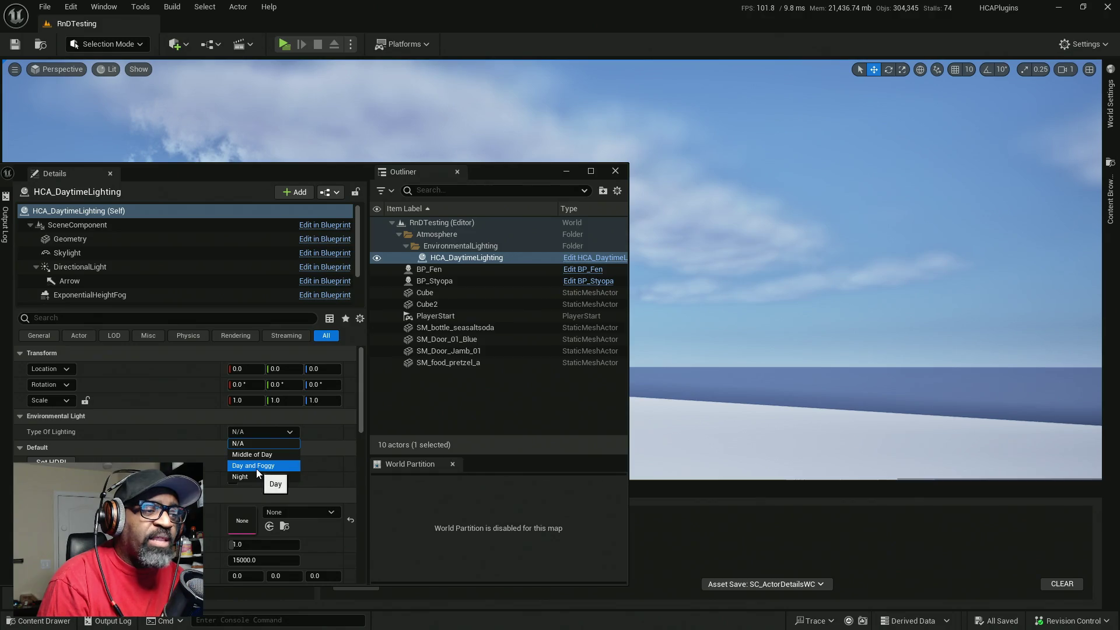
pyautogui.click(258, 456)
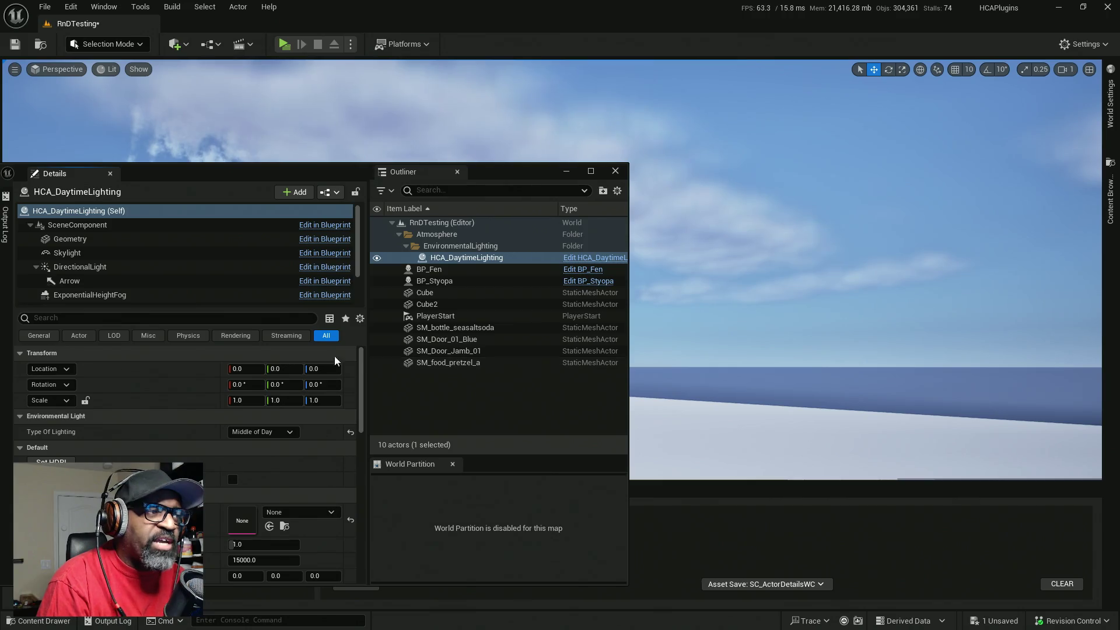
pyautogui.hotkey('ctrl', 's')
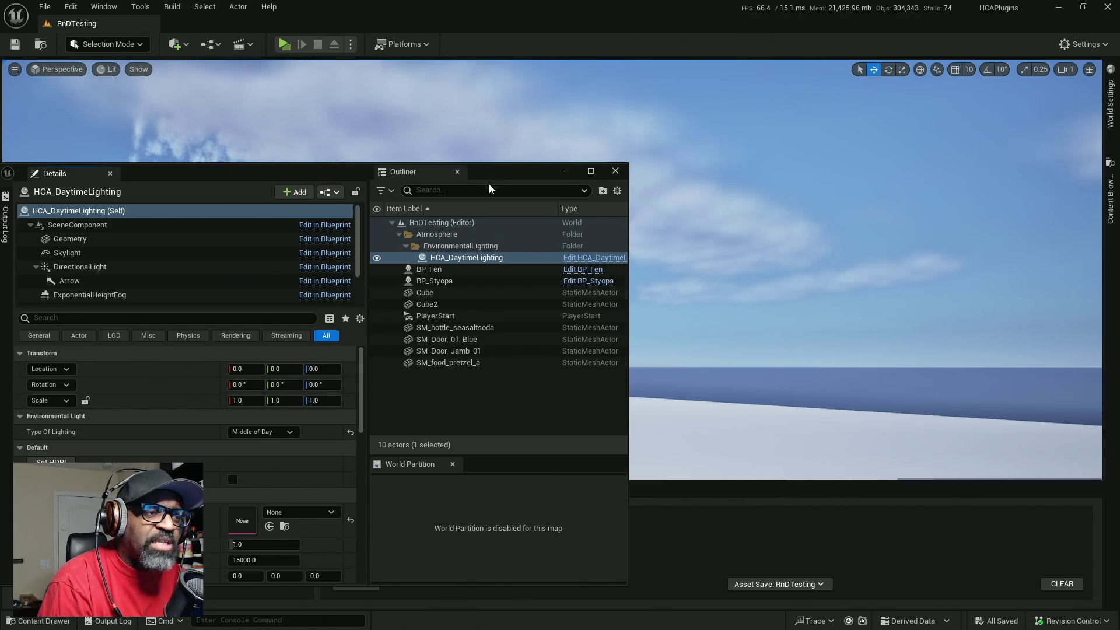
pyautogui.click(245, 432)
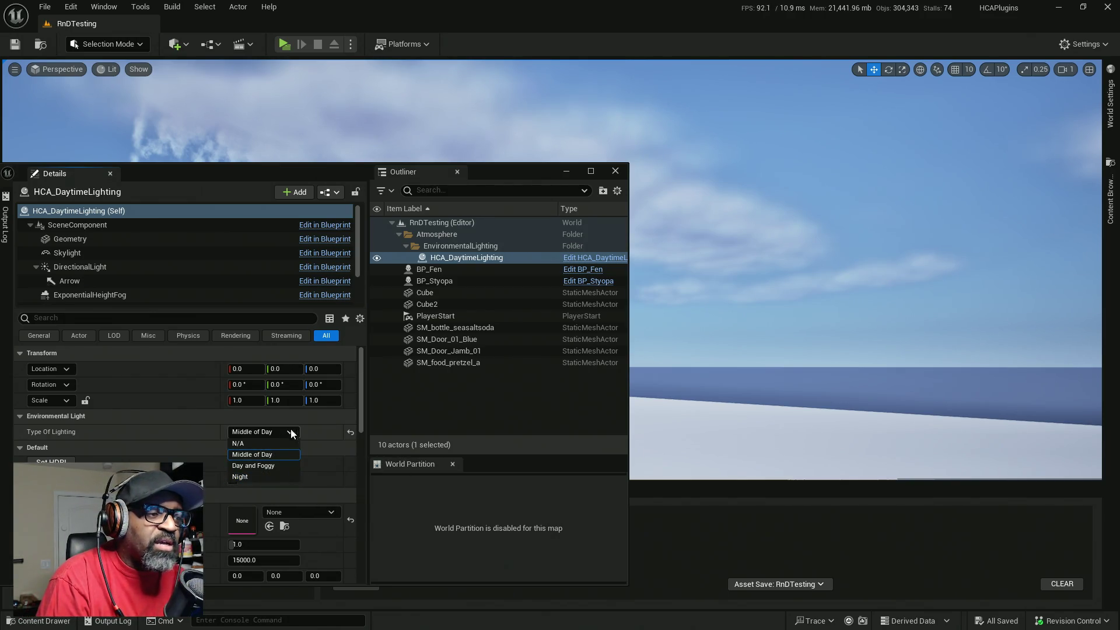
pyautogui.click(194, 437)
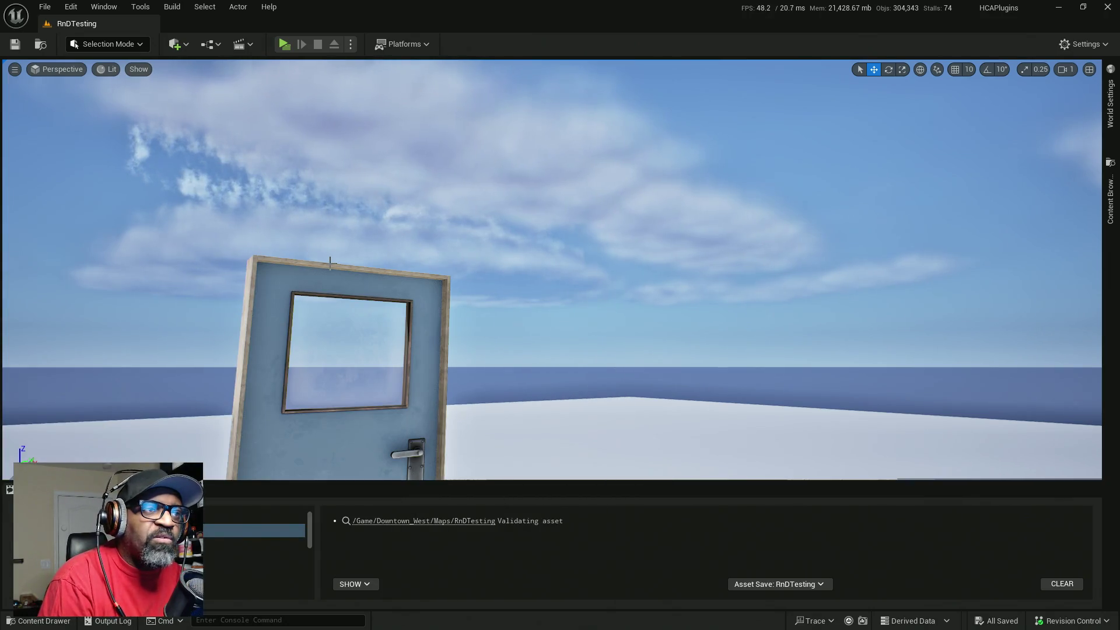
# - Fly the viewport over to the two NPCs, select BP_Fen and frame it with F
pyautogui.moveTo(559, 292)
pyautogui.mouseDown()
pyautogui.moveTo(467, 303)
pyautogui.moveTo(619, 303)
pyautogui.moveTo(624, 327)
pyautogui.moveTo(583, 292)
pyautogui.moveTo(641, 291)
pyautogui.moveTo(653, 280)
pyautogui.mouseUp()
pyautogui.moveTo(446, 250)
pyautogui.mouseDown()
pyautogui.moveTo(432, 250)
pyautogui.moveTo(445, 250)
pyautogui.mouseUp()
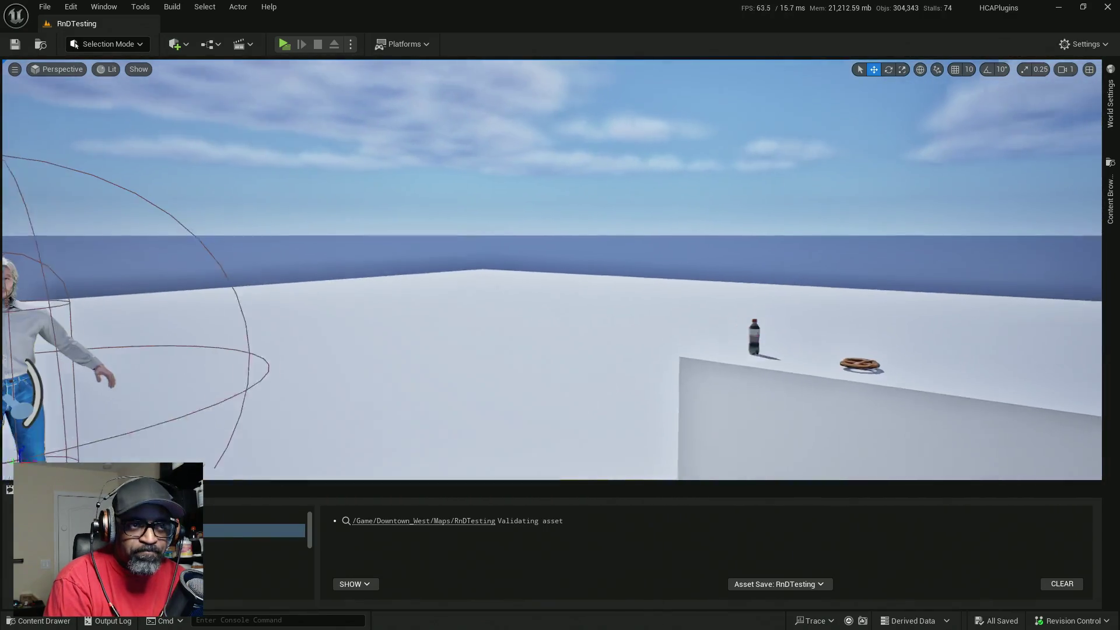
pyautogui.click(634, 206)
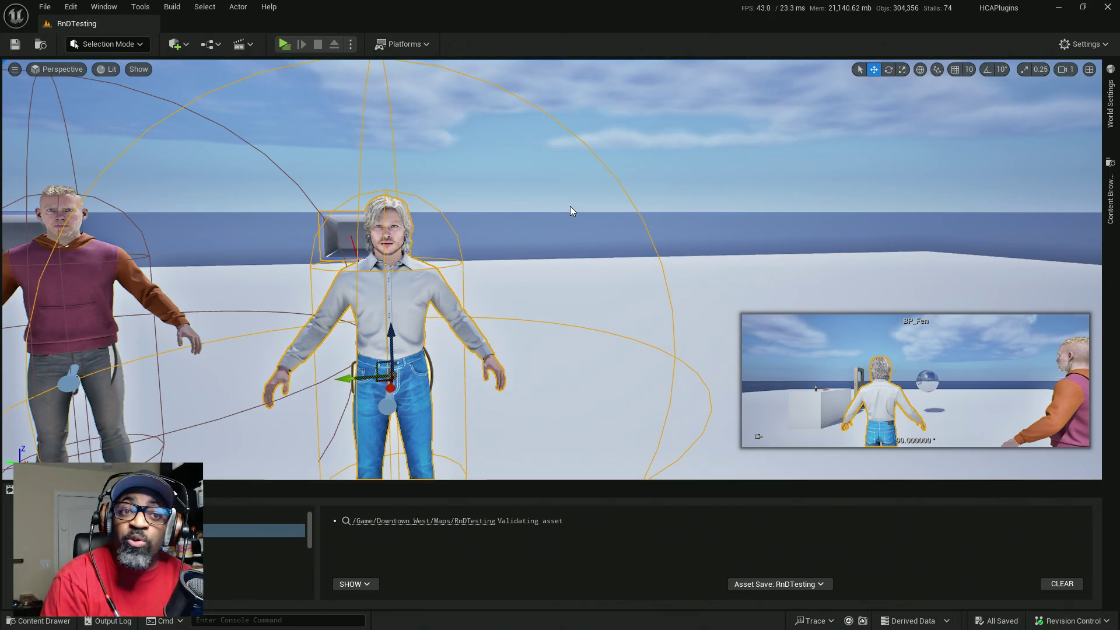
pyautogui.moveTo(570, 210); pyautogui.dragTo(571, 257)
pyautogui.moveTo(460, 257)
pyautogui.mouseDown()
pyautogui.moveTo(496, 245)
pyautogui.moveTo(460, 256)
pyautogui.mouseUp()
pyautogui.moveTo(498, 401)
pyautogui.mouseDown()
pyautogui.moveTo(534, 414)
pyautogui.moveTo(488, 363)
pyautogui.mouseUp()
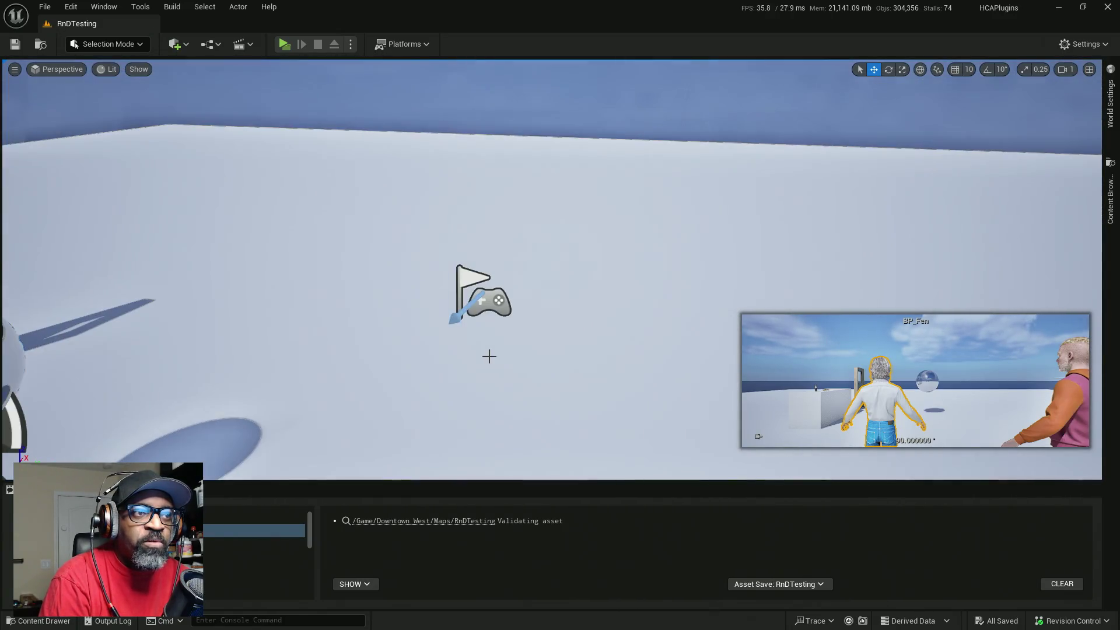
pyautogui.press('f')
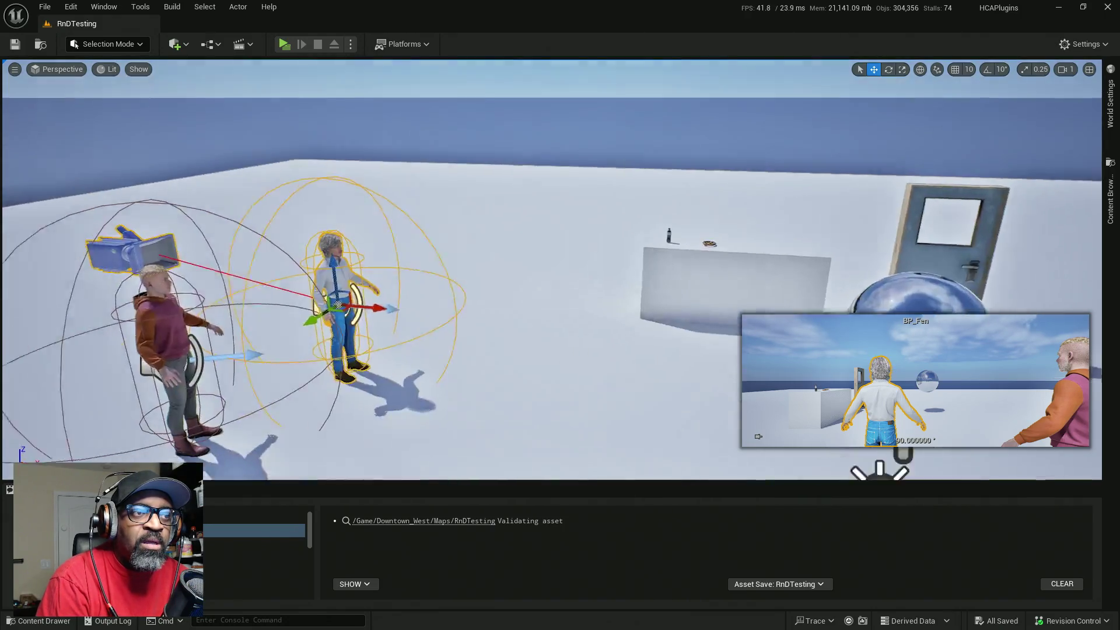
pyautogui.moveTo(399, 296)
pyautogui.mouseDown()
pyautogui.moveTo(396, 265)
pyautogui.moveTo(420, 248)
pyautogui.moveTo(602, 192)
pyautogui.mouseUp()
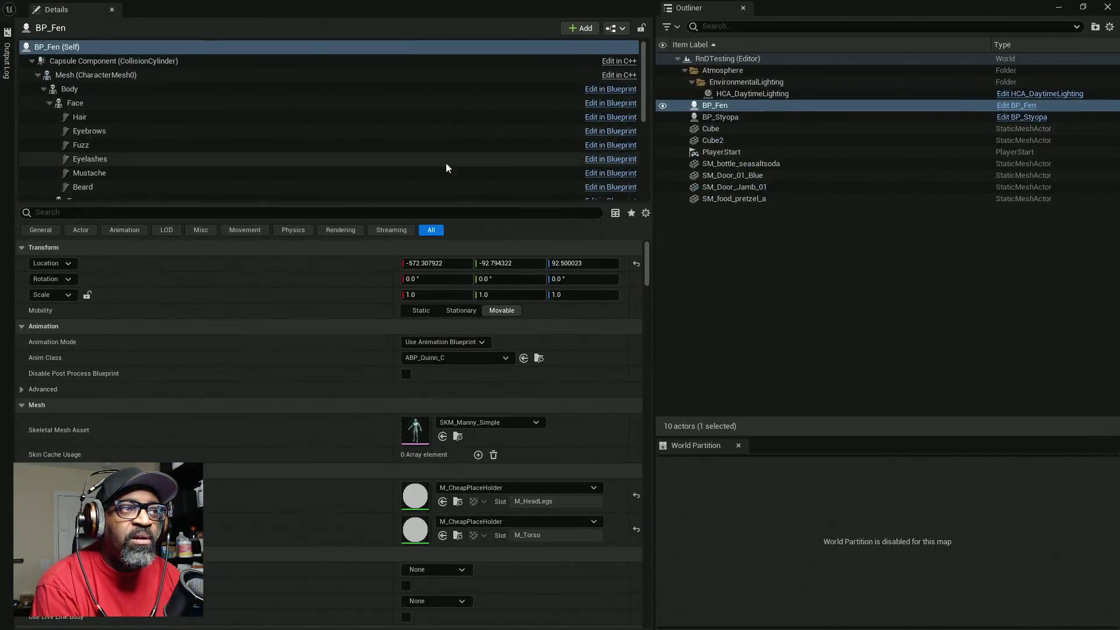
# - Inspect BP_Fen's AC_Interaction_CORE, then expand BP_Styopa's component tree to inspect InteractionCollision
pyautogui.click(32, 61)
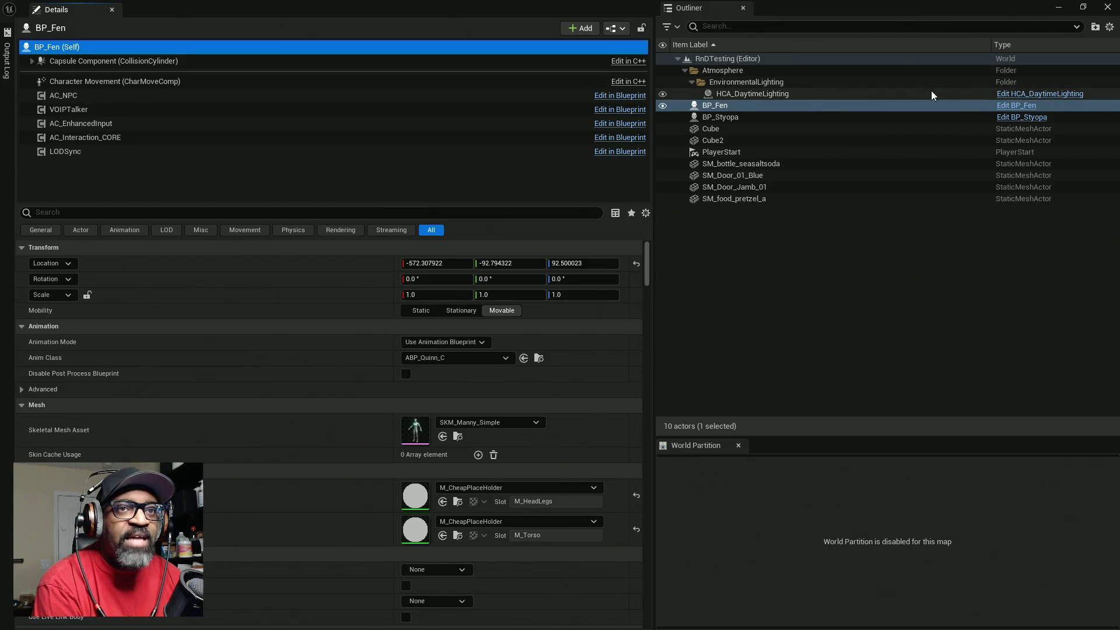
pyautogui.click(91, 138)
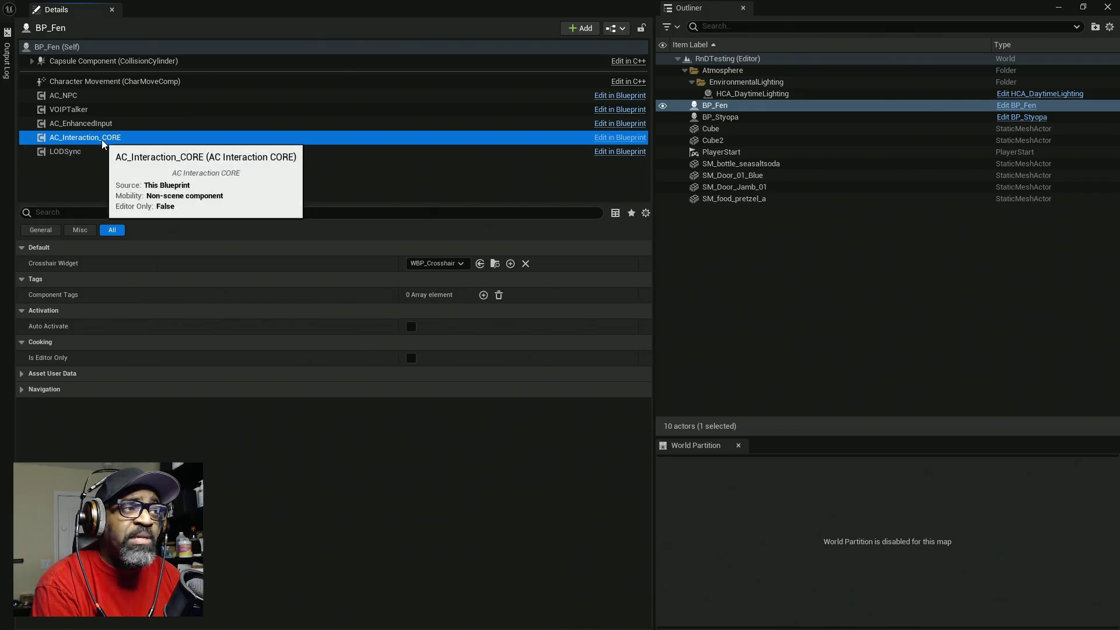
pyautogui.click(726, 117)
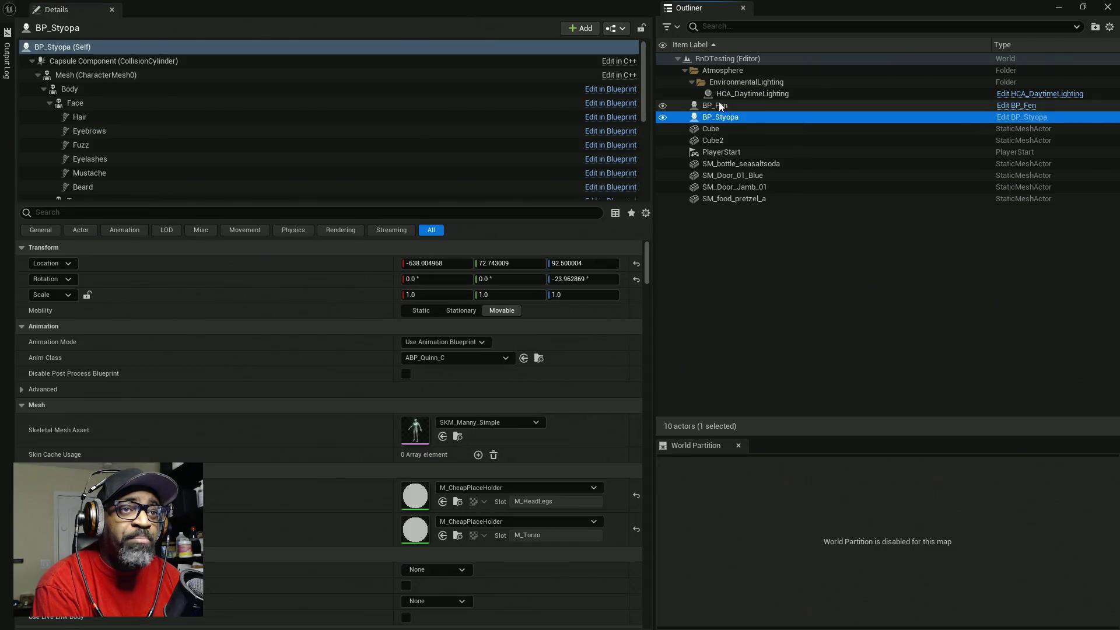
pyautogui.click(32, 60)
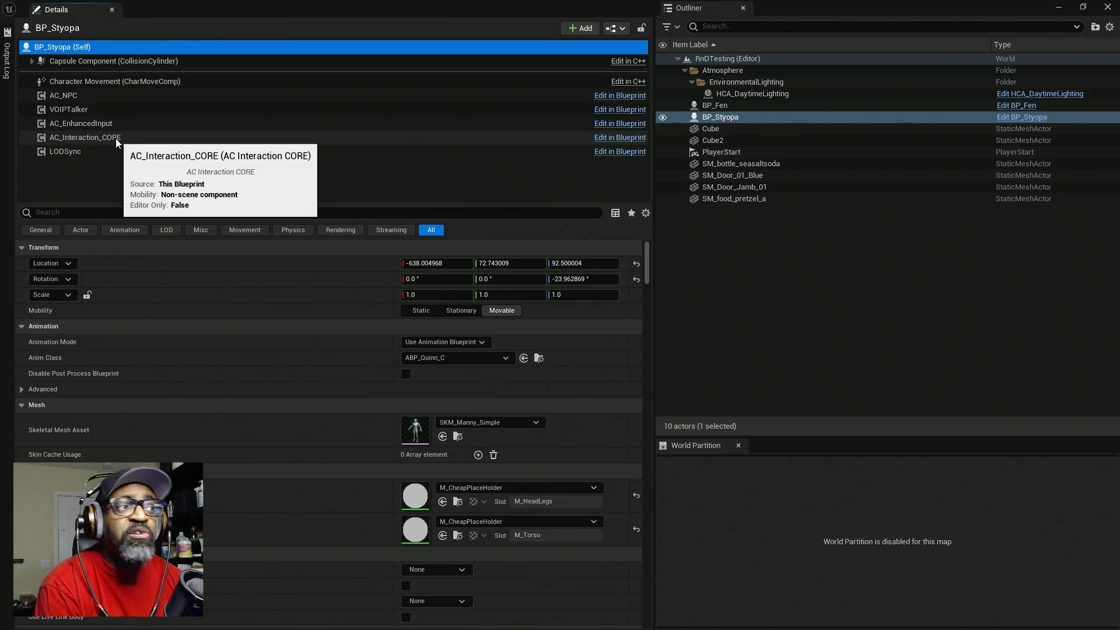
pyautogui.click(32, 61)
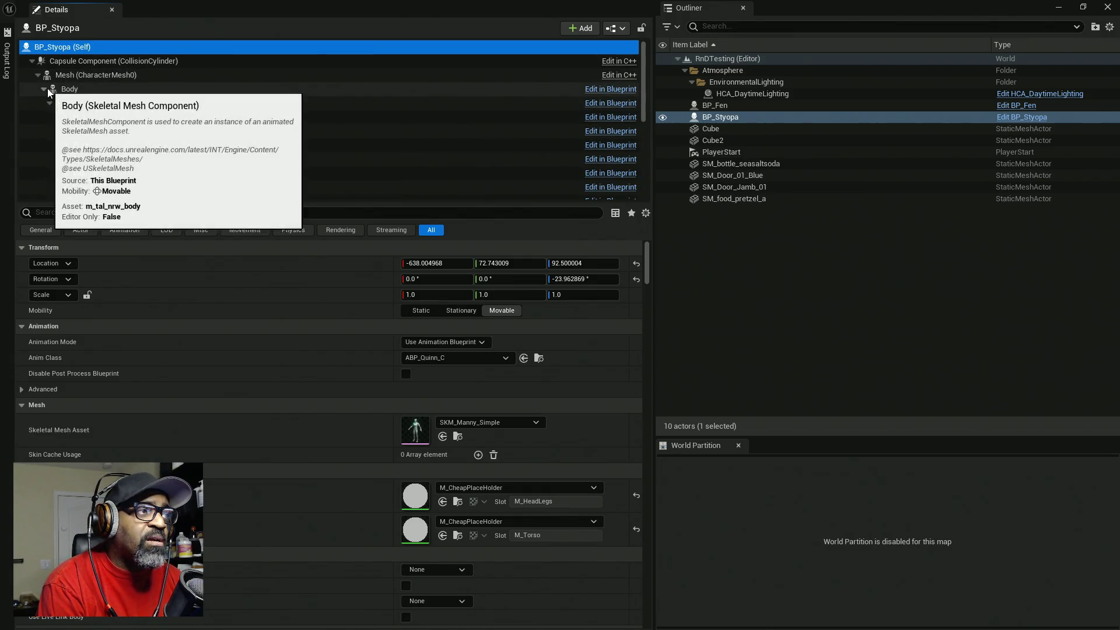
pyautogui.click(66, 89)
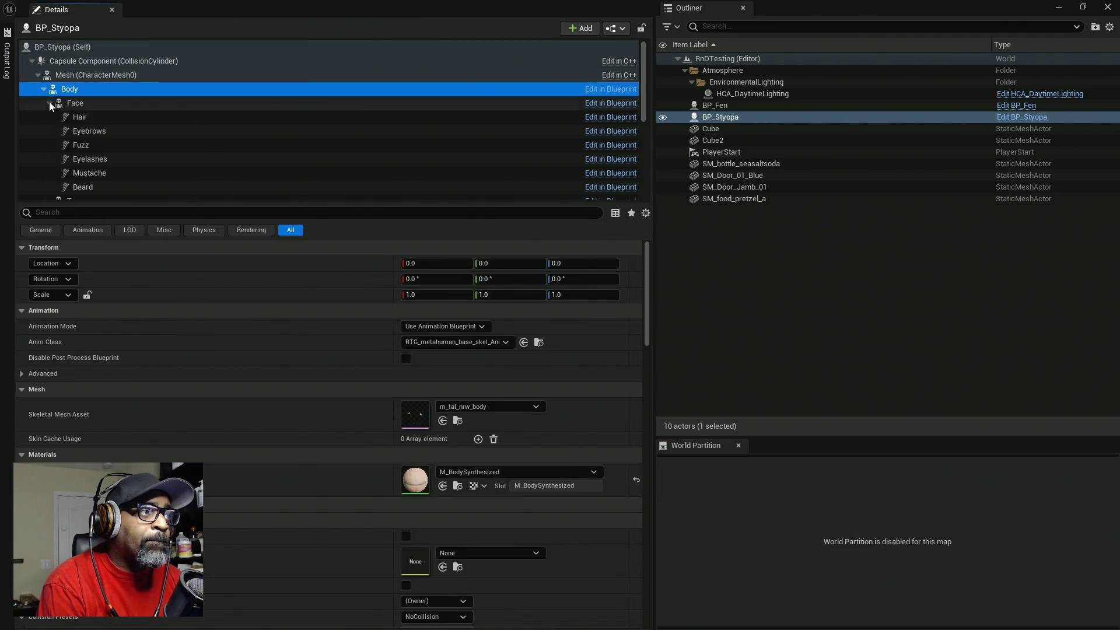
pyautogui.click(50, 102)
pyautogui.click(38, 74)
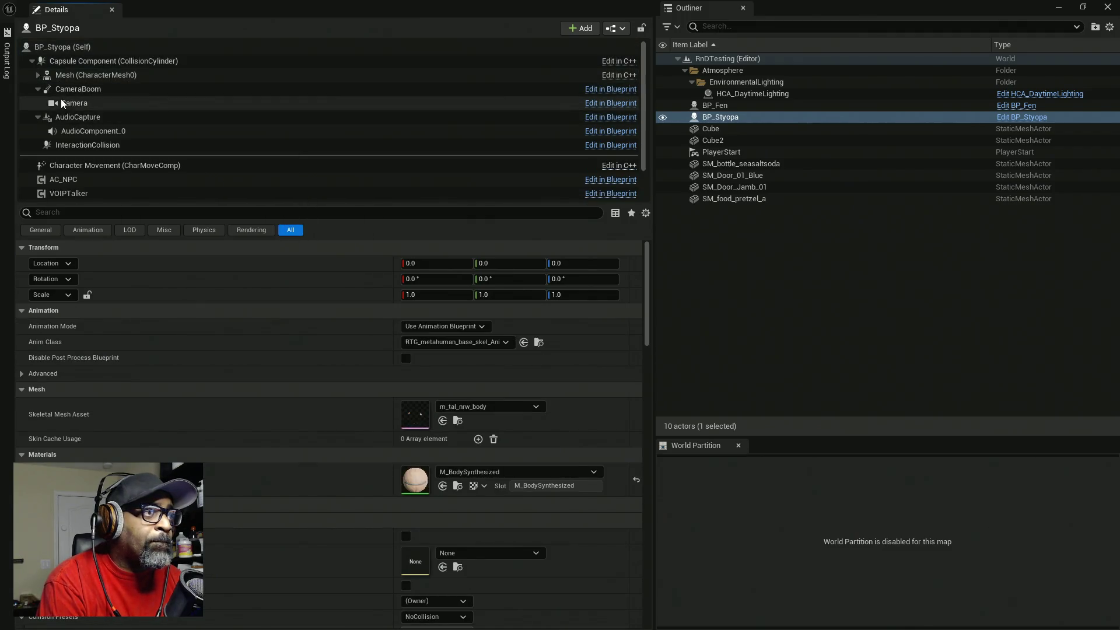
pyautogui.click(72, 145)
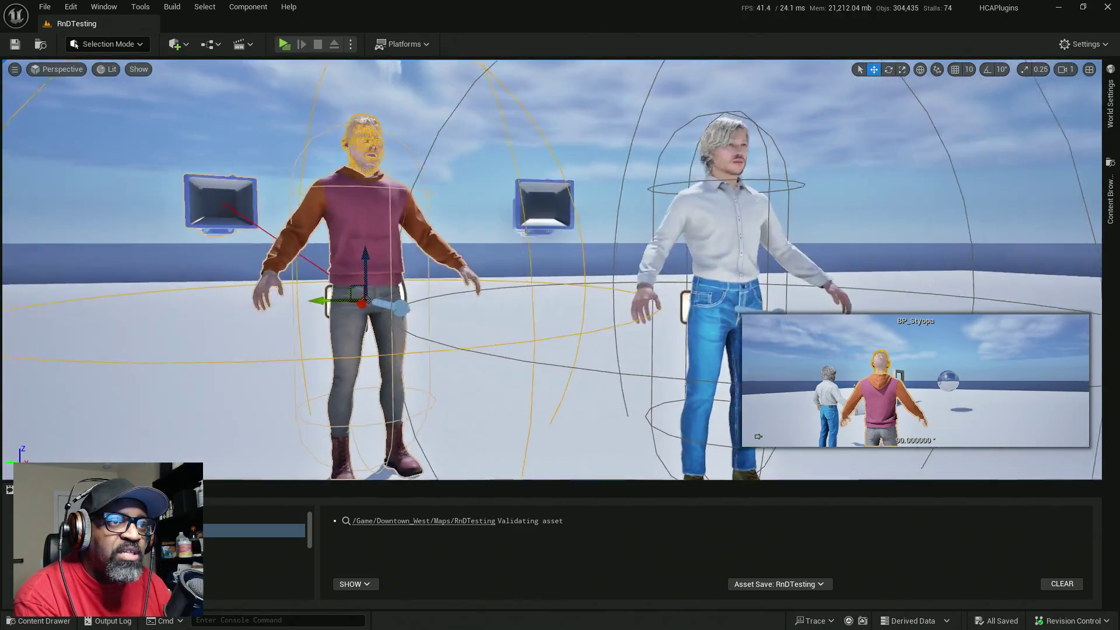
# - Orbit the viewport around the two NPCs and clear the selection with Escape
pyautogui.scroll(5, 670, 203)
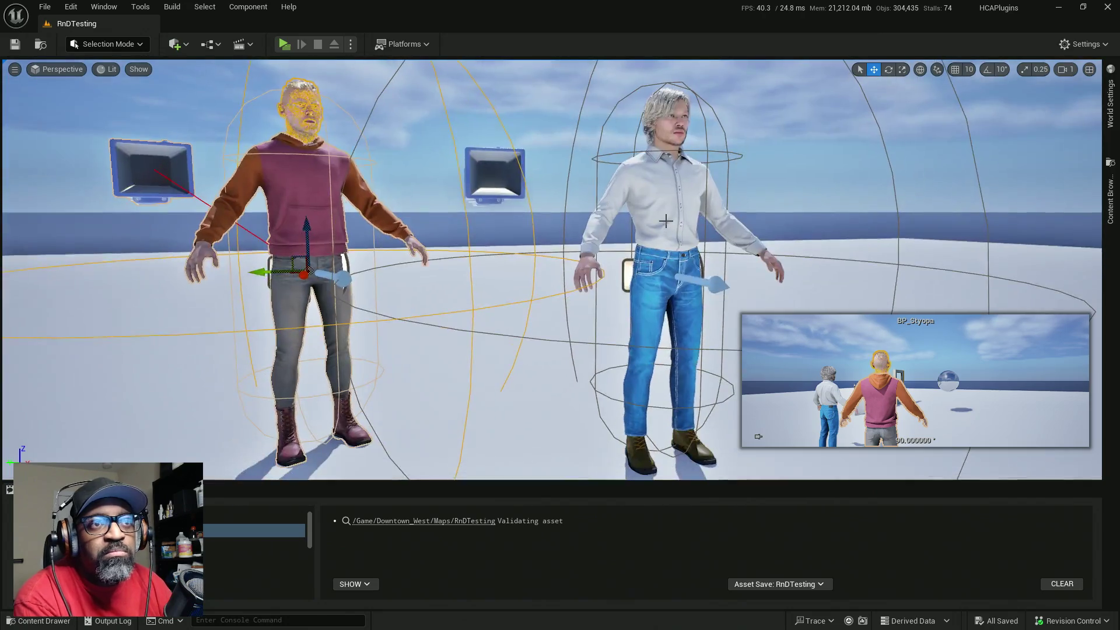
pyautogui.click(665, 221)
pyautogui.press('Escape')
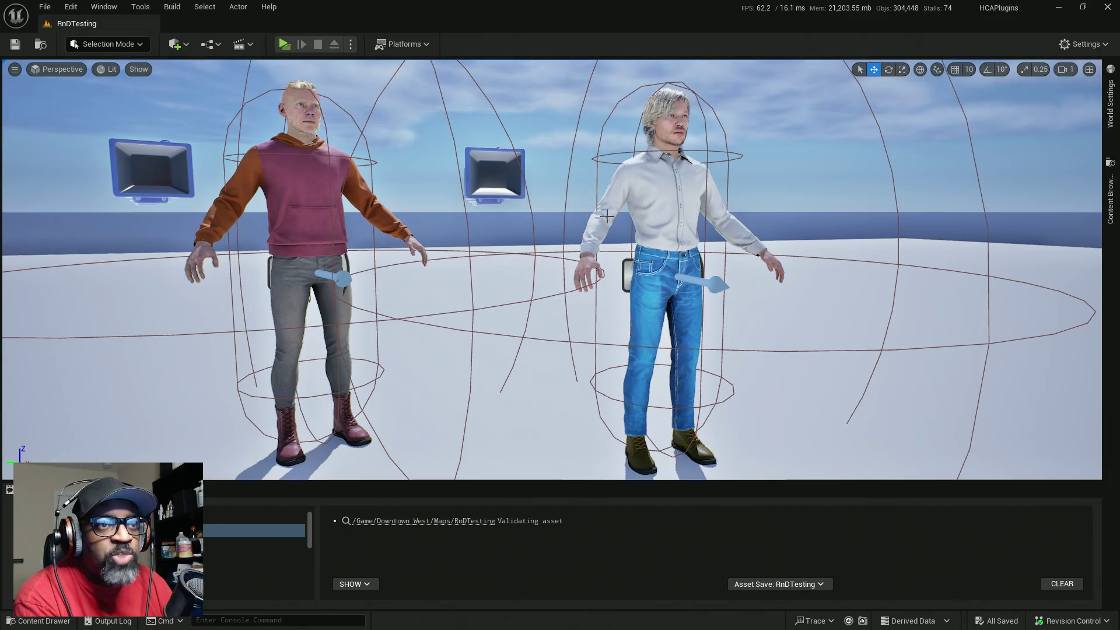
pyautogui.moveTo(647, 215); pyautogui.dragTo(694, 193)
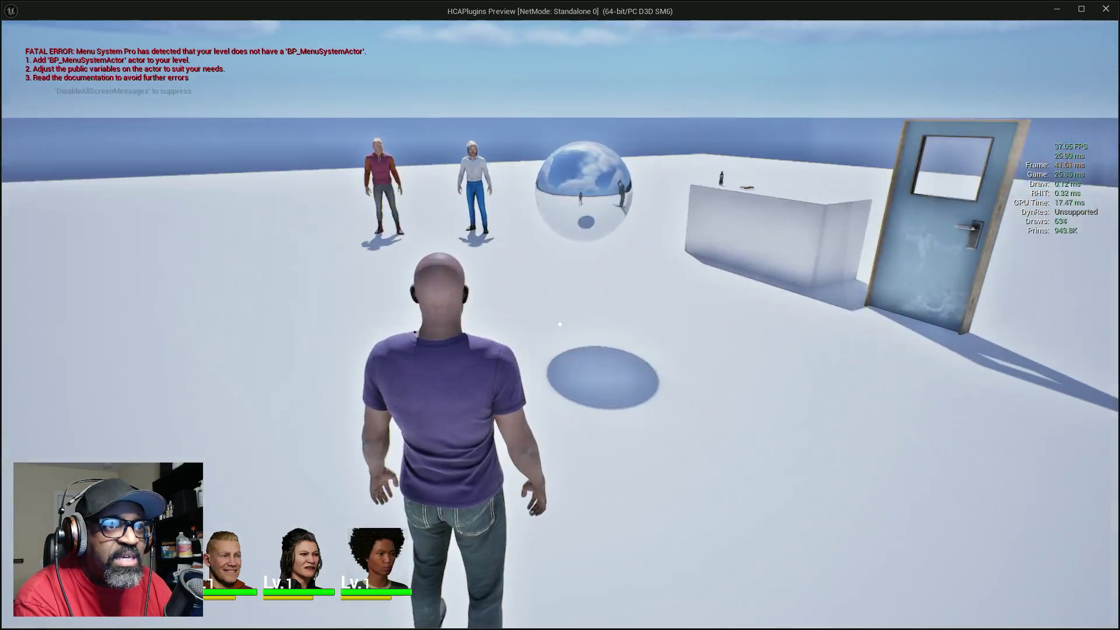
# - Walk the player up to the door to check its Door open-door prompt, then stop playing
pyautogui.press('w')
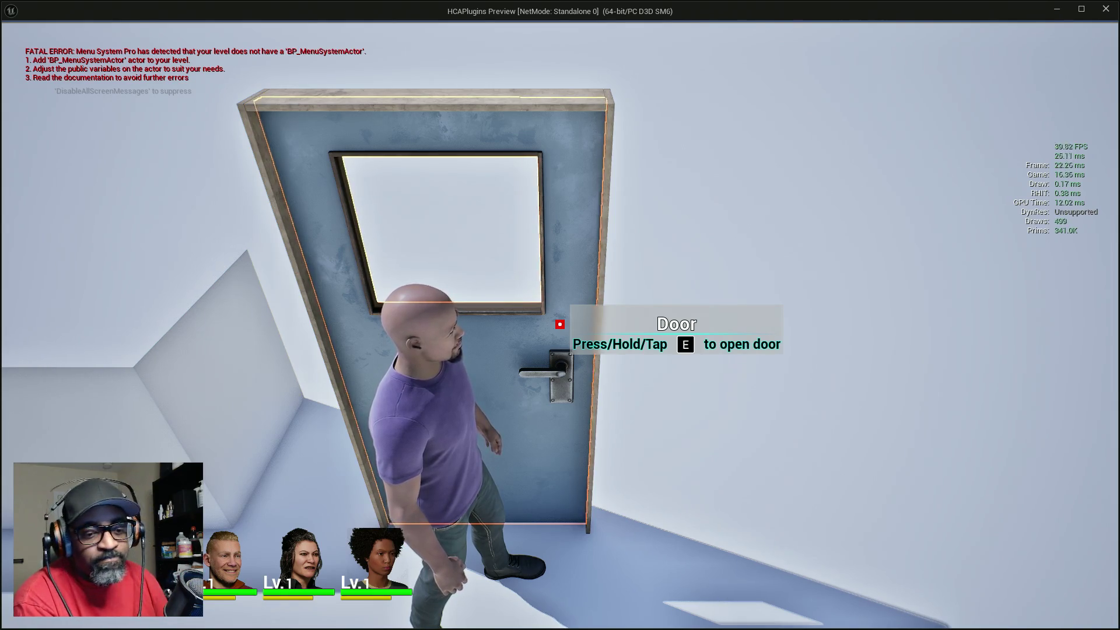
pyautogui.press('w')
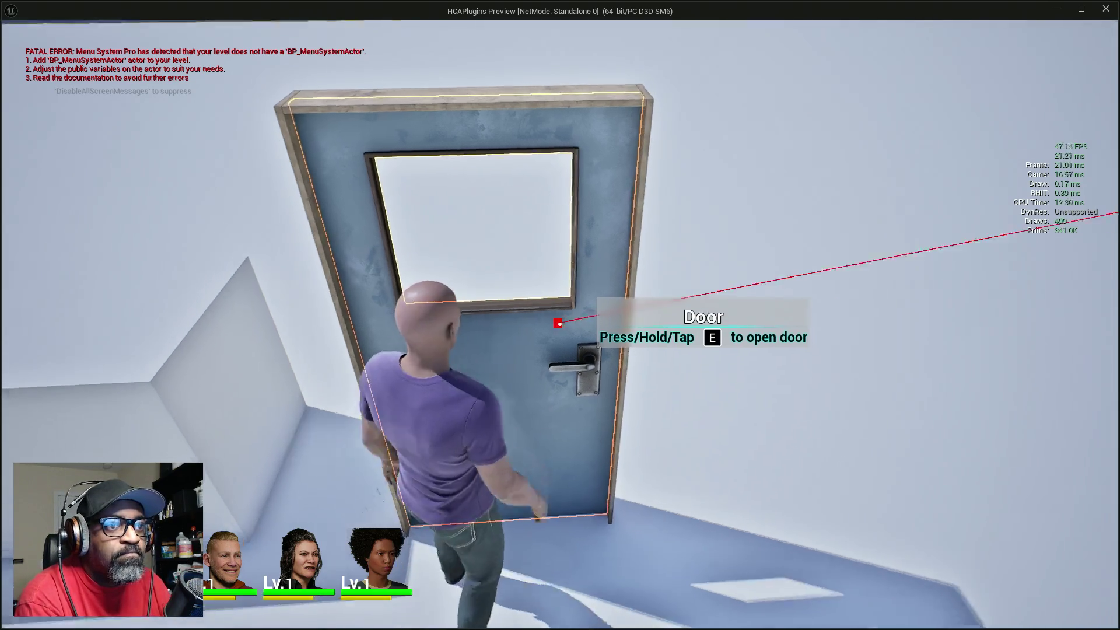
pyautogui.press('w')
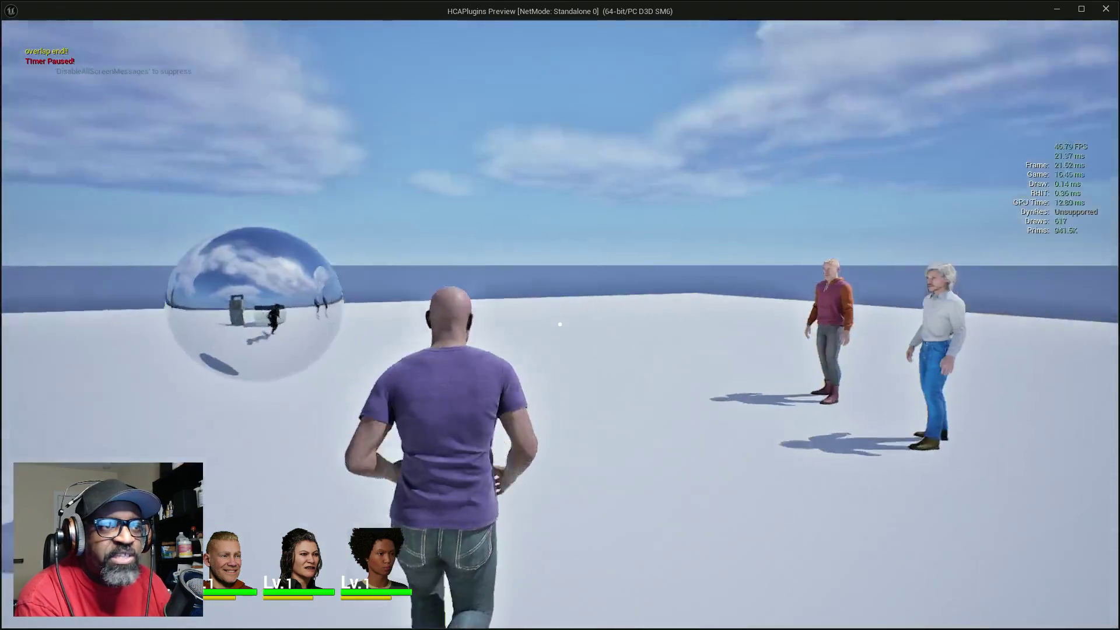
pyautogui.press('w')
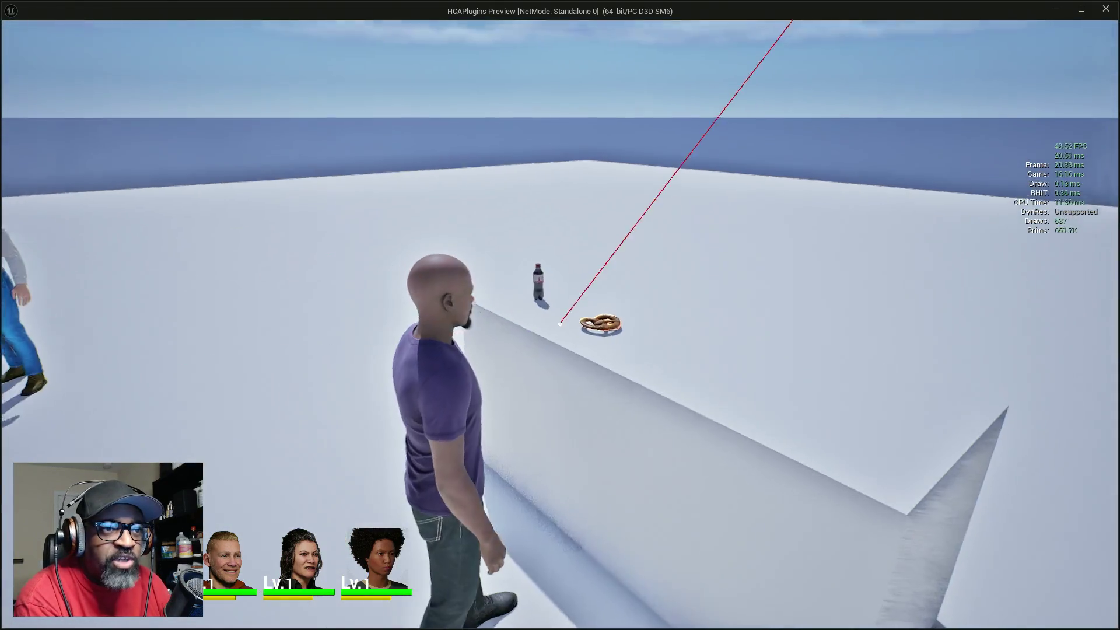
pyautogui.press('w')
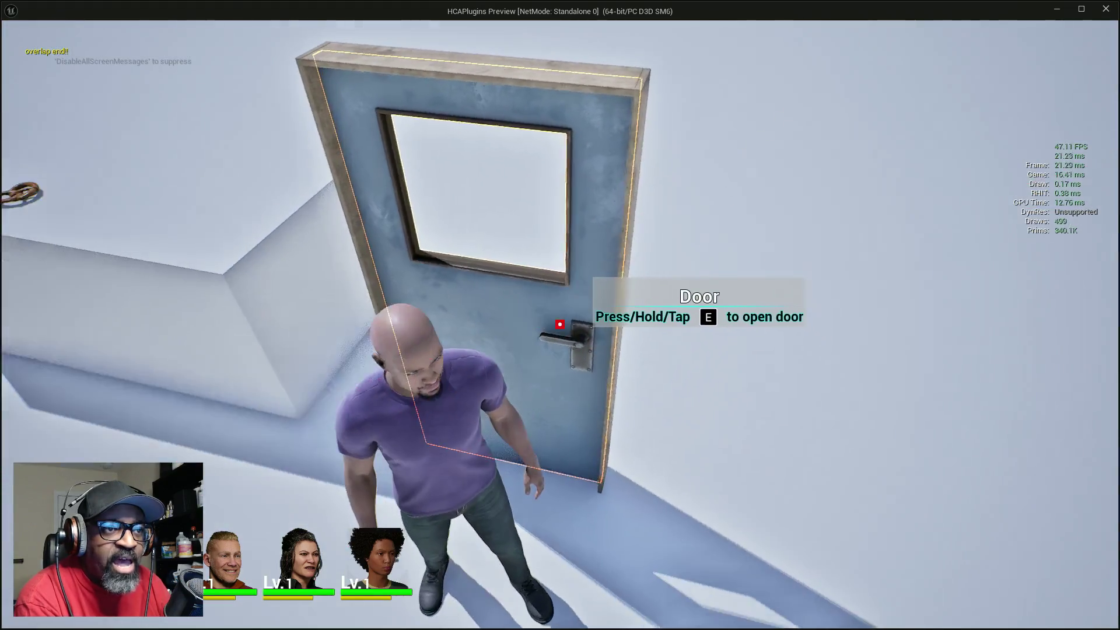
pyautogui.press('w')
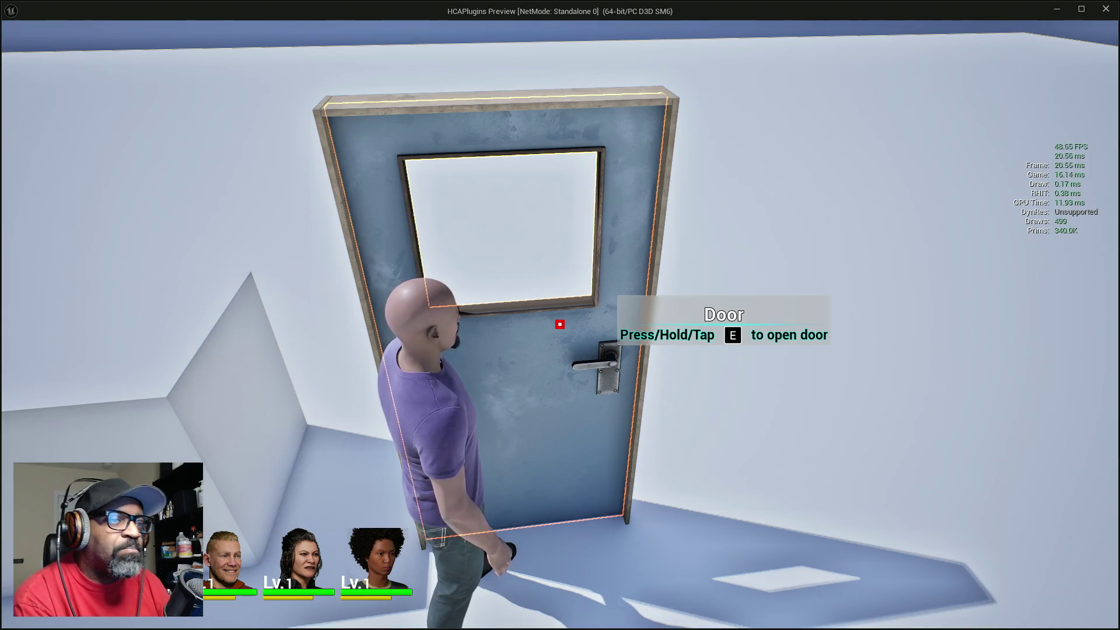
pyautogui.hotkey('shift', 'F1')
pyautogui.press('Escape')
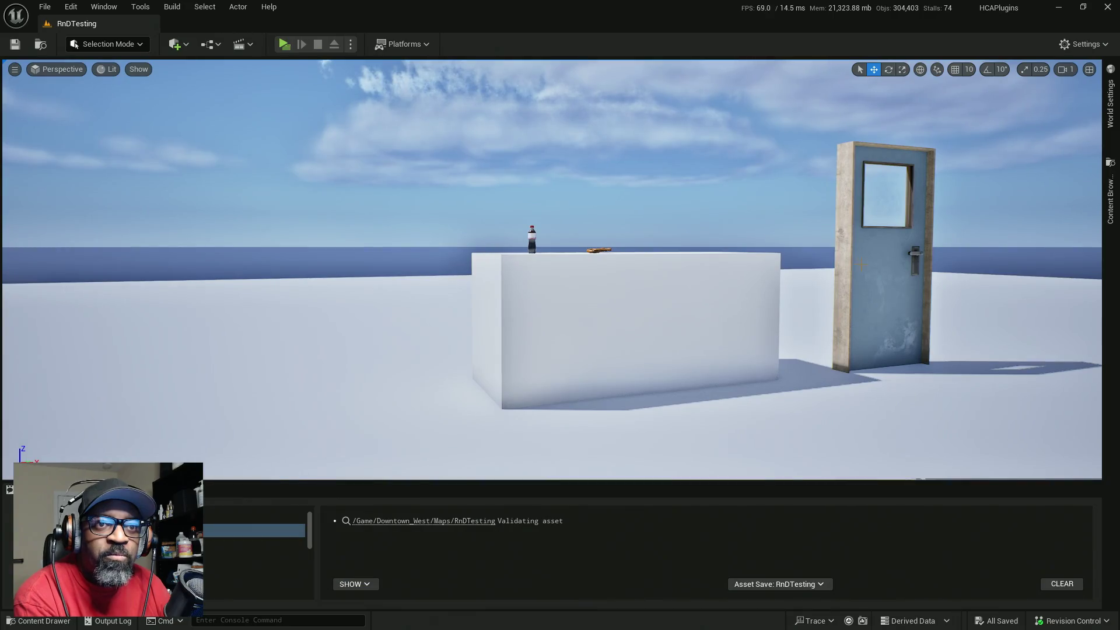
# - Select the door and collapse its Collision, Lighting, Rendering, HLOD, Navigation, Virtual Texture and Tags categories
pyautogui.click(862, 264)
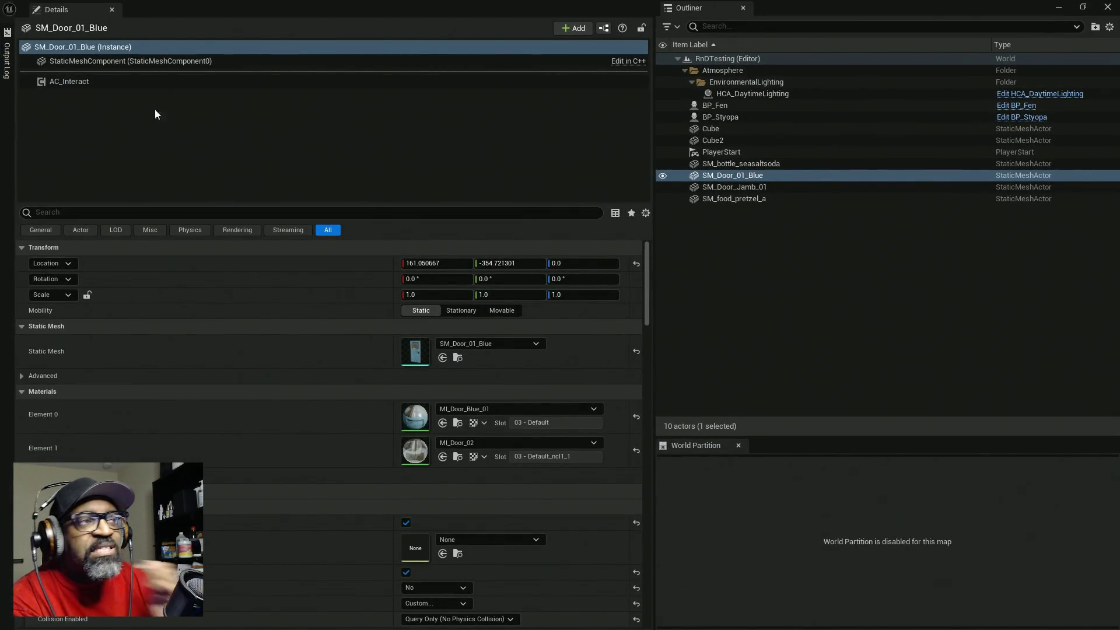
pyautogui.scroll(-6, 446, 349)
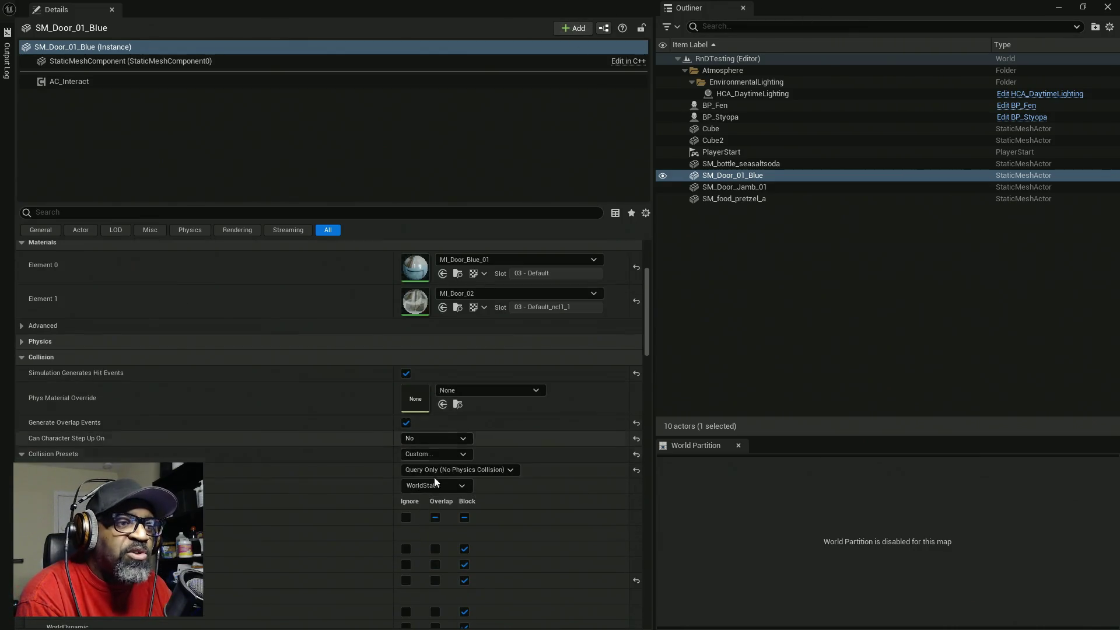
pyautogui.click(23, 302)
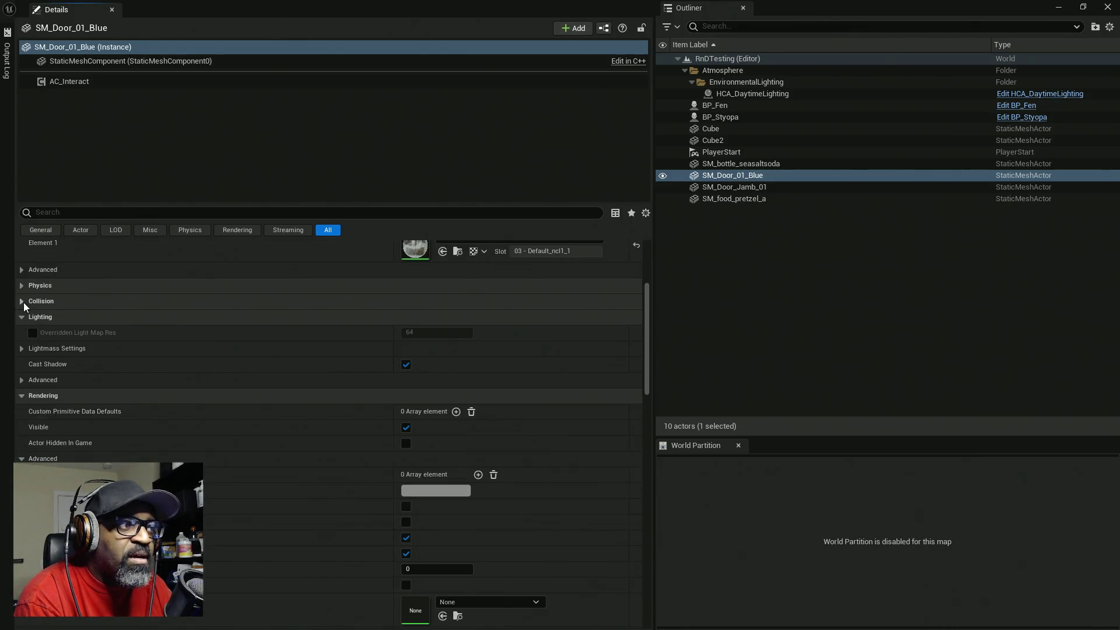
pyautogui.click(22, 317)
pyautogui.click(22, 333)
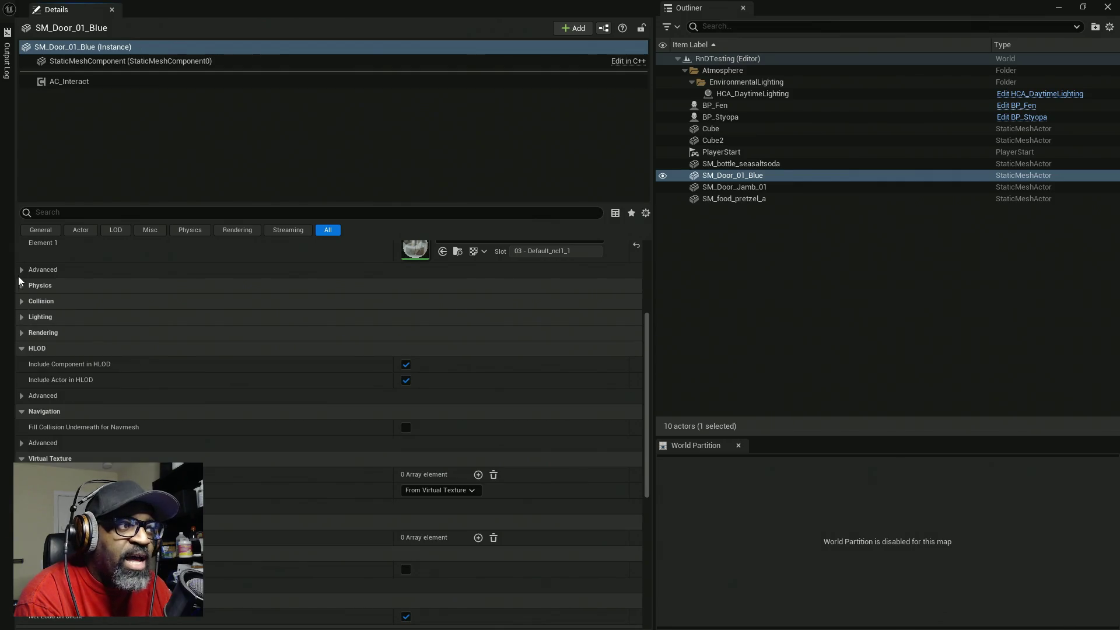
pyautogui.click(23, 348)
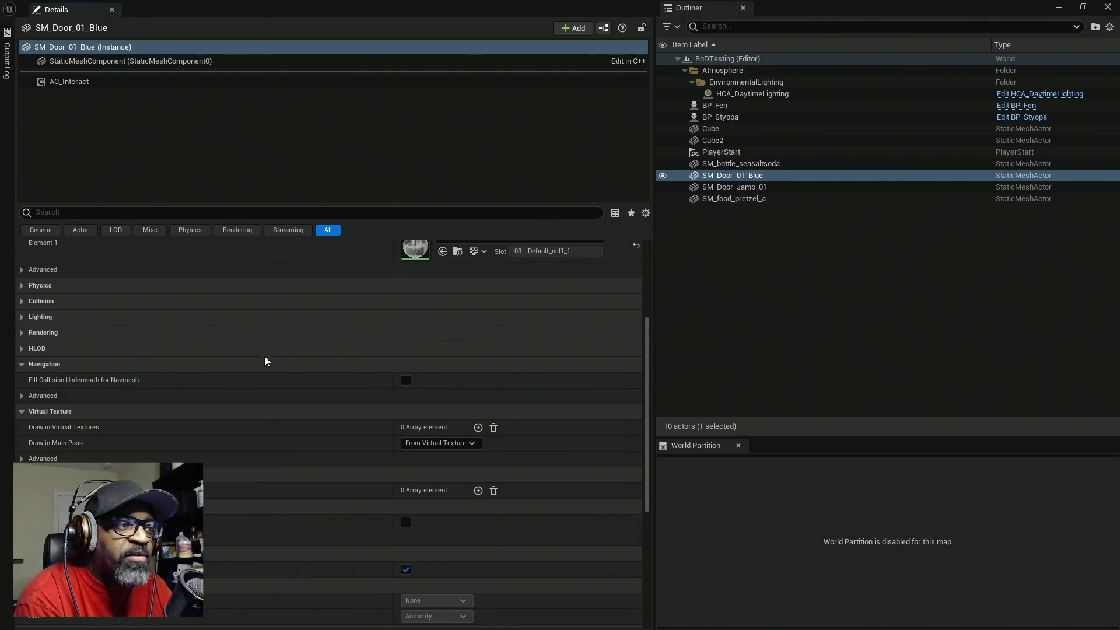
pyautogui.click(22, 364)
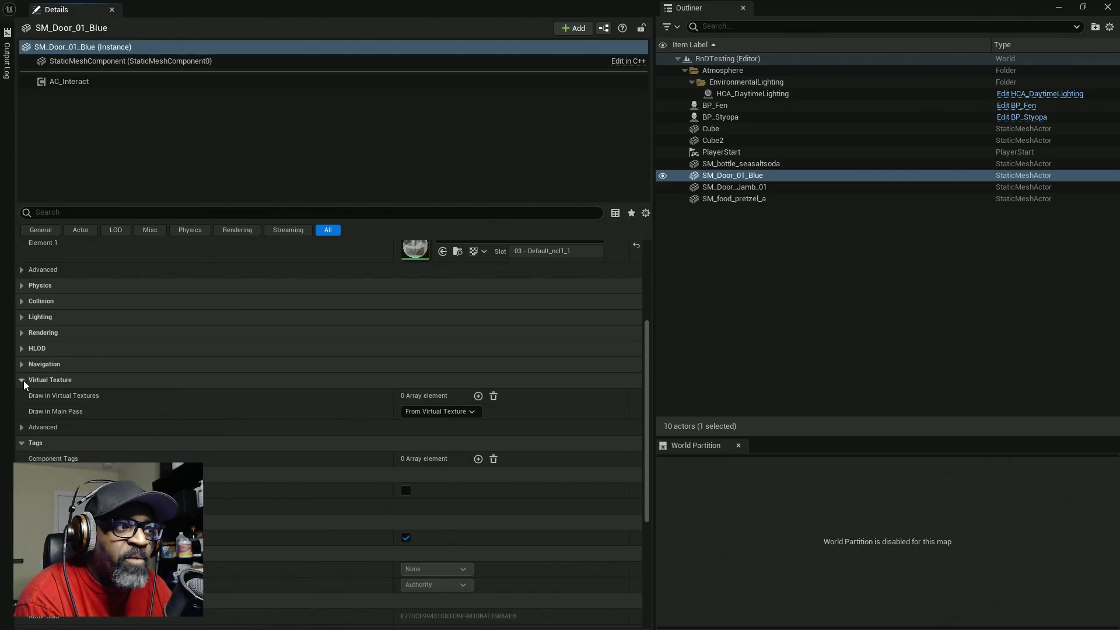
pyautogui.click(22, 380)
pyautogui.click(21, 396)
pyautogui.click(21, 396)
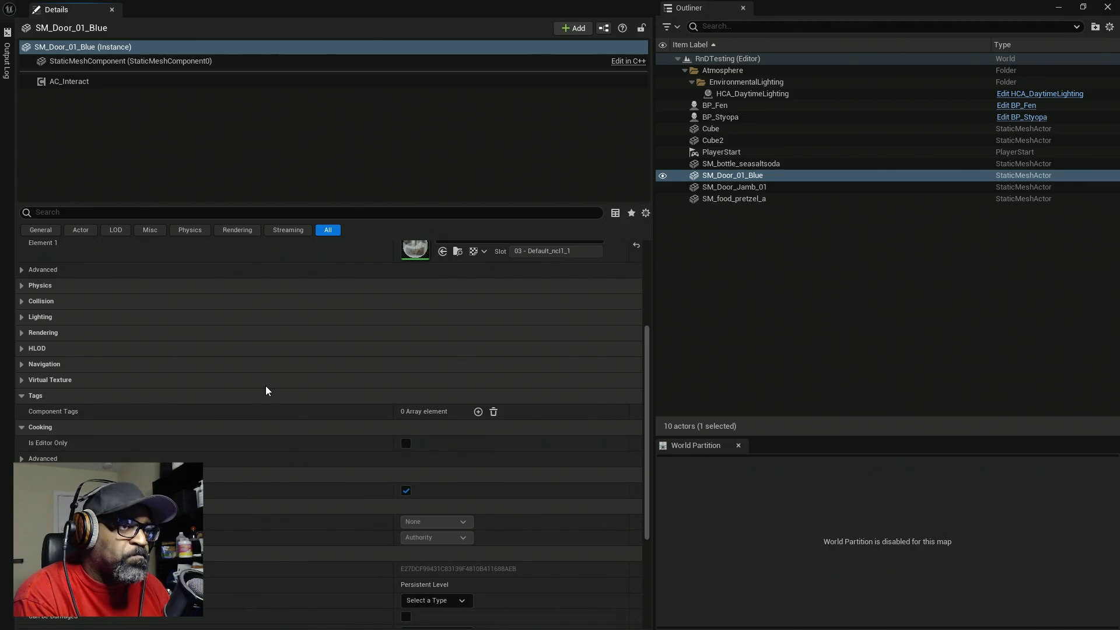
pyautogui.click(23, 396)
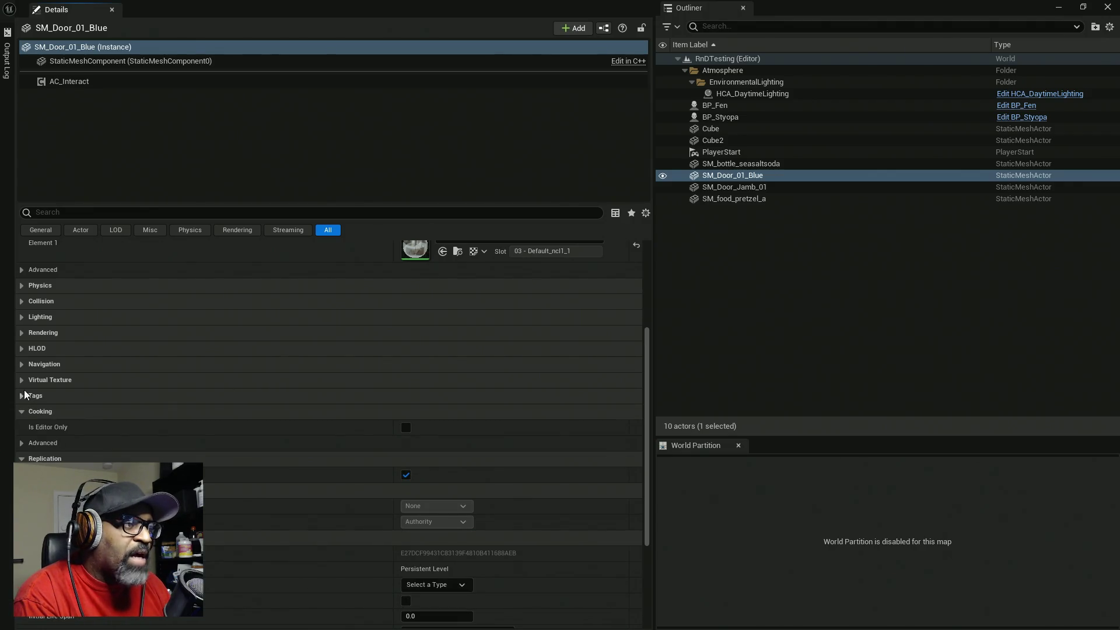
# - Review AC_Interact's settings, then collapse the door's Transform, Static Mesh and Materials categories
pyautogui.click(68, 82)
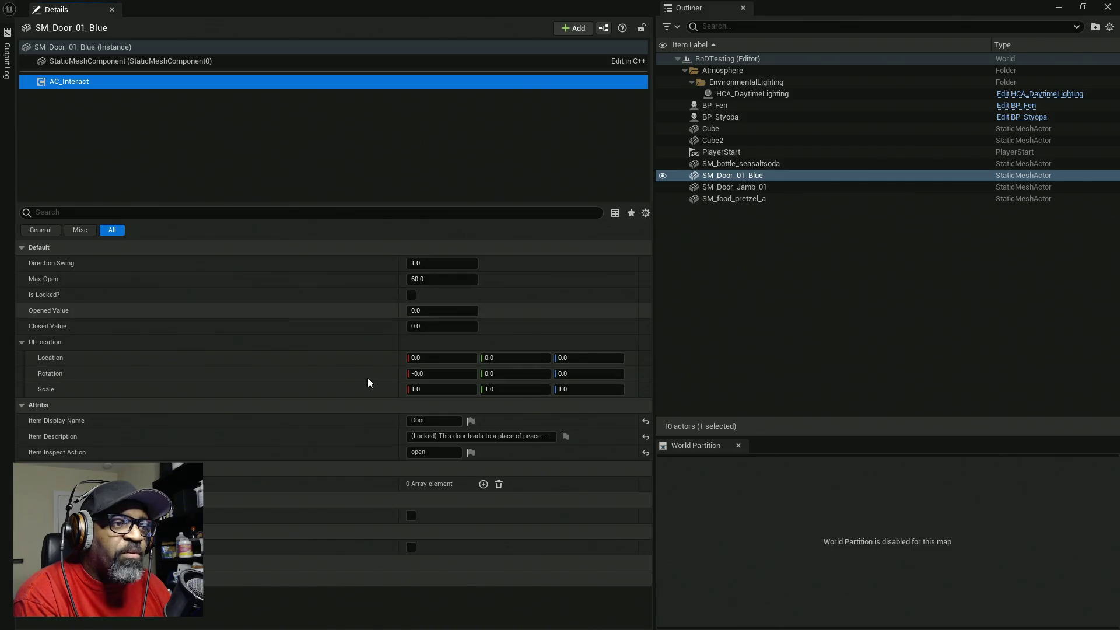
pyautogui.click(134, 46)
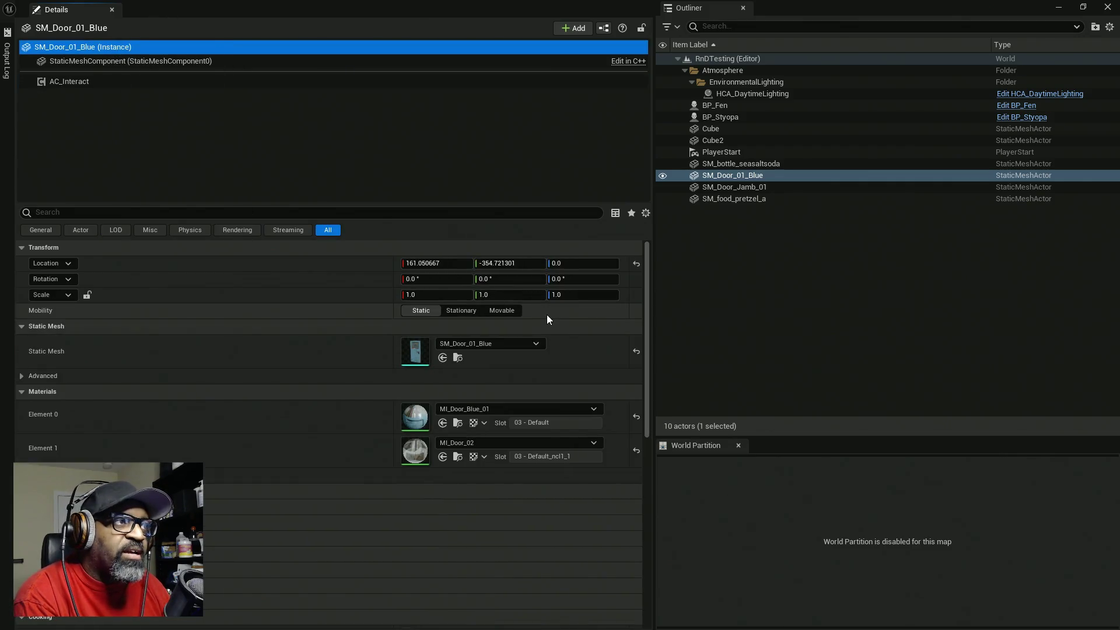
pyautogui.scroll(-10, 355, 442)
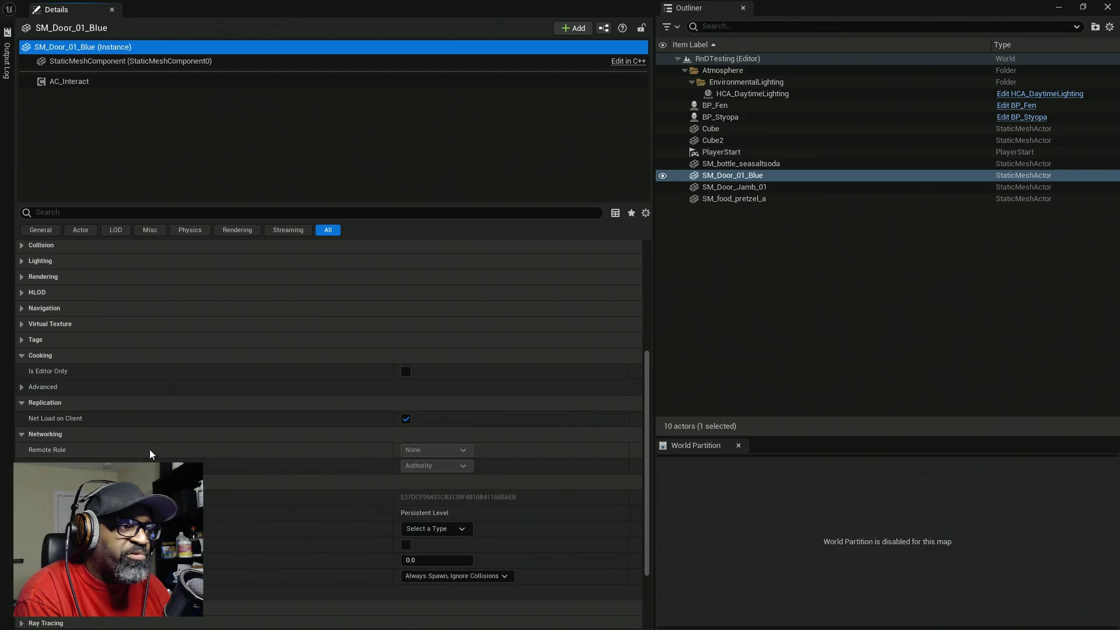
pyautogui.scroll(10, 245, 438)
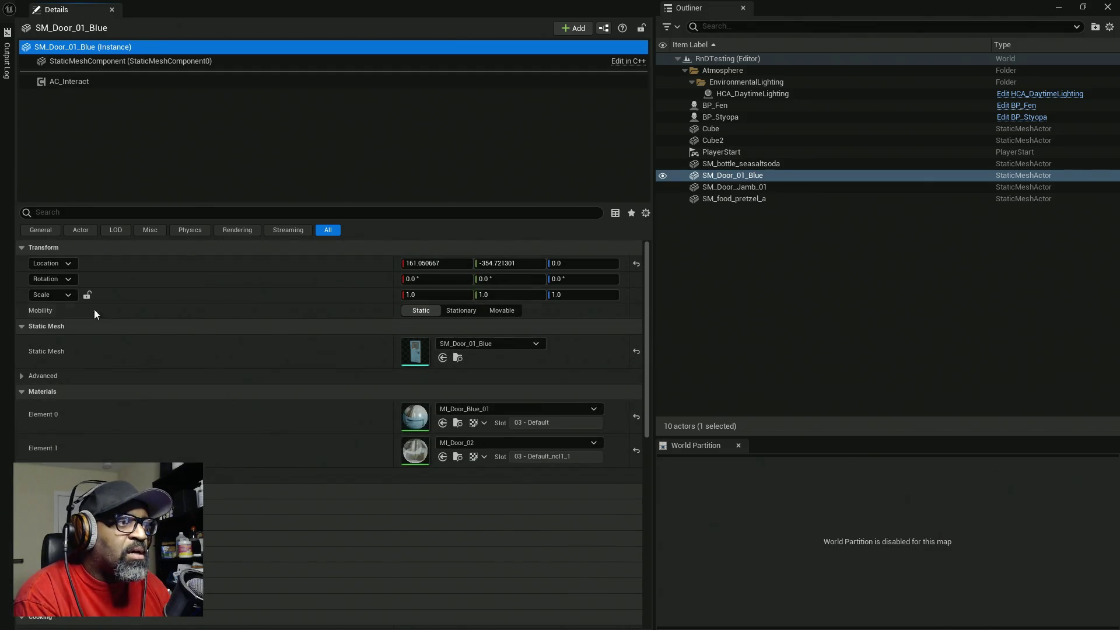
pyautogui.click(26, 249)
pyautogui.click(26, 262)
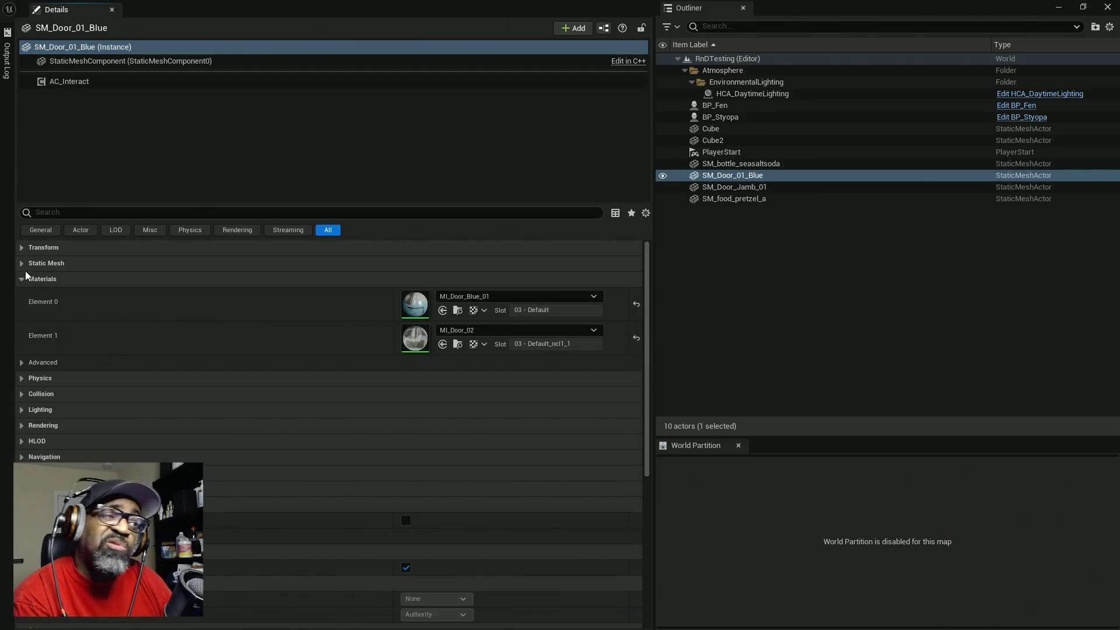
pyautogui.click(23, 280)
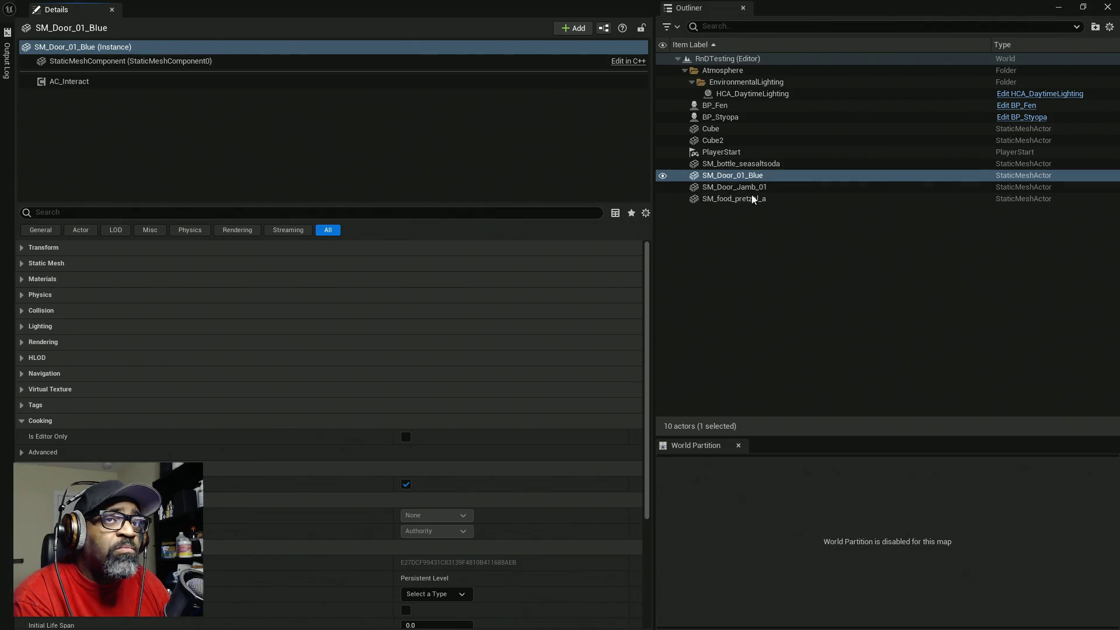
pyautogui.doubleClick(865, 12)
# - Orbit and fly the viewport camera from the door over to face the two NPC characters
pyautogui.moveTo(611, 213); pyautogui.dragTo(466, 193)
pyautogui.press('Left')
pyautogui.moveTo(551, 268); pyautogui.dragTo(552, 173)
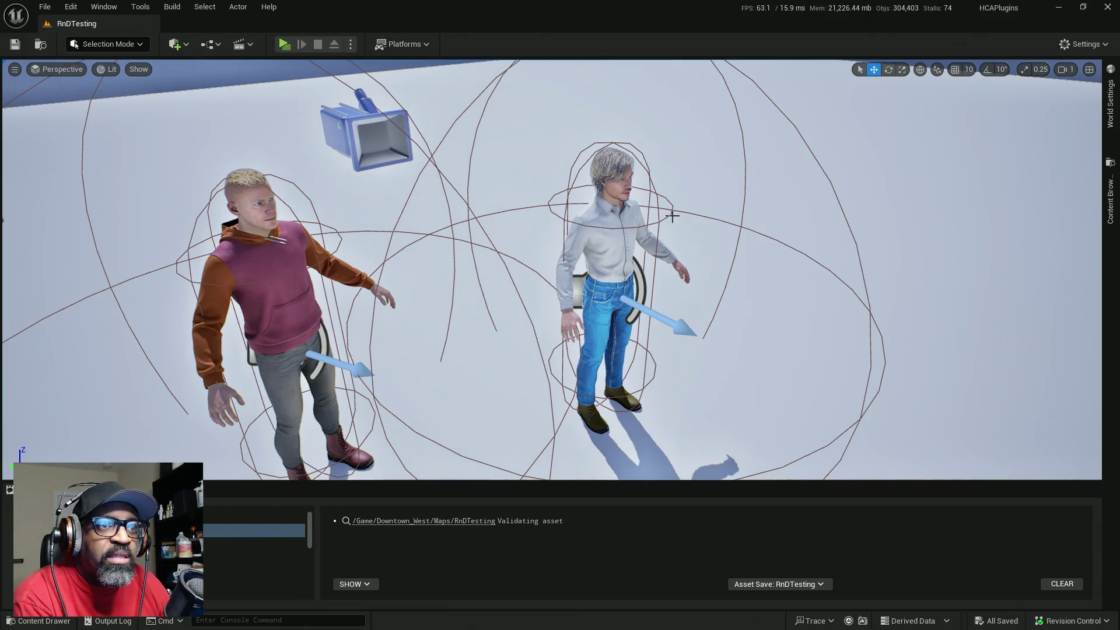
pyautogui.moveTo(580, 231)
pyautogui.mouseDown()
pyautogui.moveTo(580, 251)
pyautogui.moveTo(578, 221)
pyautogui.moveTo(565, 251)
pyautogui.moveTo(566, 234)
pyautogui.moveTo(574, 227)
pyautogui.moveTo(572, 260)
pyautogui.moveTo(575, 236)
pyautogui.mouseUp()
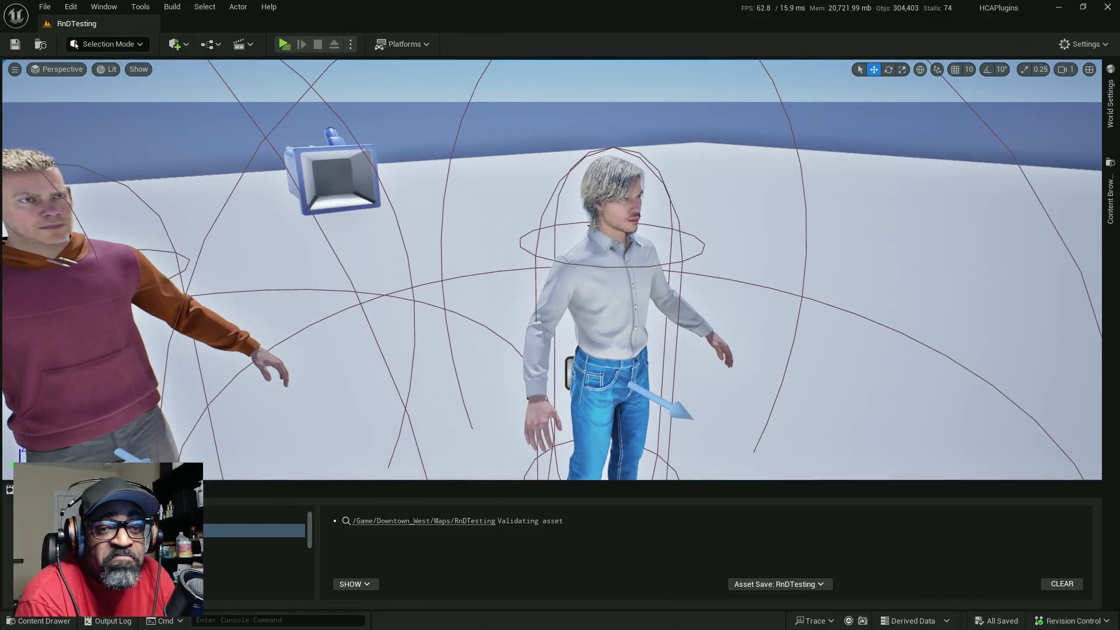
pyautogui.moveTo(609, 281)
pyautogui.mouseDown()
pyautogui.moveTo(610, 297)
pyautogui.moveTo(627, 295)
pyautogui.moveTo(627, 280)
pyautogui.moveTo(653, 280)
pyautogui.moveTo(618, 281)
pyautogui.moveTo(619, 292)
pyautogui.moveTo(621, 274)
pyautogui.moveTo(621, 292)
pyautogui.moveTo(607, 277)
pyautogui.moveTo(607, 292)
pyautogui.moveTo(607, 271)
pyautogui.moveTo(606, 294)
pyautogui.moveTo(589, 288)
pyautogui.moveTo(589, 304)
pyautogui.moveTo(581, 288)
pyautogui.moveTo(600, 289)
pyautogui.moveTo(601, 256)
pyautogui.moveTo(520, 290)
pyautogui.mouseUp()
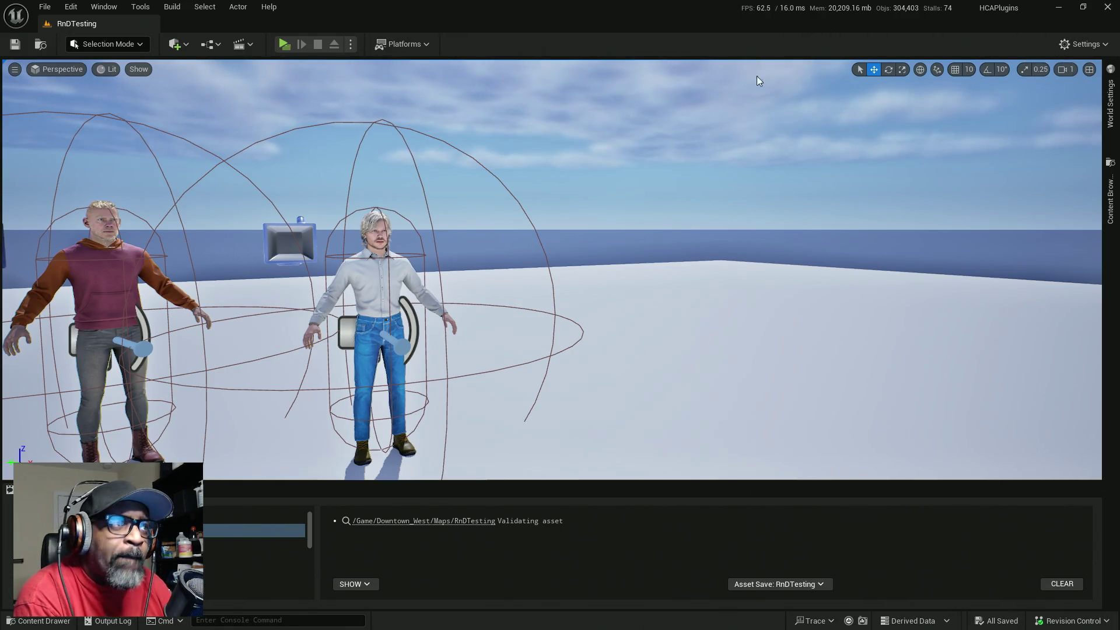
pyautogui.click(1110, 199)
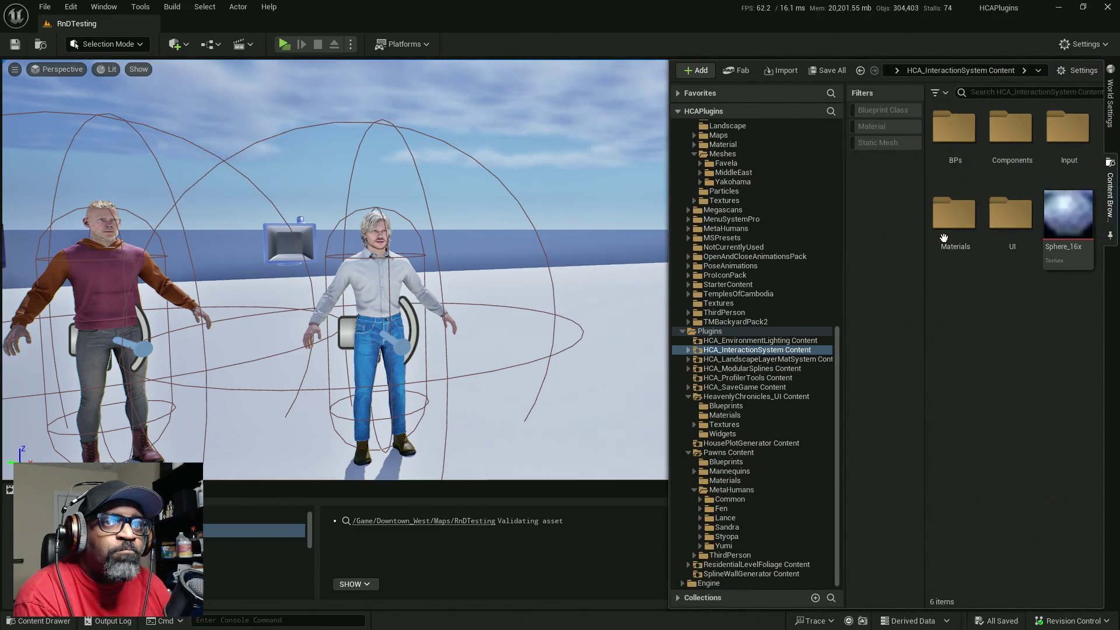
pyautogui.click(940, 93)
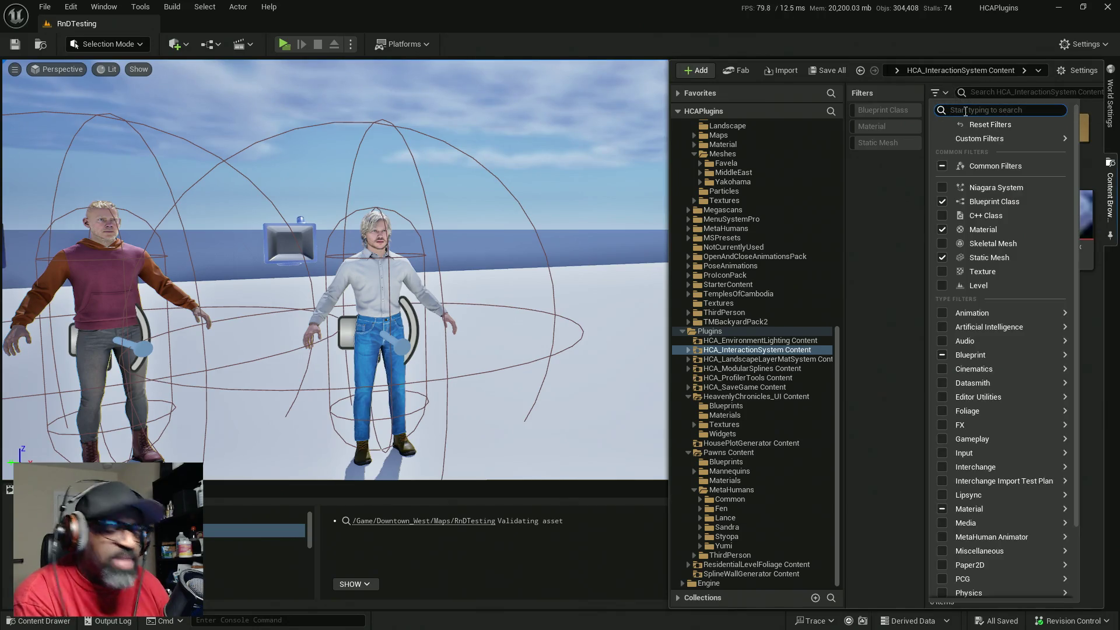
pyautogui.write('sub')
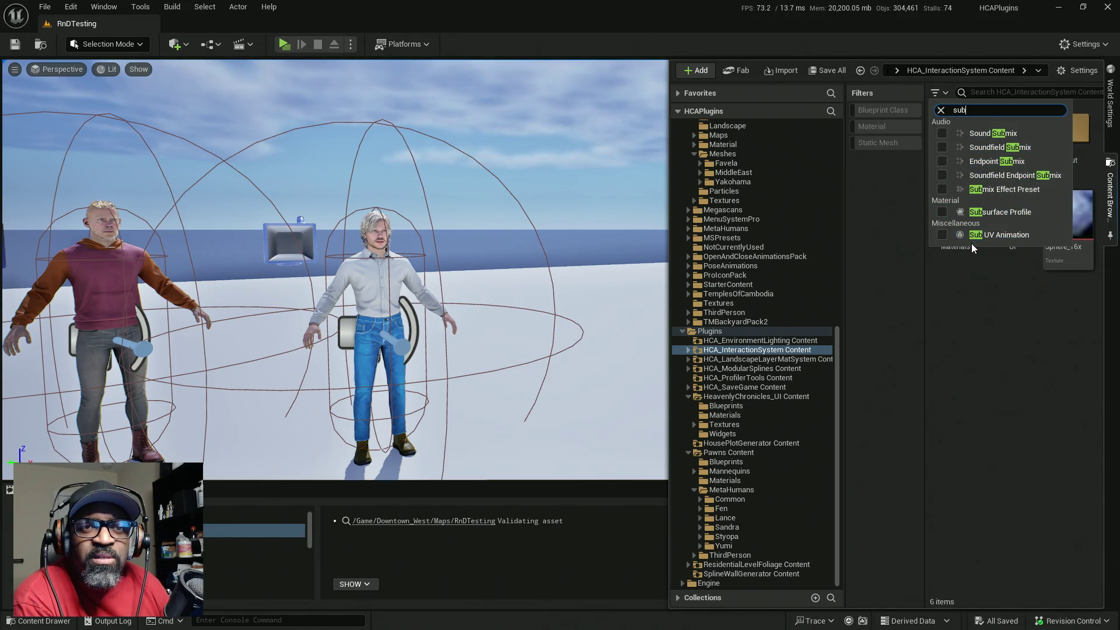
pyautogui.click(971, 296)
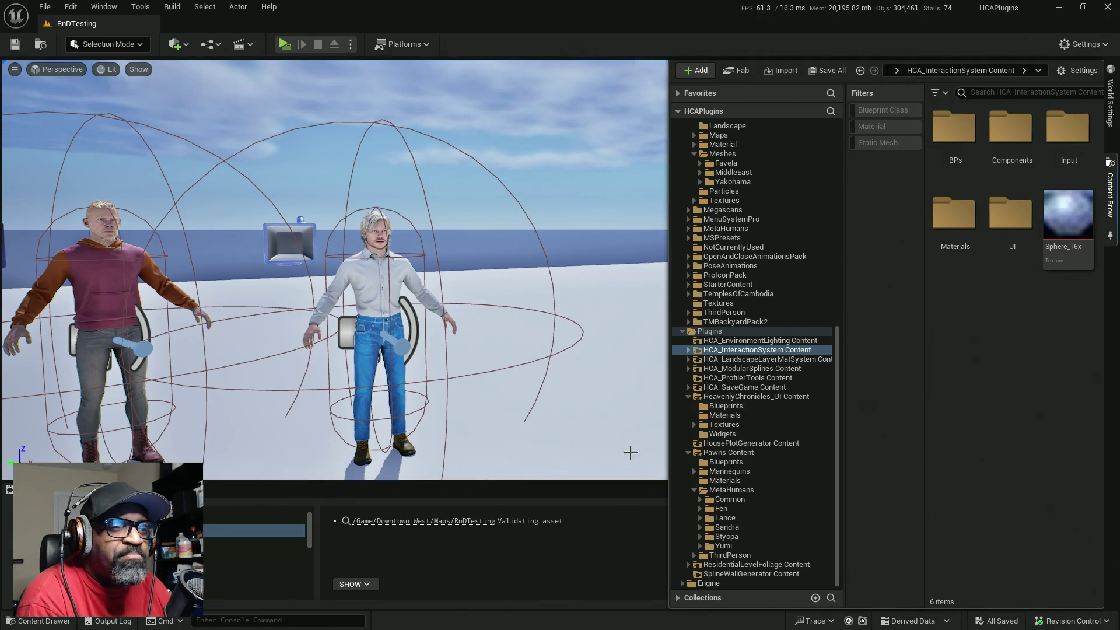
pyautogui.click(546, 461)
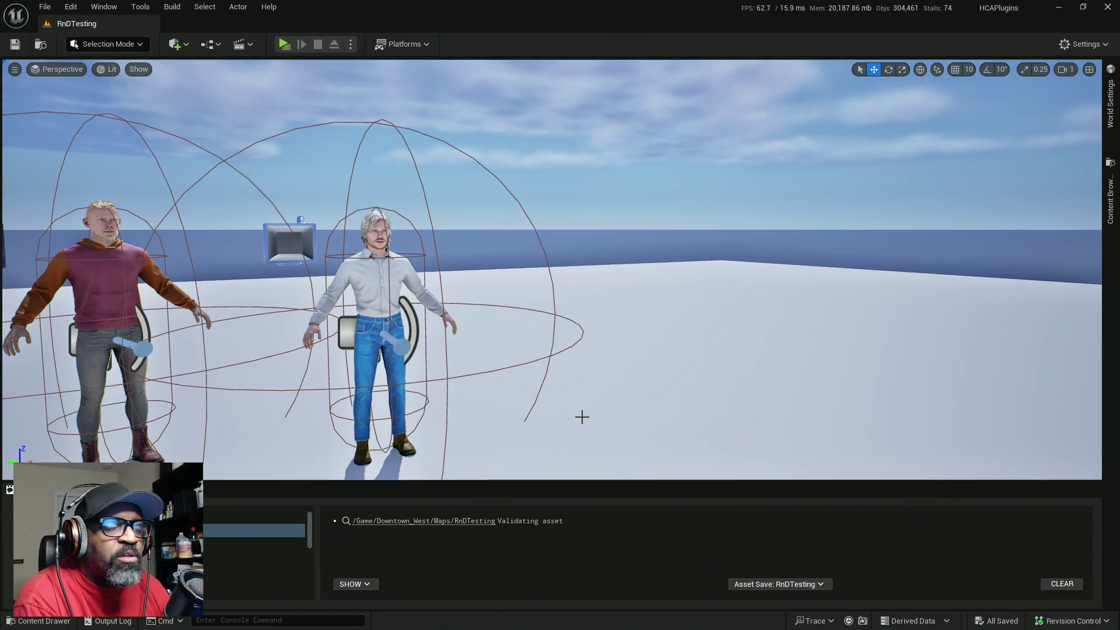
# - Frame the selection and dolly in on the two NPCs, then select the grey-haired BP_Fen
pyautogui.press('f')
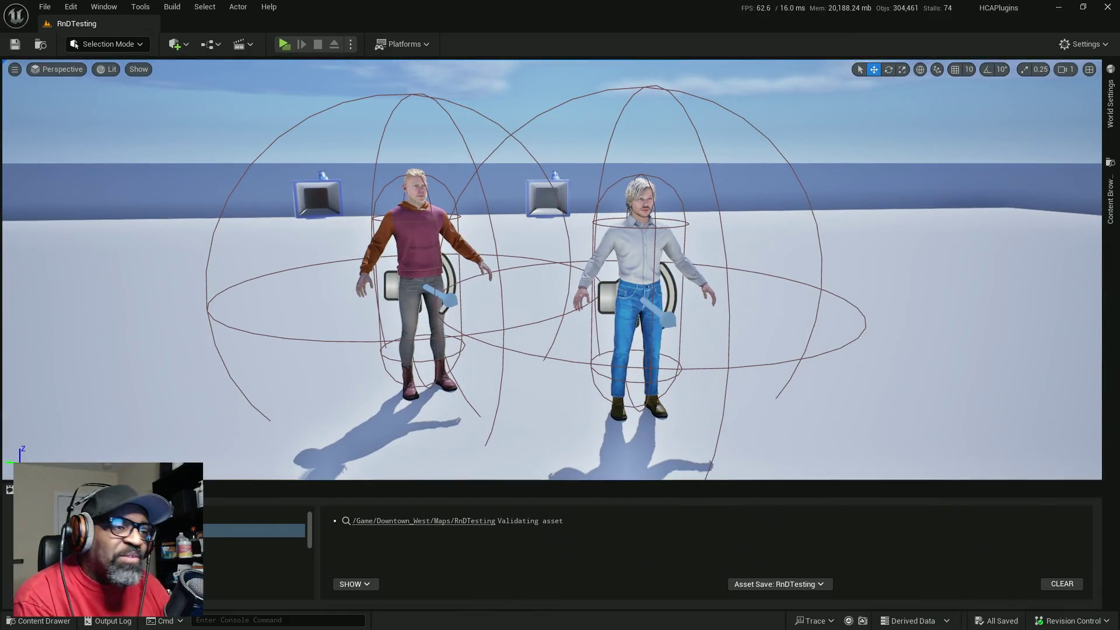
pyautogui.scroll(5, 552, 270)
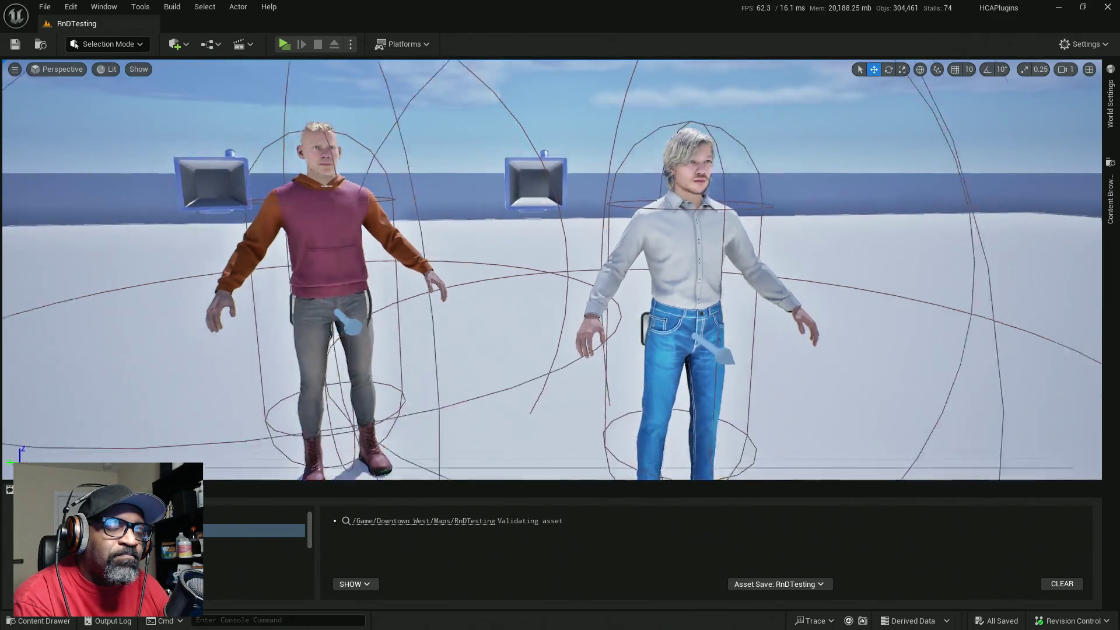
pyautogui.scroll(3, 552, 270)
pyautogui.scroll(3, 704, 242)
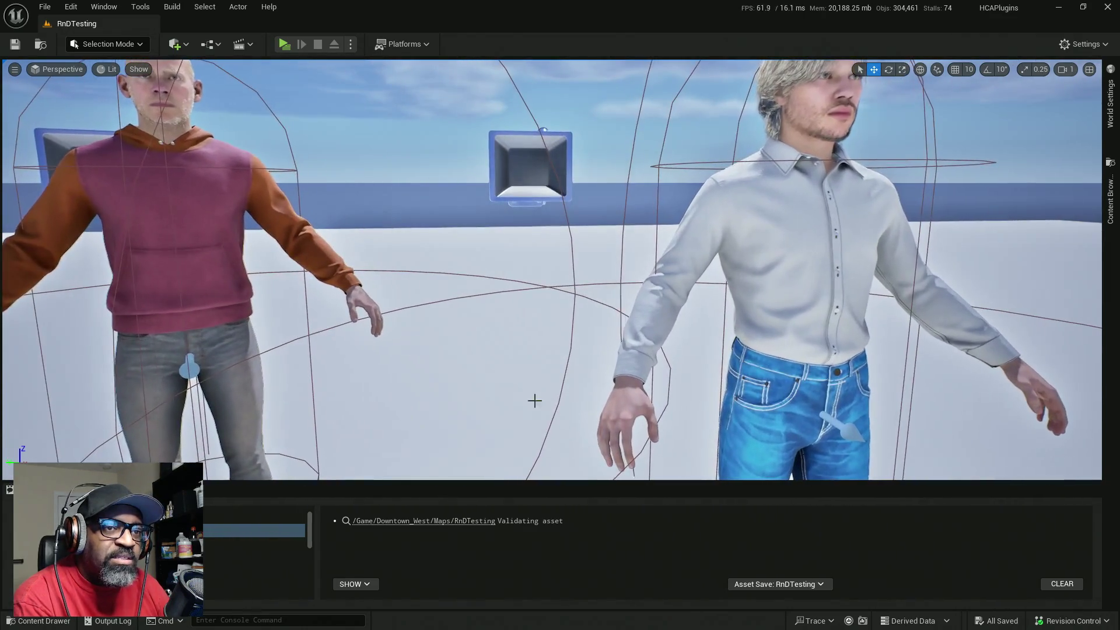
pyautogui.scroll(2, 704, 242)
pyautogui.click(704, 242)
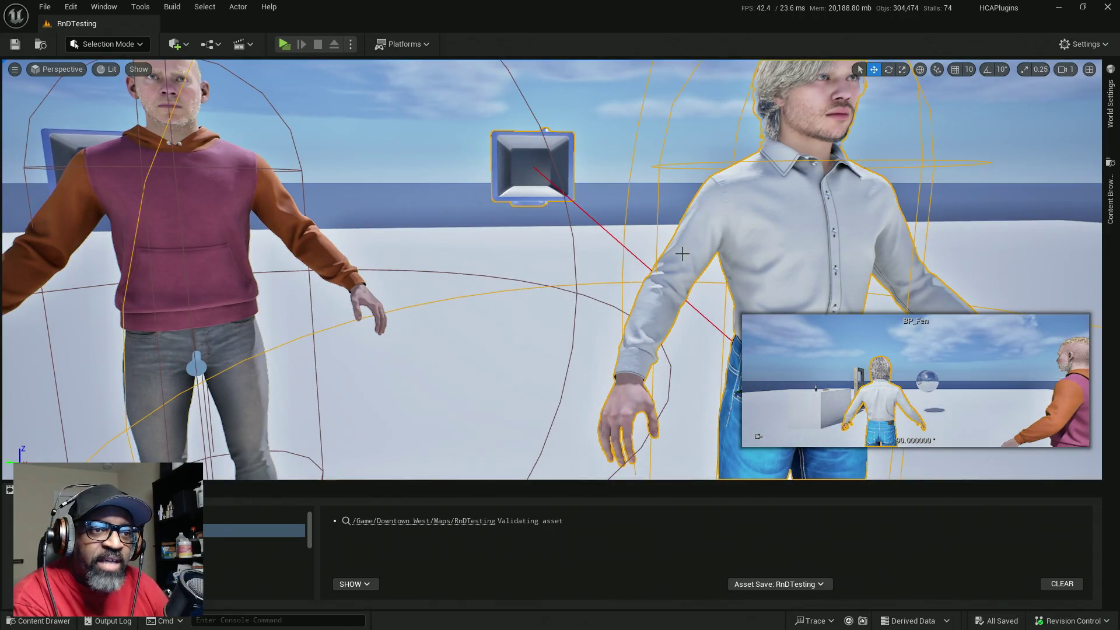
# - Focus on BP_Fen and orbit the camera to a close front-on view beside the hooded NPC
pyautogui.press('f')
pyautogui.press('Down')
pyautogui.press('Right')
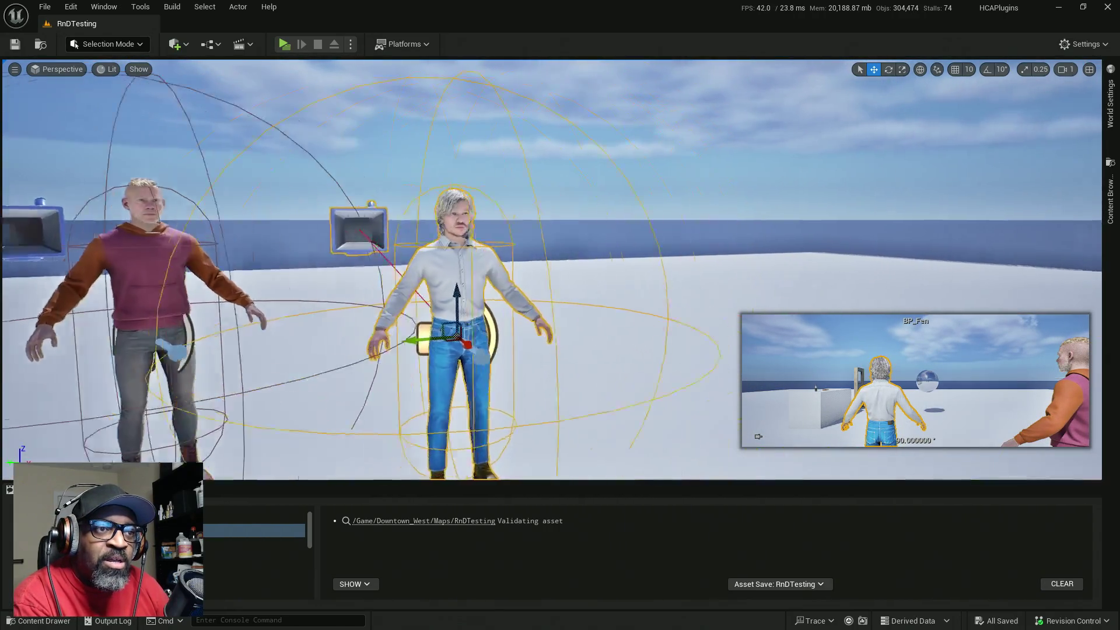
pyautogui.press('Left')
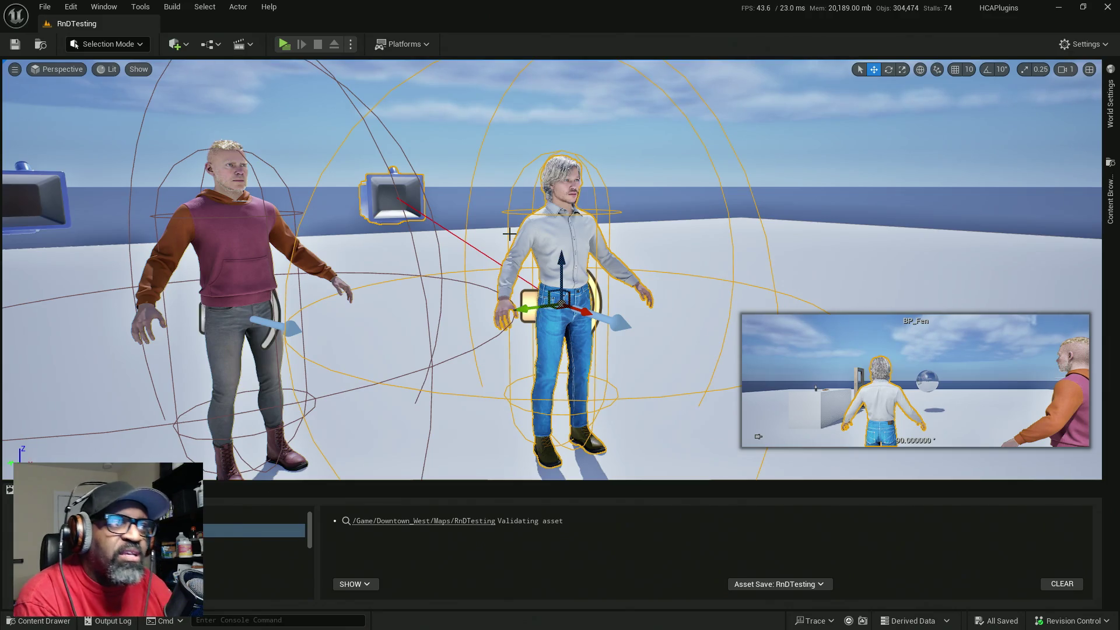
pyautogui.moveTo(492, 238)
pyautogui.mouseDown()
pyautogui.moveTo(554, 222)
pyautogui.moveTo(420, 259)
pyautogui.mouseUp()
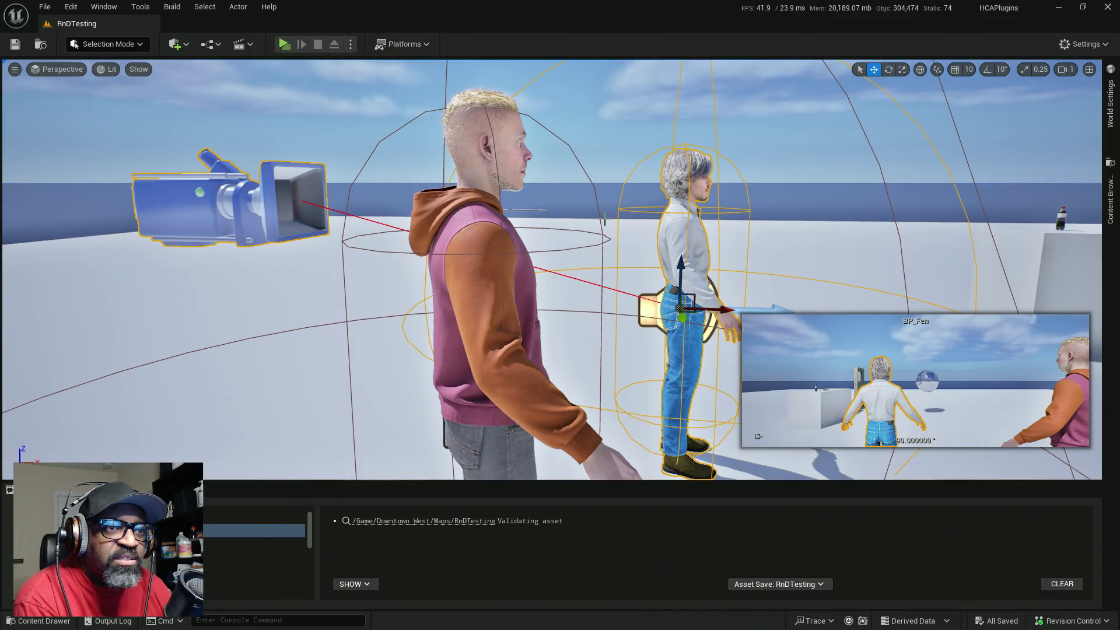
pyautogui.moveTo(604, 219)
pyautogui.mouseDown()
pyautogui.moveTo(502, 224)
pyautogui.moveTo(479, 239)
pyautogui.moveTo(610, 199)
pyautogui.mouseUp()
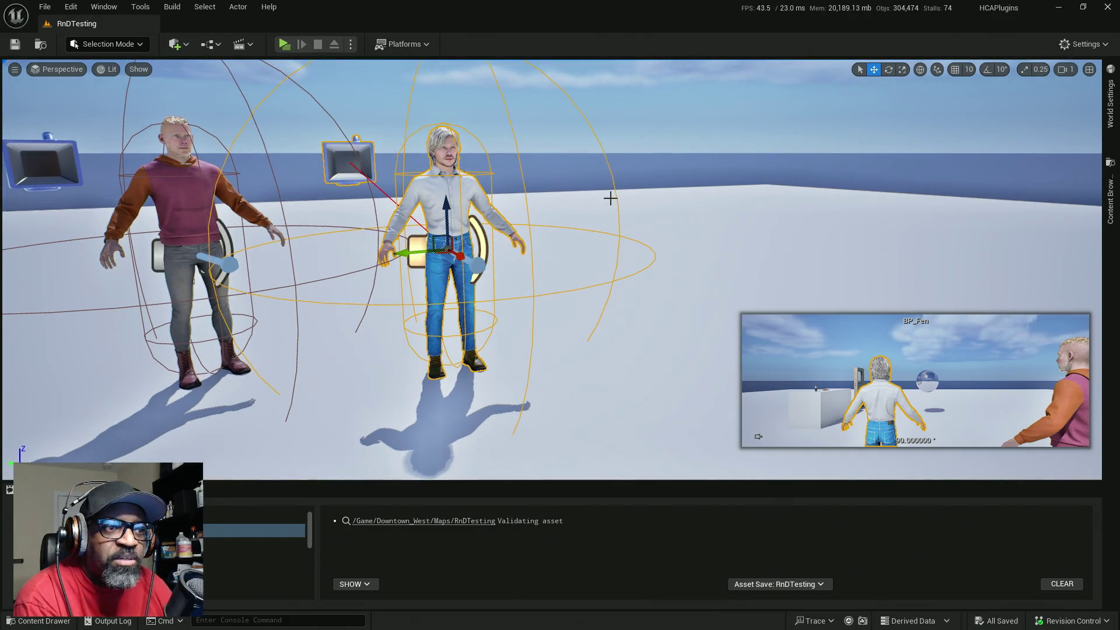
pyautogui.moveTo(565, 230)
pyautogui.mouseDown()
pyautogui.moveTo(601, 216)
pyautogui.moveTo(560, 219)
pyautogui.moveTo(606, 215)
pyautogui.moveTo(580, 221)
pyautogui.moveTo(491, 54)
pyautogui.mouseUp()
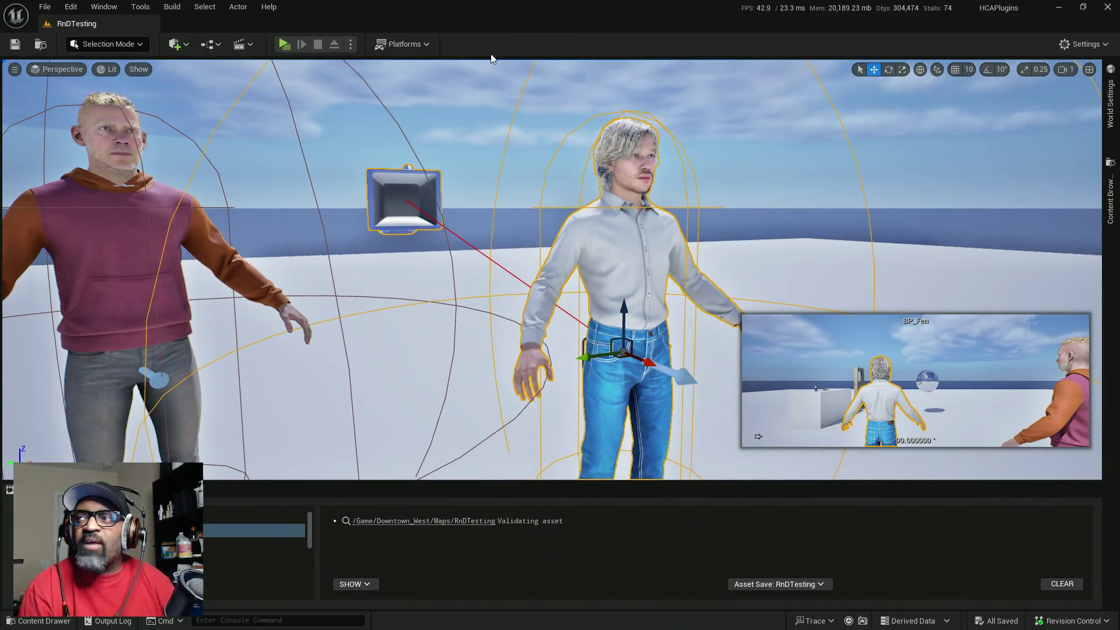